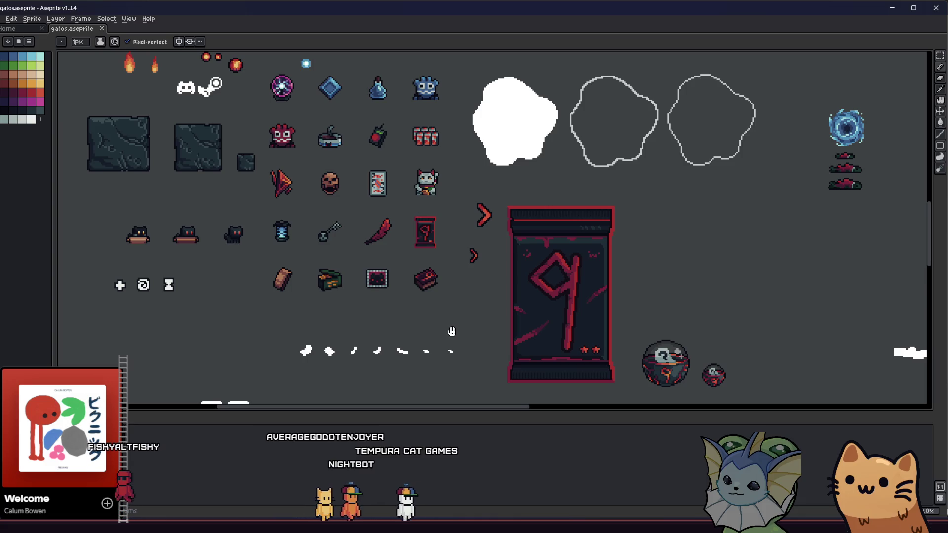
# Step: Zoom in and pan the canvas to the row of small item sprites
pyautogui.scroll(1, 404, 324)
pyautogui.moveTo(396, 317); pyautogui.dragTo(389, 317)
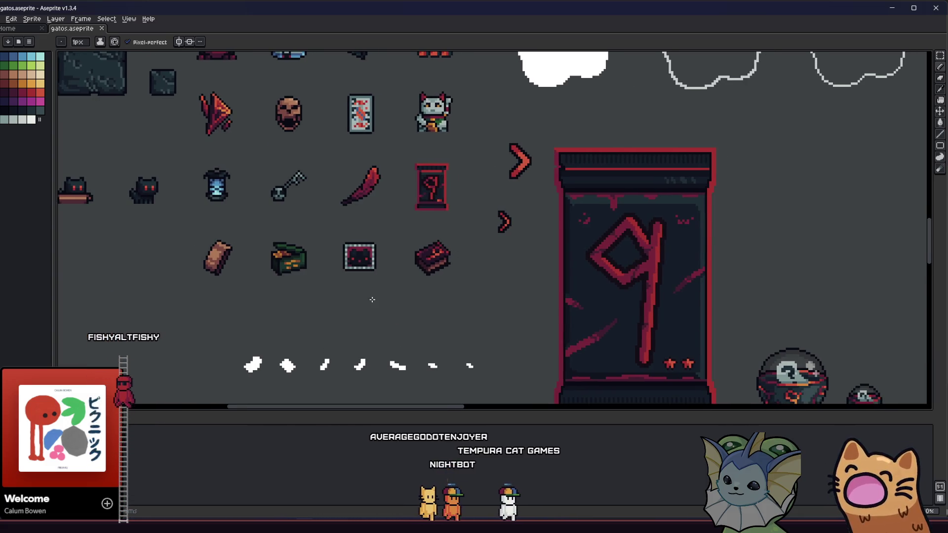
pyautogui.scroll(2, 345, 248)
pyautogui.press('i')
pyautogui.hscroll(-1, 330, 276)
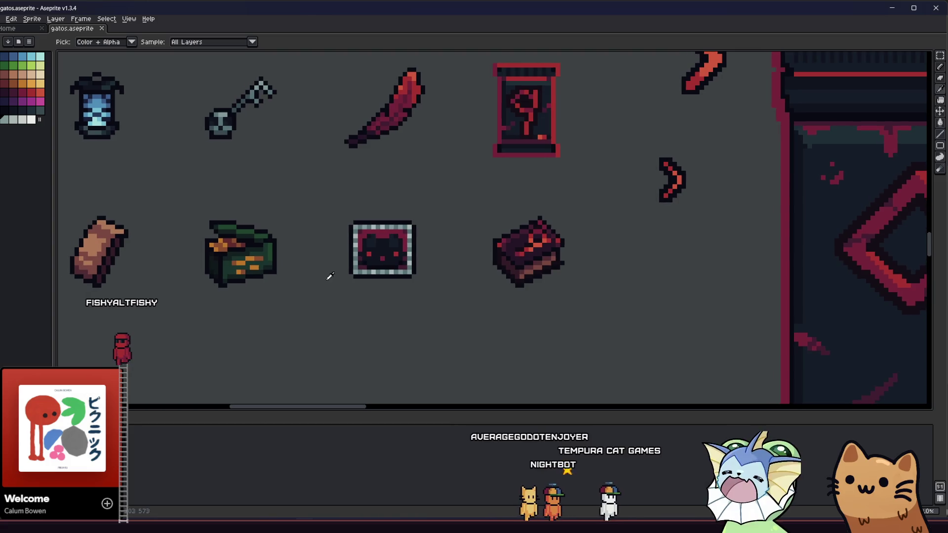
pyautogui.scroll(-2, 430, 281)
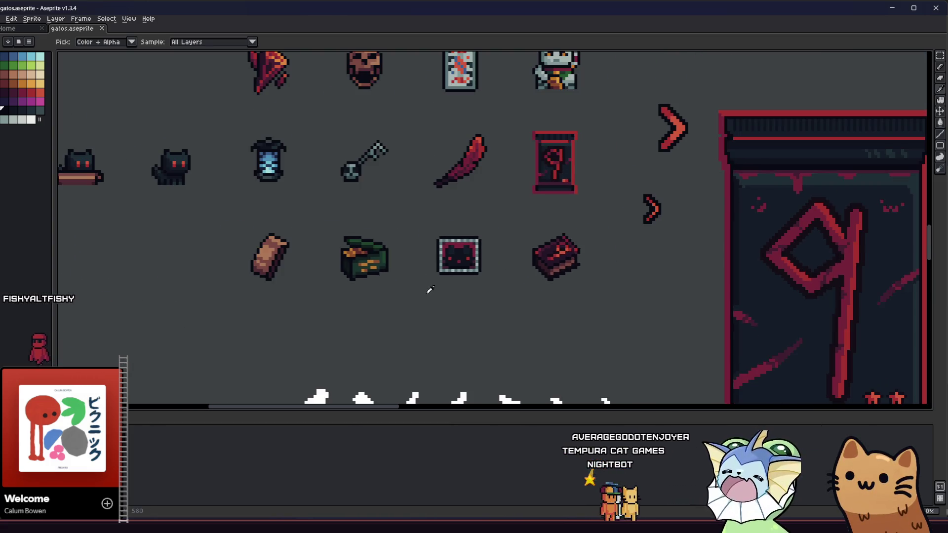
pyautogui.hscroll(-2, 419, 303)
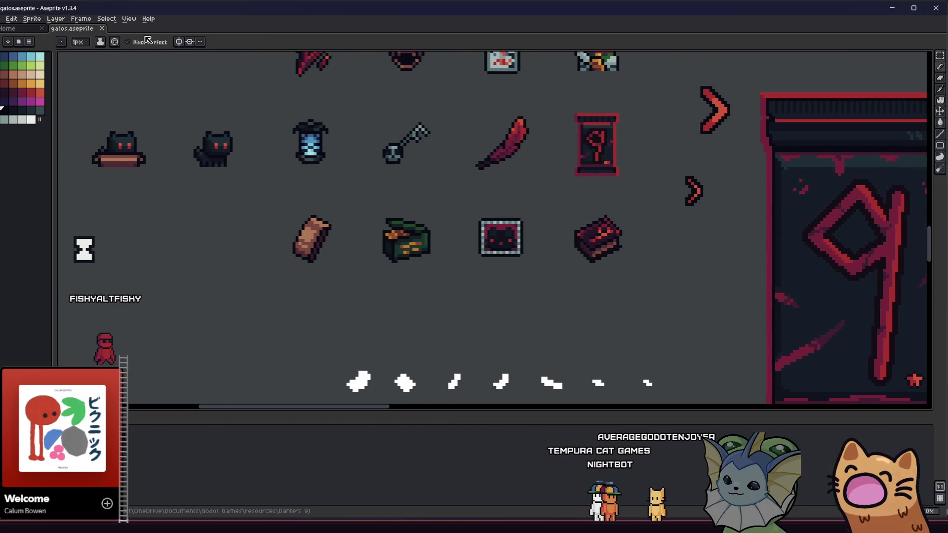
# Step: Turn on the grid overlay through View > Show > Grid
pyautogui.click(129, 19)
pyautogui.moveTo(172, 61)
pyautogui.moveTo(202, 53)
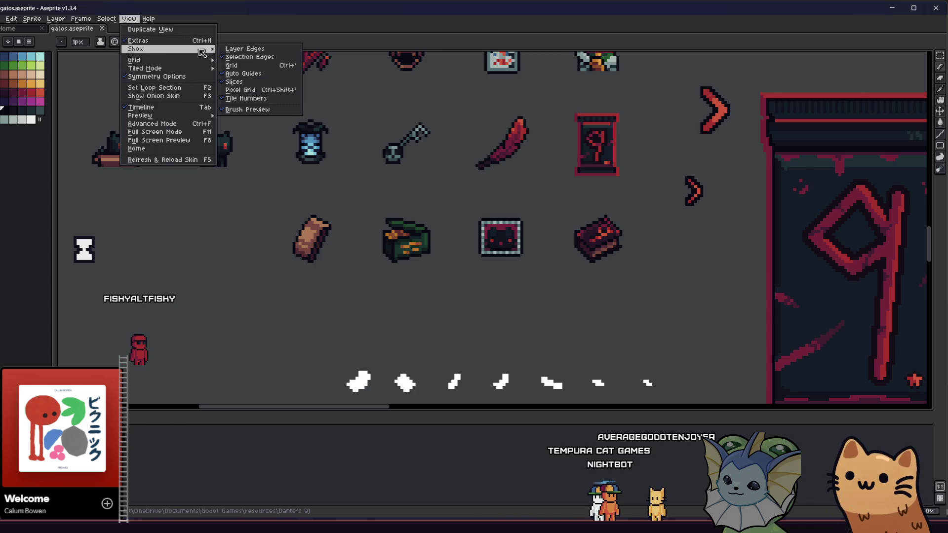
pyautogui.click(226, 65)
pyautogui.scroll(3, 319, 270)
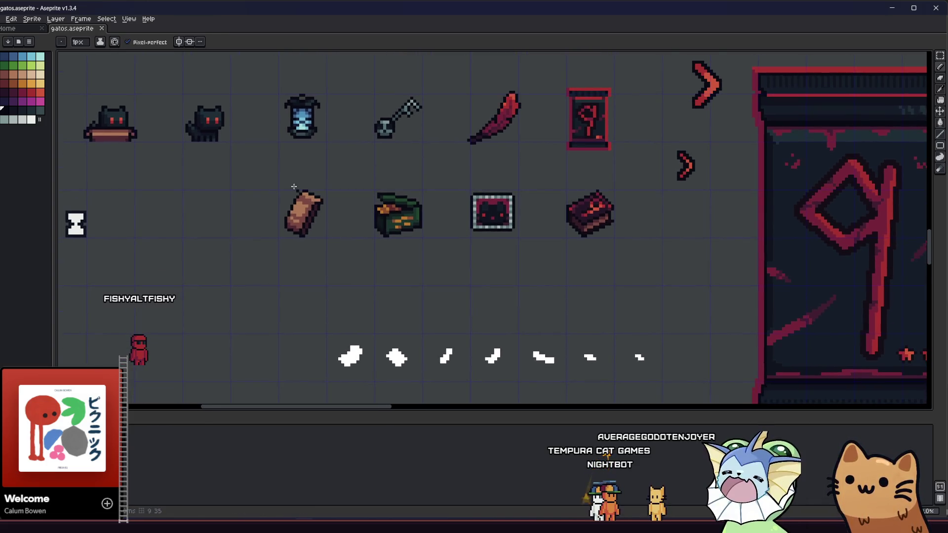
pyautogui.moveTo(319, 270); pyautogui.dragTo(396, 261)
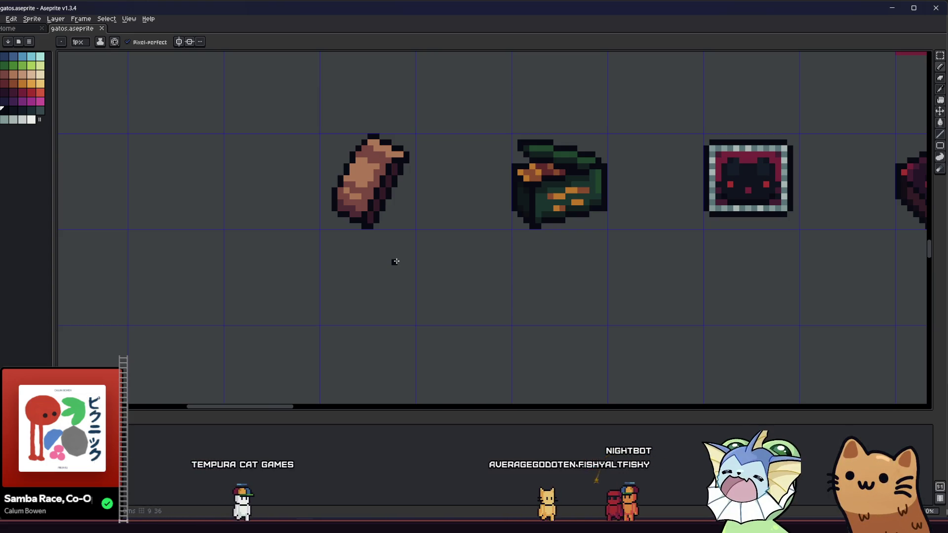
# Step: Place a dark pixel in the empty area and draw a straight dark edge line
pyautogui.click(364, 257)
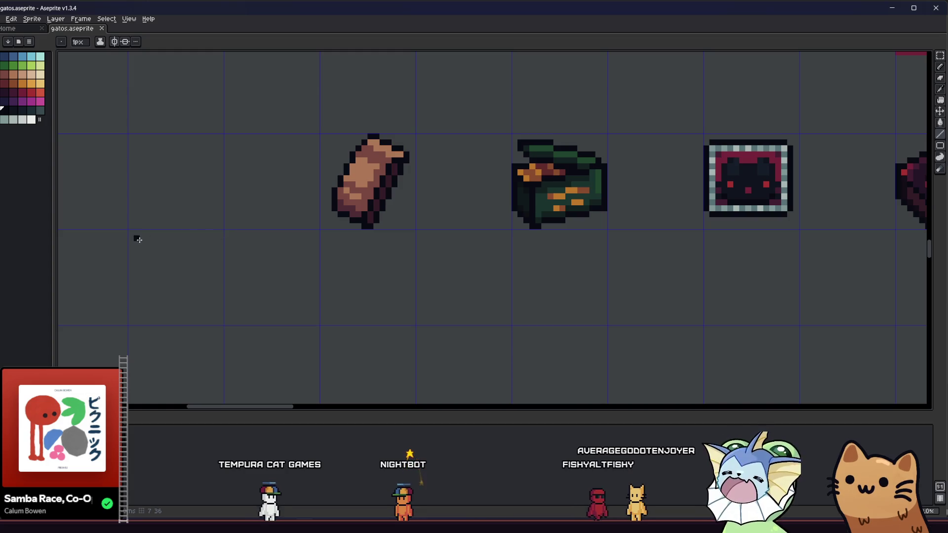
pyautogui.moveTo(128, 232)
pyautogui.mouseDown()
pyautogui.moveTo(220, 271)
pyautogui.moveTo(219, 245)
pyautogui.moveTo(219, 254)
pyautogui.mouseUp()
# Step: Add a pixel to the stepped line and move the vertical line to its left end
pyautogui.scroll(3, 153, 247)
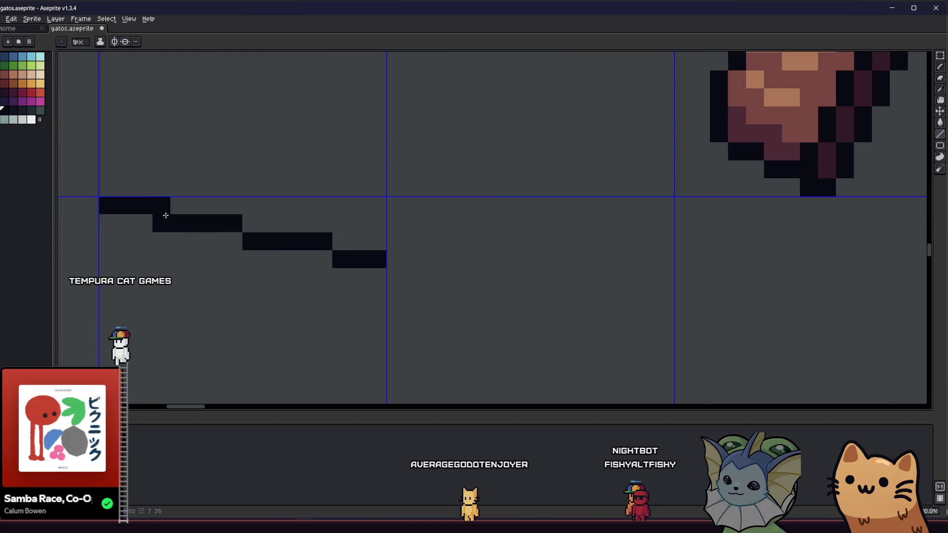
pyautogui.press('b')
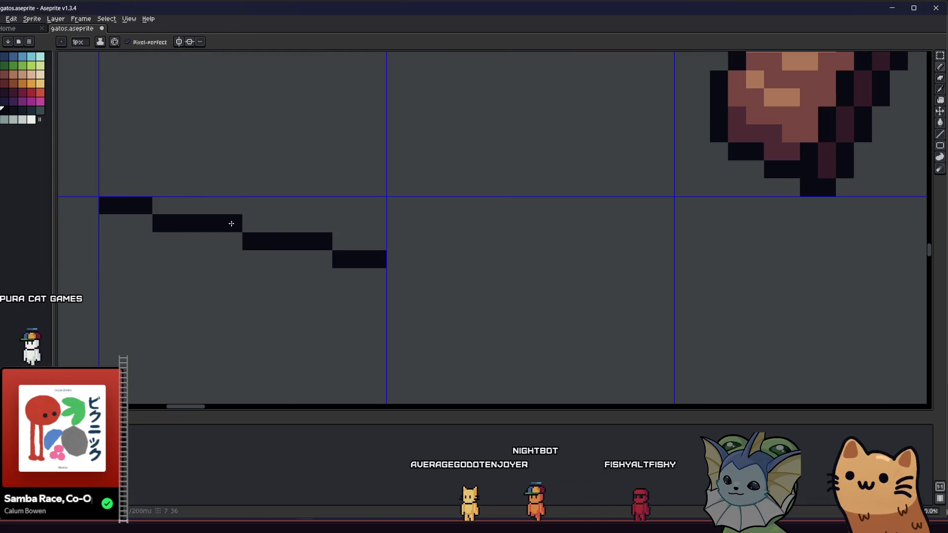
pyautogui.click(161, 205)
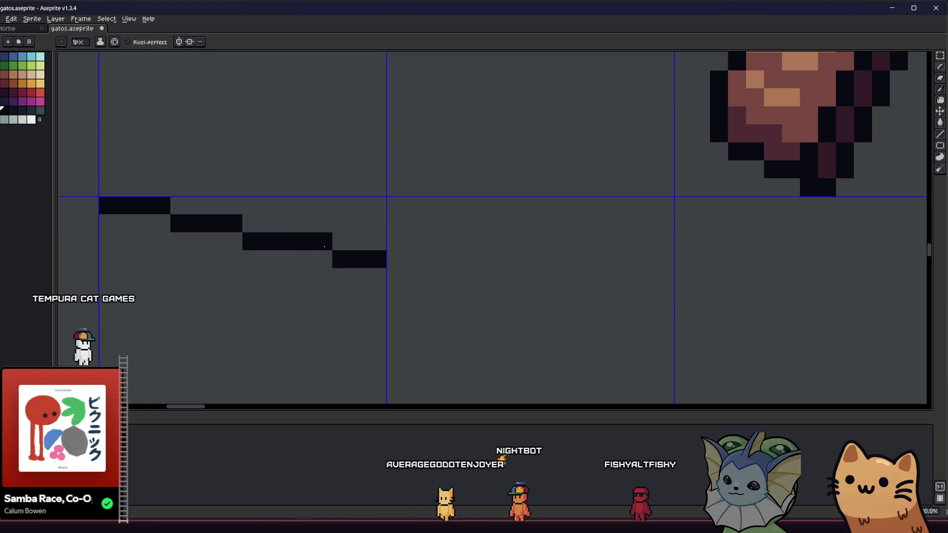
pyautogui.moveTo(225, 291); pyautogui.dragTo(285, 258)
pyautogui.scroll(-2, 286, 258)
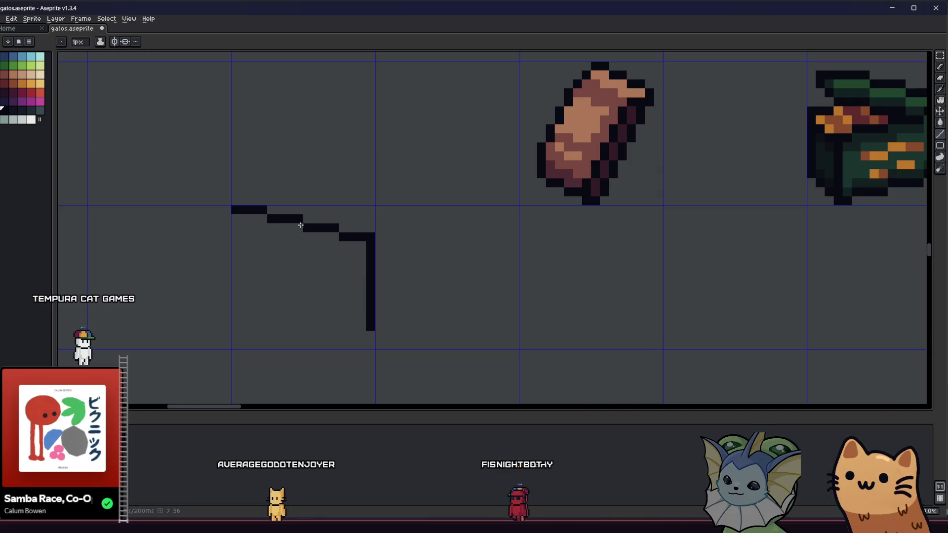
pyautogui.moveTo(392, 313); pyautogui.dragTo(266, 295)
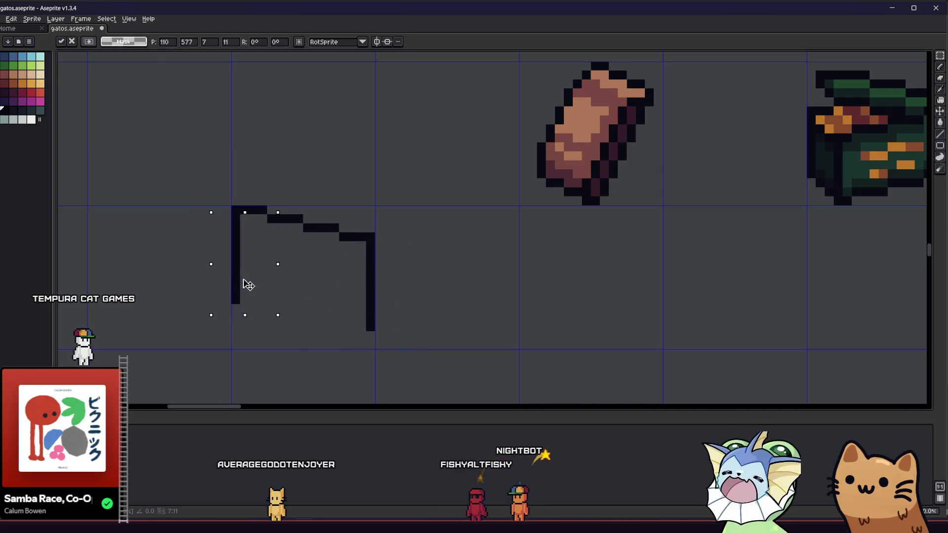
pyautogui.press('Return')
# Step: Copy the stepped top edge downward to form the bottom edge
pyautogui.moveTo(196, 170); pyautogui.dragTo(390, 241)
pyautogui.moveTo(302, 202)
pyautogui.mouseDown()
pyautogui.moveTo(291, 326)
pyautogui.moveTo(298, 304)
pyautogui.mouseUp()
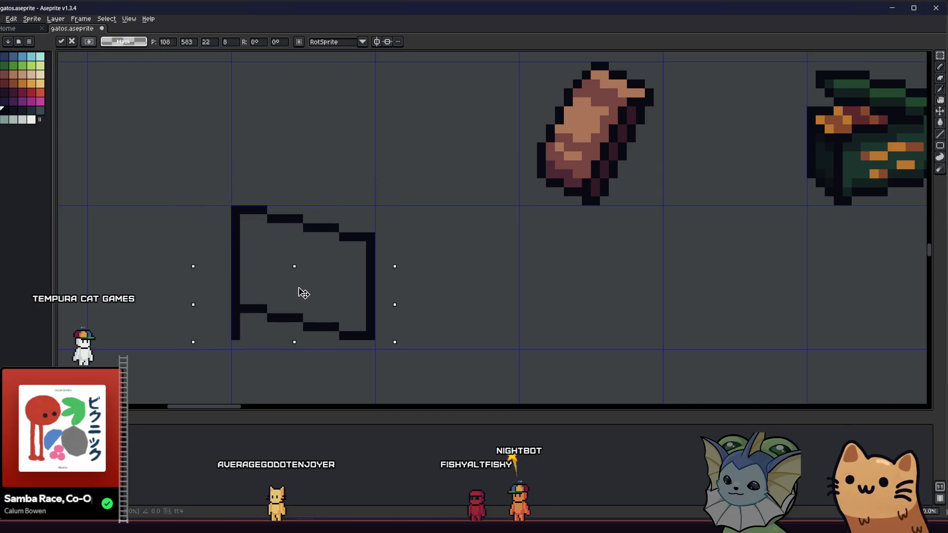
pyautogui.press('Return')
pyautogui.hotkey('ctrl', 'd')
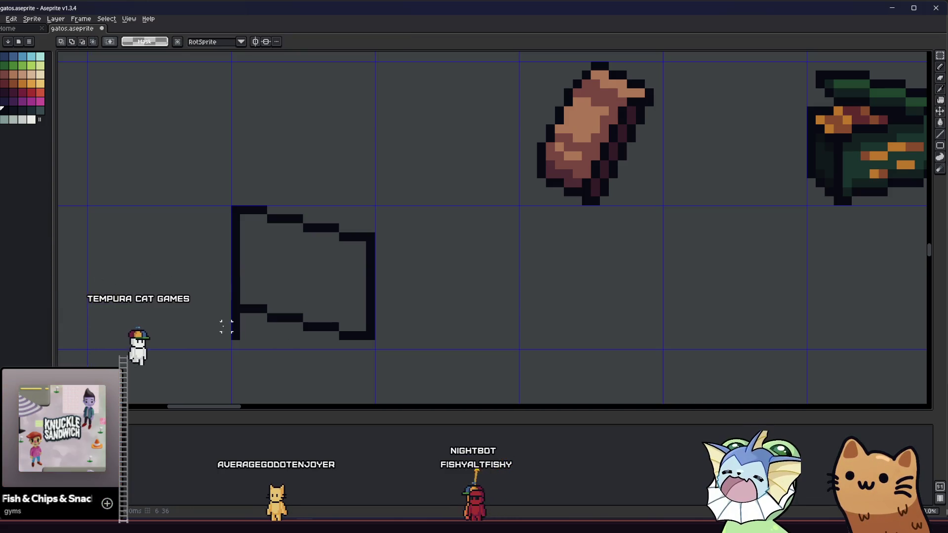
pyautogui.moveTo(222, 314); pyautogui.dragTo(269, 360)
# Step: Delete the right vertical line and extend the bottom edge rightward with new pixels
pyautogui.moveTo(221, 177); pyautogui.dragTo(402, 350)
pyautogui.moveTo(388, 206); pyautogui.dragTo(341, 345)
pyautogui.press('Delete')
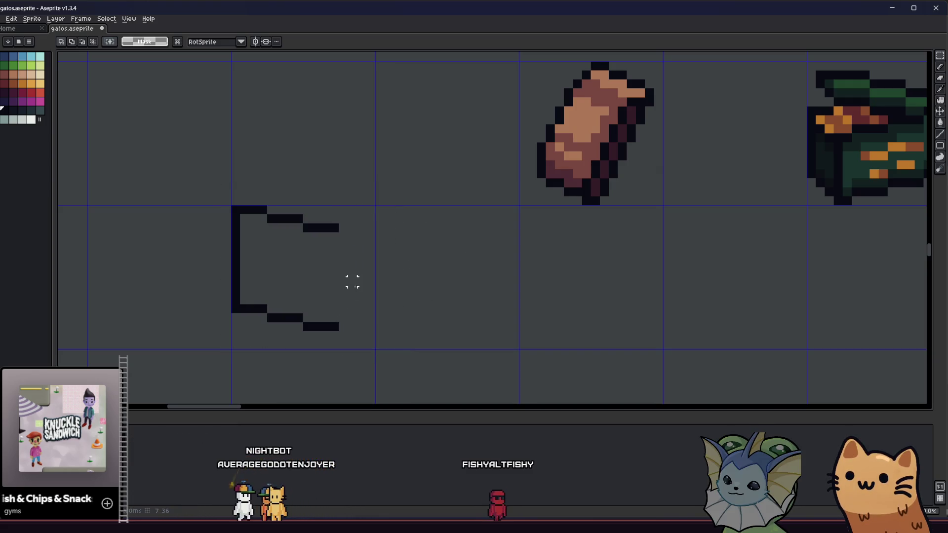
pyautogui.press('b')
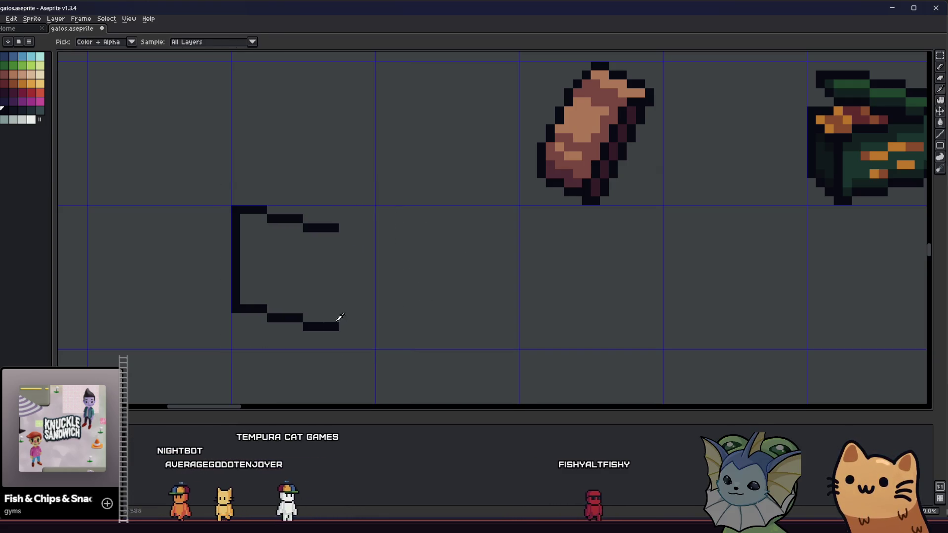
pyautogui.moveTo(341, 316); pyautogui.dragTo(357, 317)
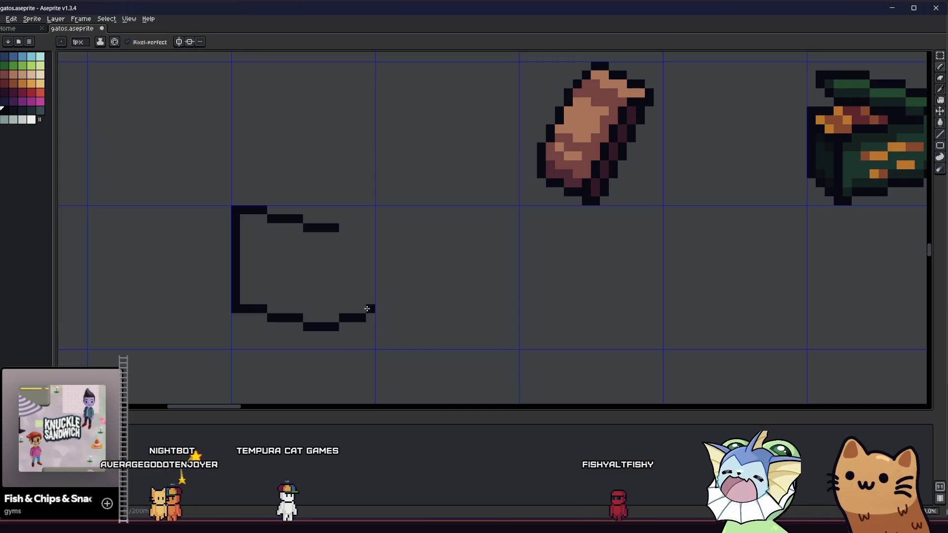
pyautogui.click(367, 308)
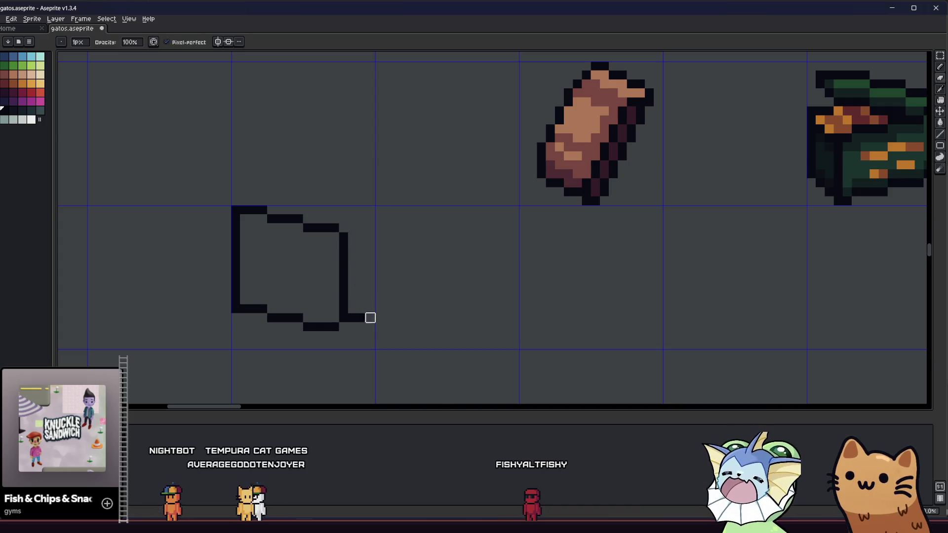
pyautogui.click(369, 317)
pyautogui.click(376, 302)
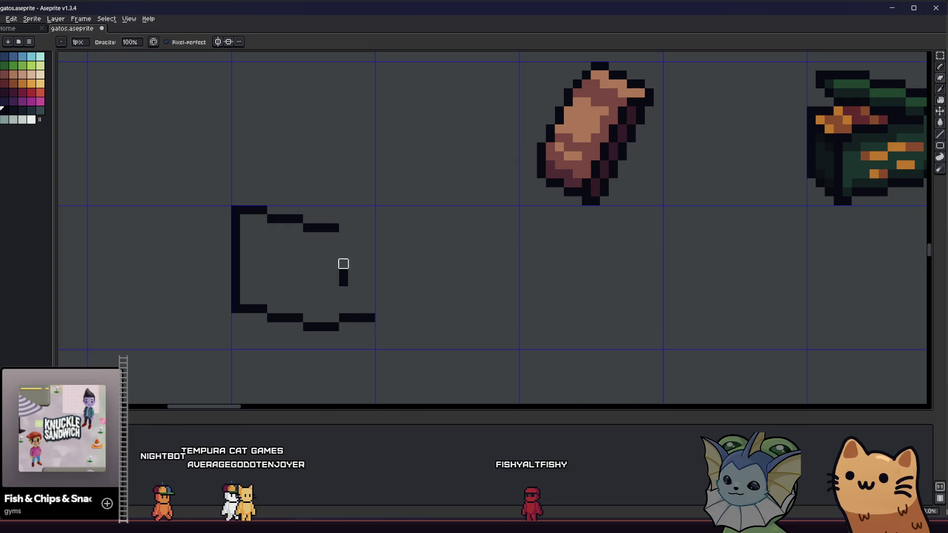
pyautogui.hscroll(-1, 334, 291)
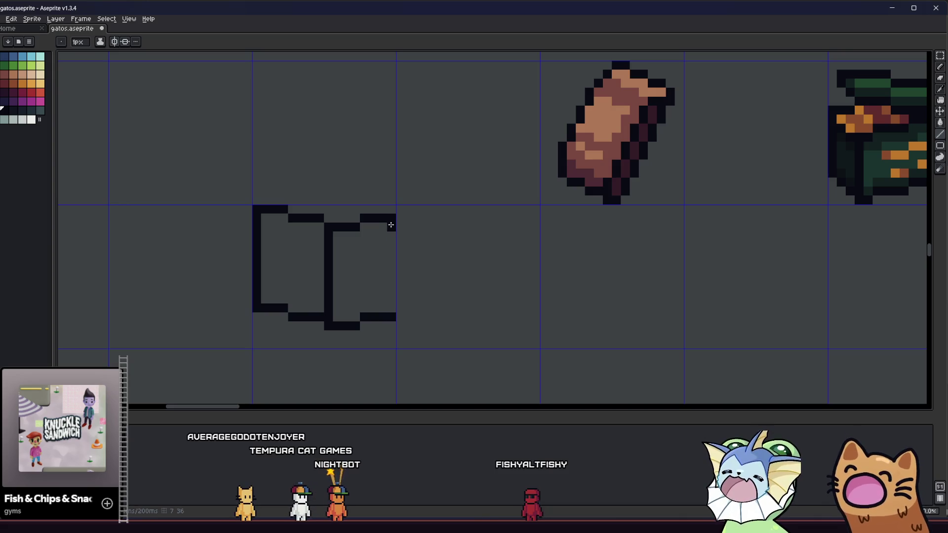
# Step: Select the whole basket outline and nudge it down
pyautogui.press('m')
pyautogui.moveTo(241, 186); pyautogui.dragTo(434, 368)
pyautogui.press('Down')
pyautogui.press('Down')
pyautogui.press('u')
pyautogui.moveTo(211, 174); pyautogui.dragTo(400, 263)
pyautogui.hotkey('ctrl', 'z')
pyautogui.hotkey('ctrl', 'z')
pyautogui.hotkey('ctrl', 'z')
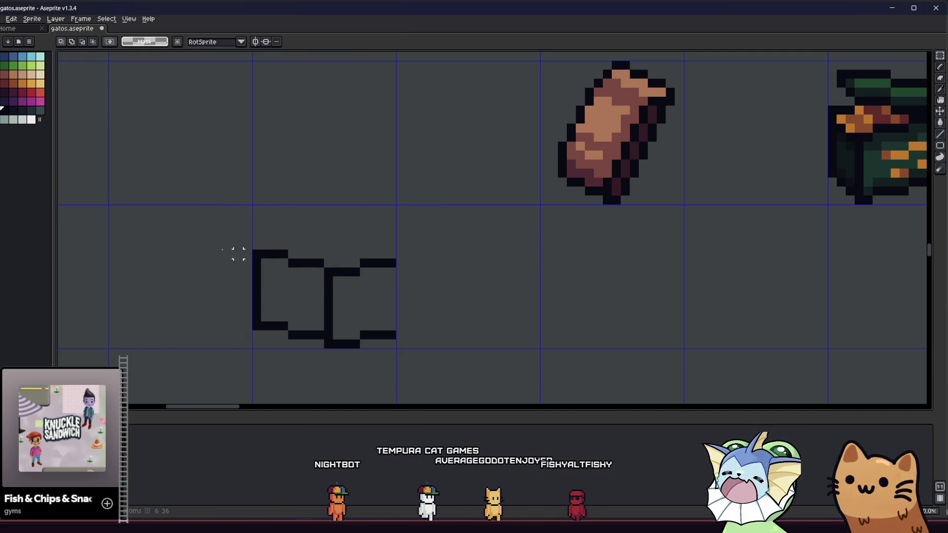
# Step: Pencil a stepped lid line across the top, undoing the misplaced attempts
pyautogui.press('b')
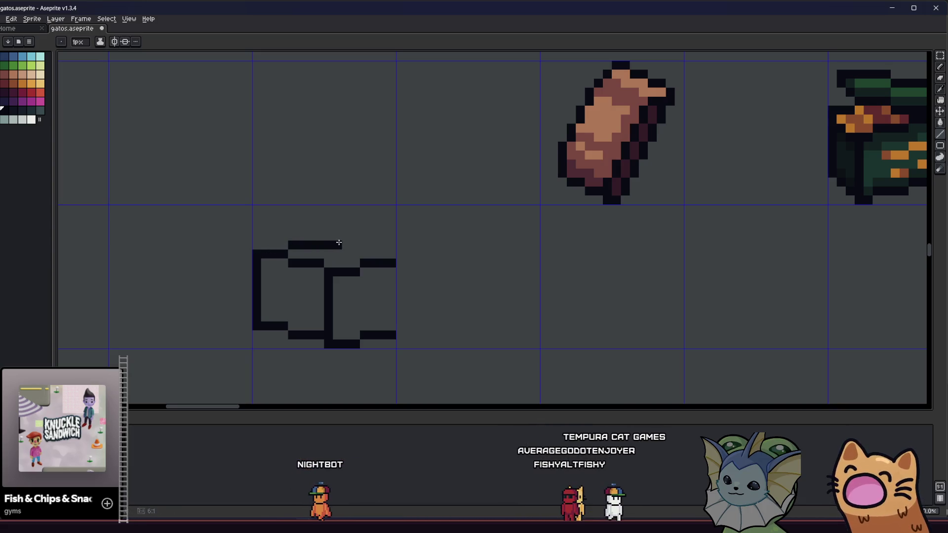
pyautogui.moveTo(292, 254)
pyautogui.mouseDown()
pyautogui.moveTo(321, 254)
pyautogui.moveTo(321, 246)
pyautogui.mouseUp()
pyautogui.hotkey('ctrl', 'z')
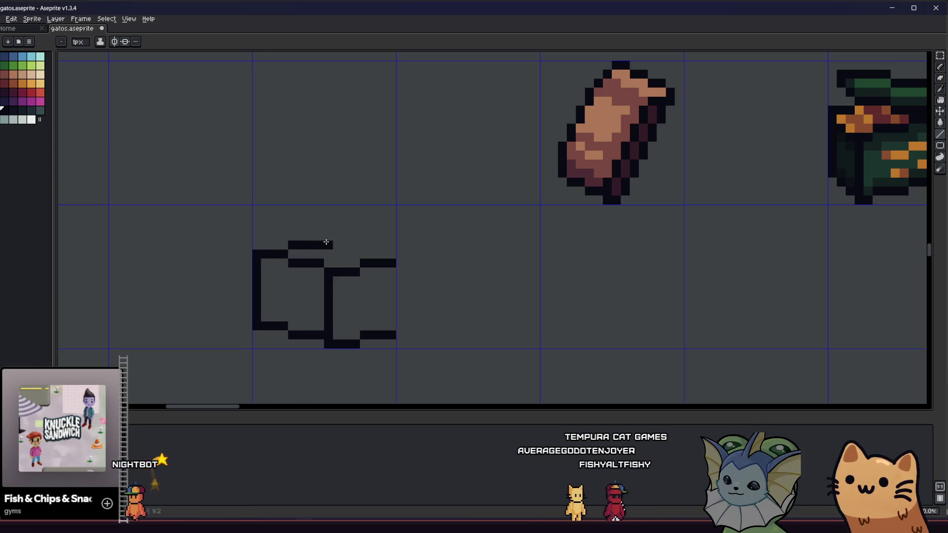
pyautogui.moveTo(321, 245); pyautogui.dragTo(385, 264)
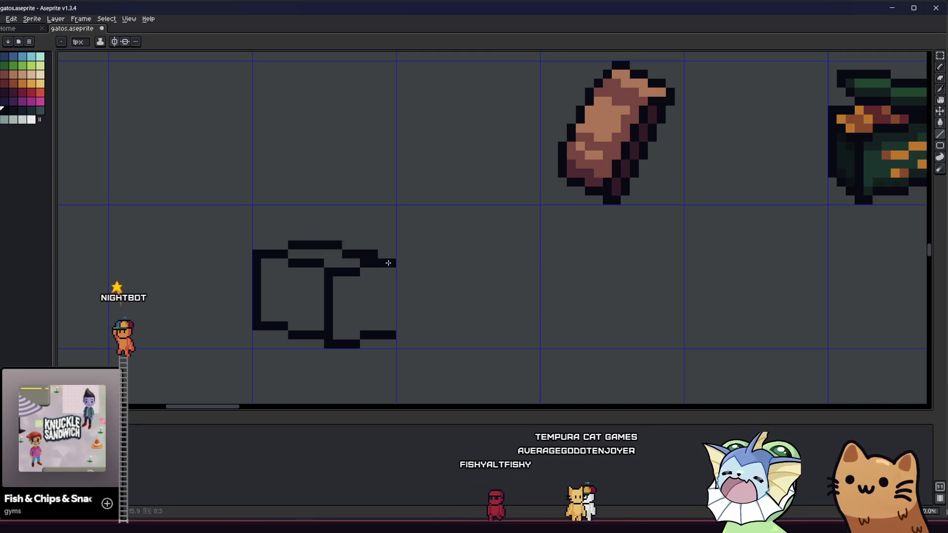
pyautogui.hotkey('ctrl', 'z')
pyautogui.moveTo(329, 245); pyautogui.dragTo(360, 245)
pyautogui.hscroll(-2, 321, 280)
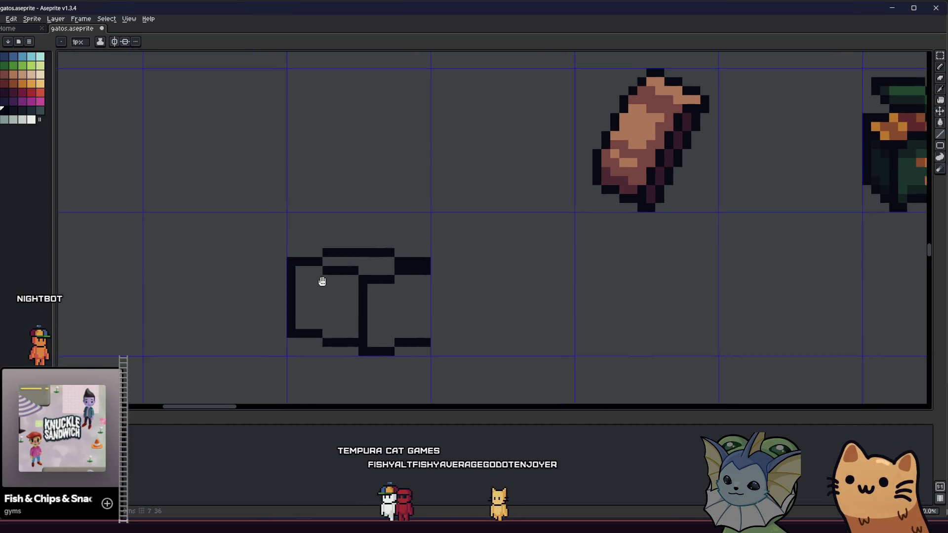
pyautogui.press('v')
pyautogui.press('b')
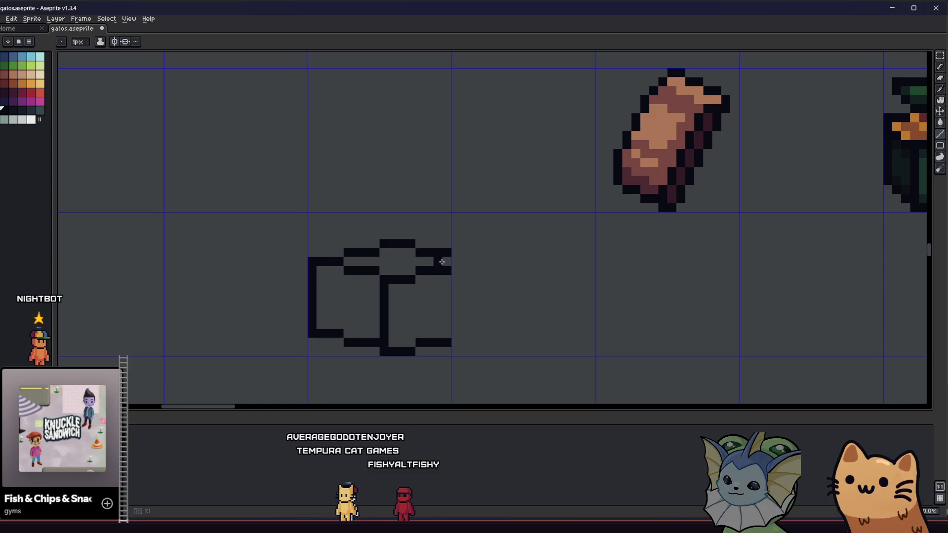
pyautogui.hscroll(-2, 372, 275)
pyautogui.scroll(-3, 372, 275)
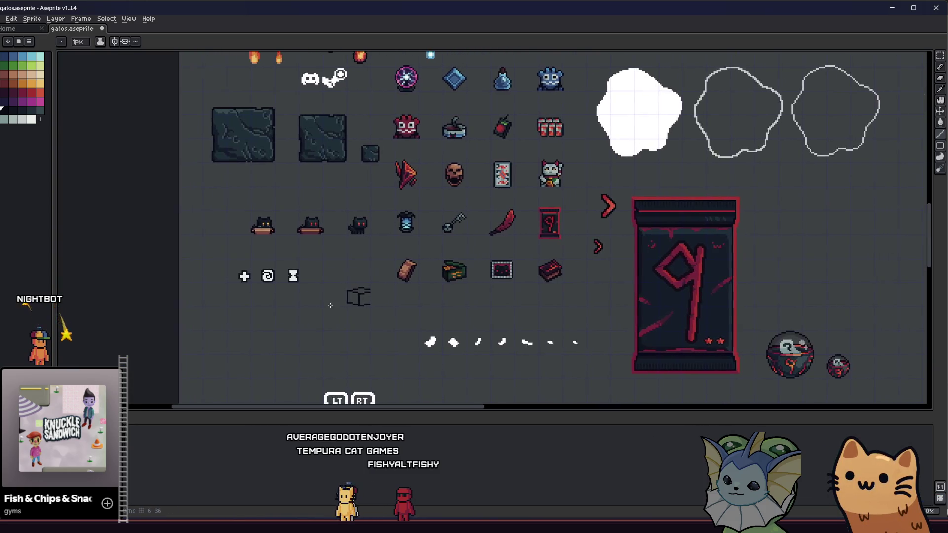
# Step: Erase the stray lid bar and add a right vertical edge to the basket
pyautogui.scroll(3, 354, 304)
pyautogui.moveTo(415, 197); pyautogui.dragTo(432, 195)
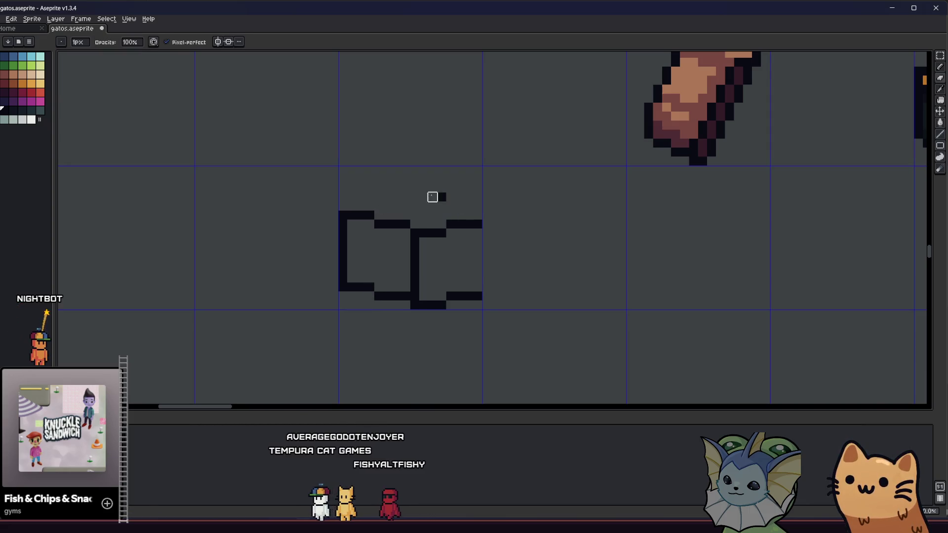
pyautogui.moveTo(471, 224); pyautogui.dragTo(479, 273)
pyautogui.hscroll(1, 370, 302)
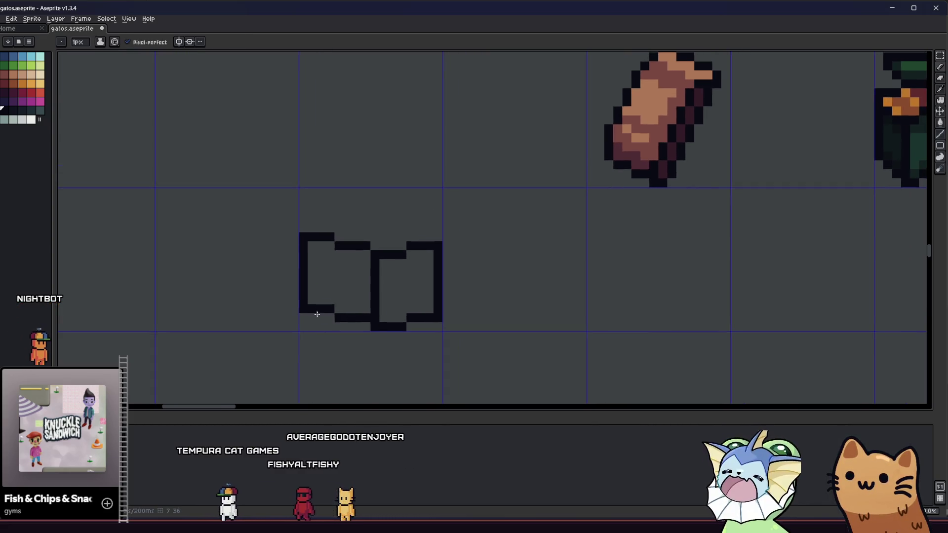
pyautogui.scroll(-3, 335, 307)
pyautogui.scroll(2, 247, 282)
pyautogui.scroll(1, 247, 283)
# Step: Draw a stepped, peaked top edge over the selected sketch
pyautogui.press('m')
pyautogui.moveTo(270, 261)
pyautogui.mouseDown()
pyautogui.moveTo(385, 301)
pyautogui.moveTo(394, 319)
pyautogui.mouseUp()
pyautogui.press('b')
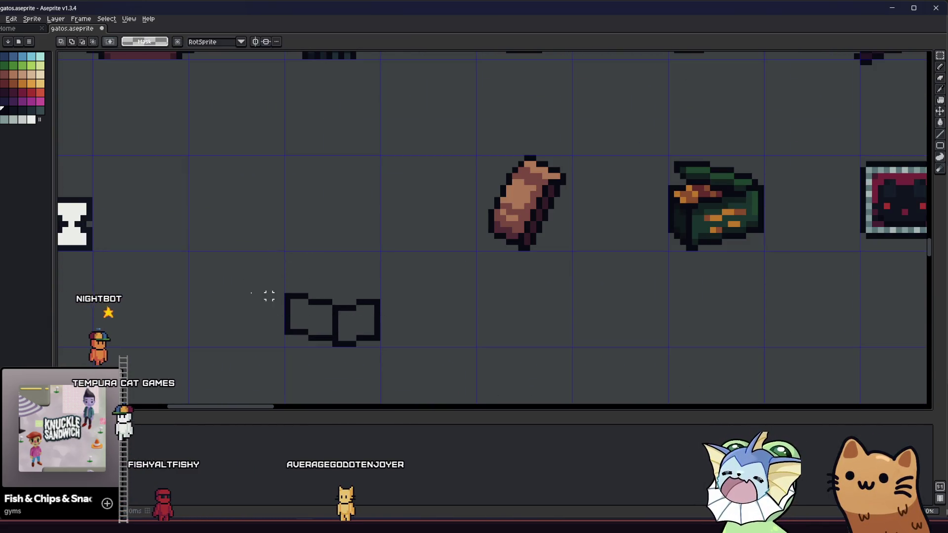
pyautogui.scroll(3, 267, 291)
pyautogui.moveTo(251, 287)
pyautogui.mouseDown()
pyautogui.moveTo(246, 272)
pyautogui.moveTo(262, 260)
pyautogui.moveTo(391, 231)
pyautogui.mouseUp()
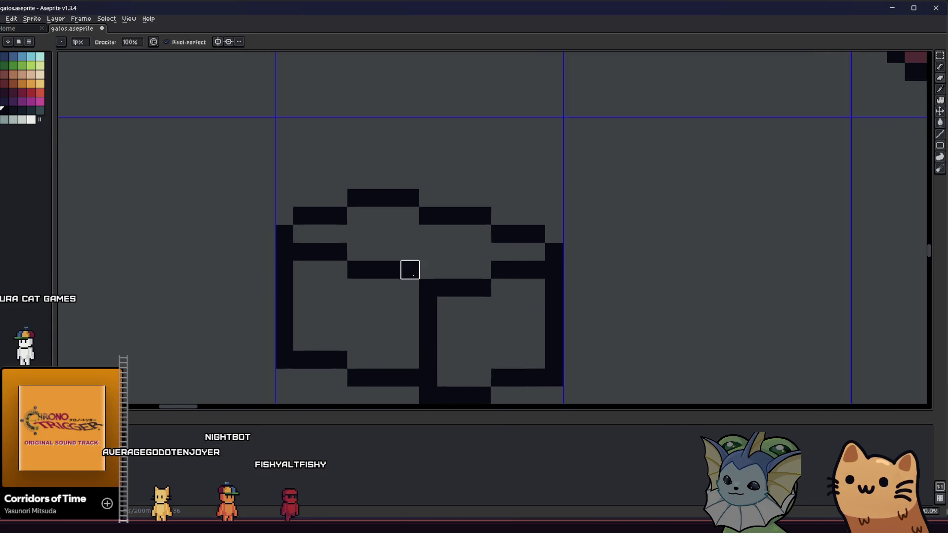
pyautogui.scroll(-5, 408, 269)
pyautogui.moveTo(346, 311); pyautogui.dragTo(206, 321)
# Step: Extend the box's bottom outline to the left
pyautogui.scroll(5, 234, 323)
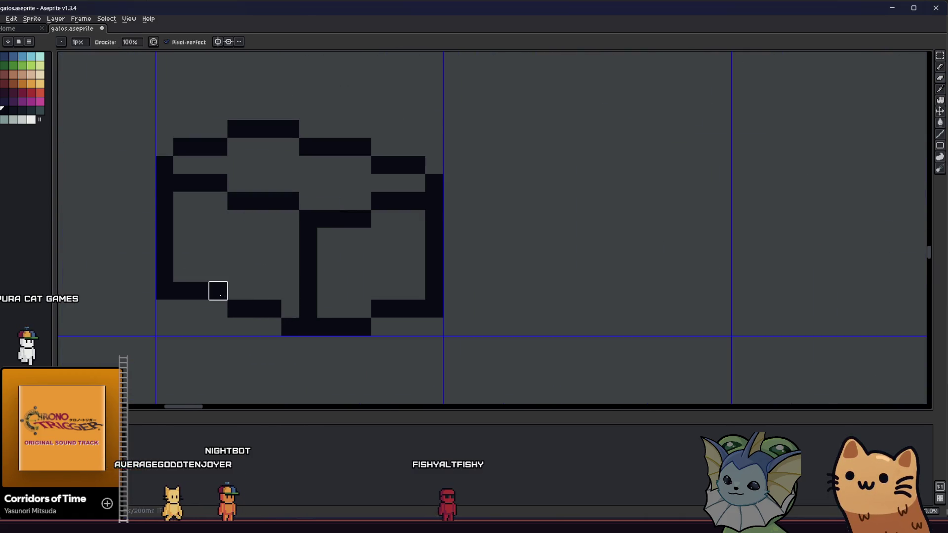
pyautogui.moveTo(291, 308)
pyautogui.mouseDown()
pyautogui.moveTo(237, 323)
pyautogui.moveTo(219, 301)
pyautogui.moveTo(191, 301)
pyautogui.moveTo(180, 290)
pyautogui.mouseUp()
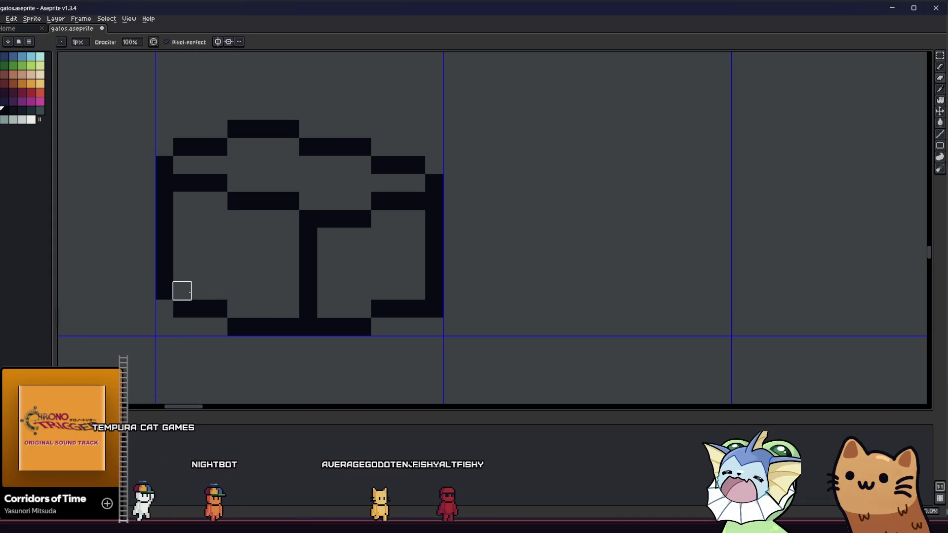
pyautogui.moveTo(139, 335); pyautogui.dragTo(216, 334)
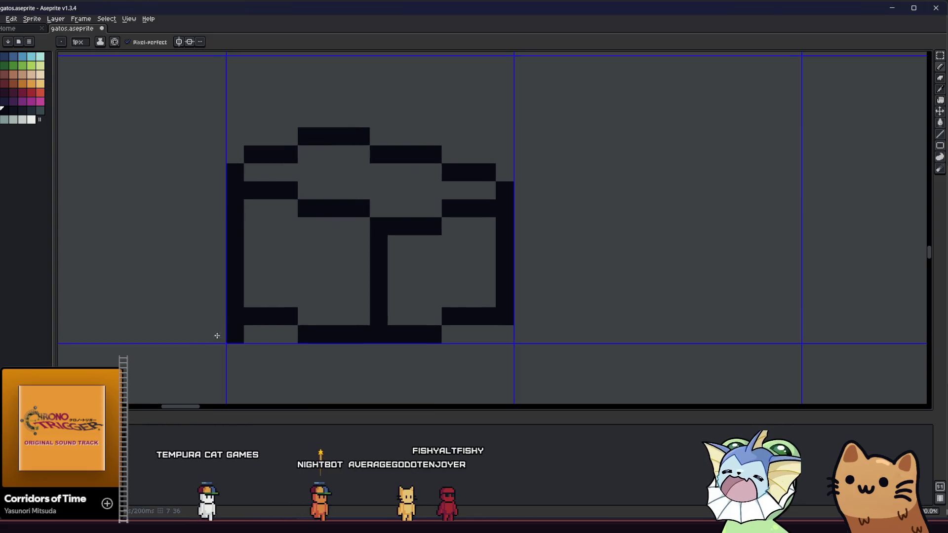
pyautogui.scroll(-3, 216, 296)
pyautogui.scroll(3, 216, 200)
# Step: Nudge the whole box sketch up two pixels
pyautogui.press('m')
pyautogui.moveTo(233, 192); pyautogui.dragTo(448, 383)
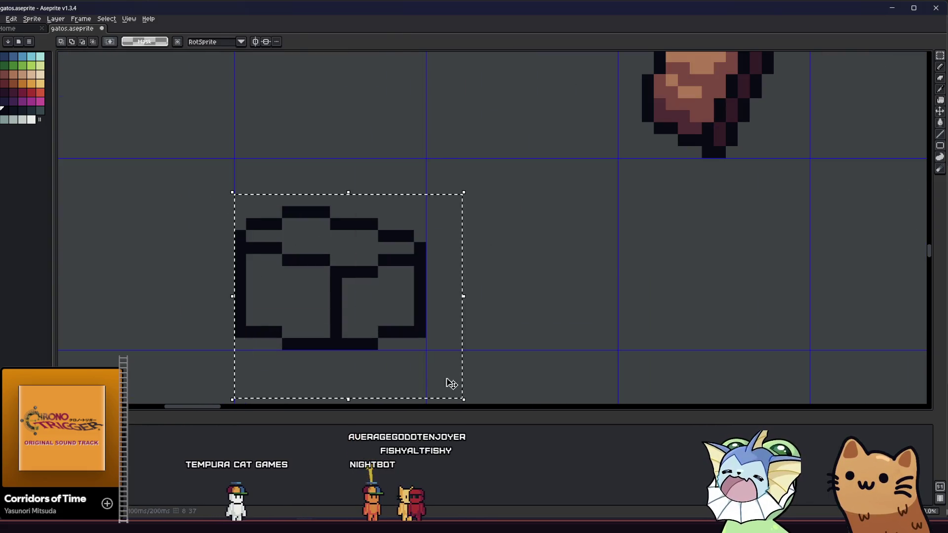
pyautogui.press('Up')
pyautogui.press('Up')
pyautogui.click(168, 309)
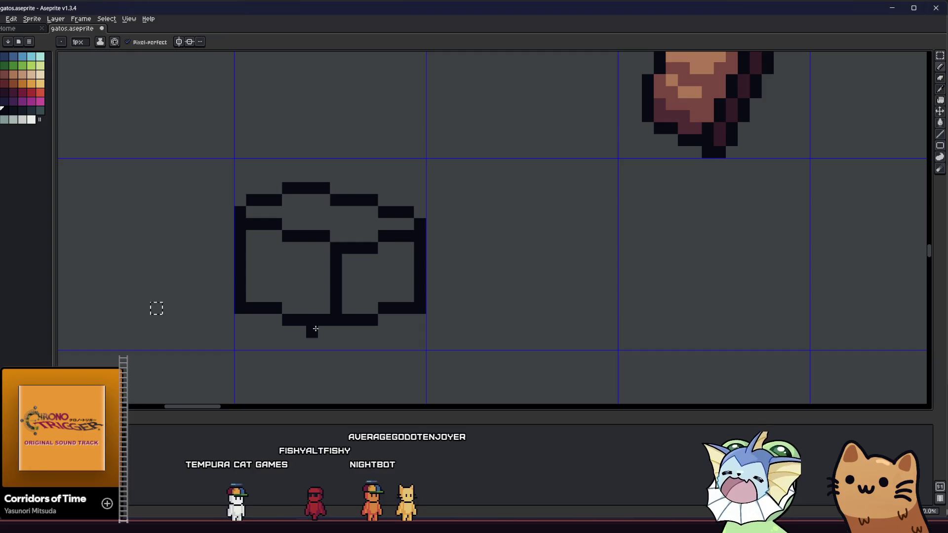
pyautogui.press('m')
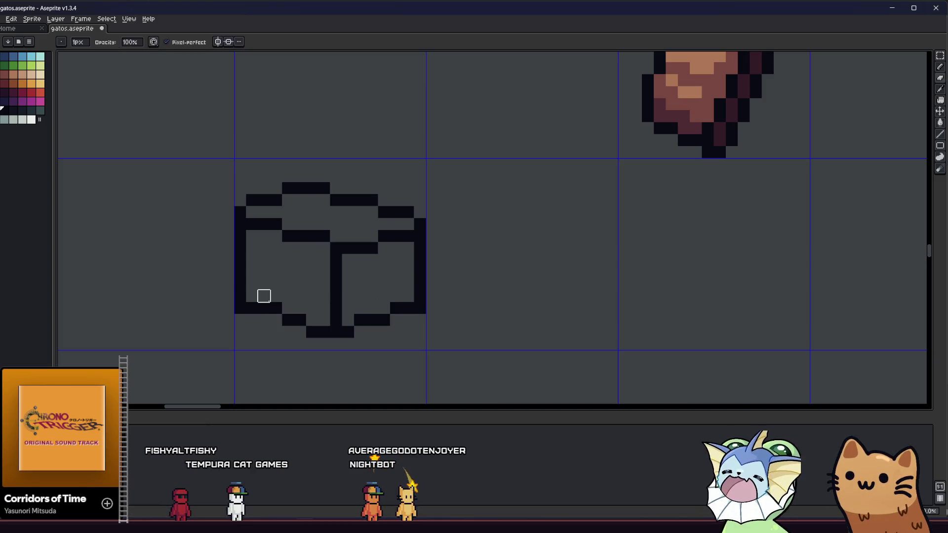
pyautogui.scroll(-6, 277, 361)
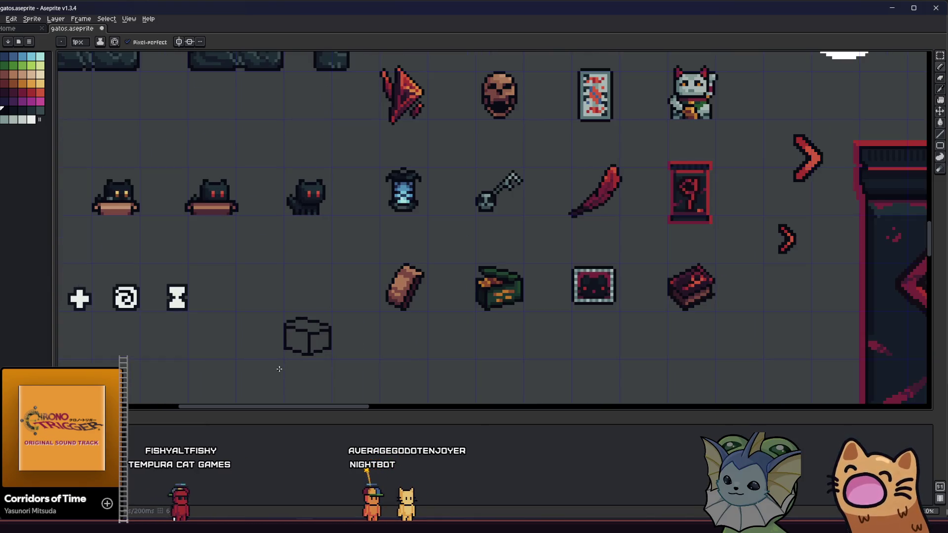
# Step: Save the sprite sheet and centre the view on the box sketch
pyautogui.scroll(-2, 278, 369)
pyautogui.scroll(5, 298, 365)
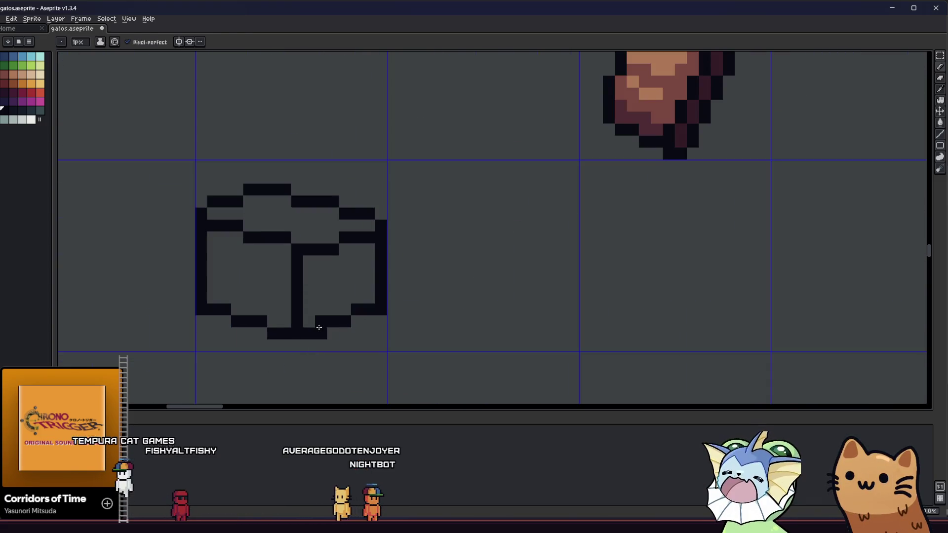
pyautogui.hotkey('ctrl', 's')
pyautogui.moveTo(260, 368); pyautogui.dragTo(361, 364)
pyautogui.scroll(-3, 361, 364)
pyautogui.moveTo(296, 375); pyautogui.dragTo(153, 385)
pyautogui.scroll(-1, 208, 362)
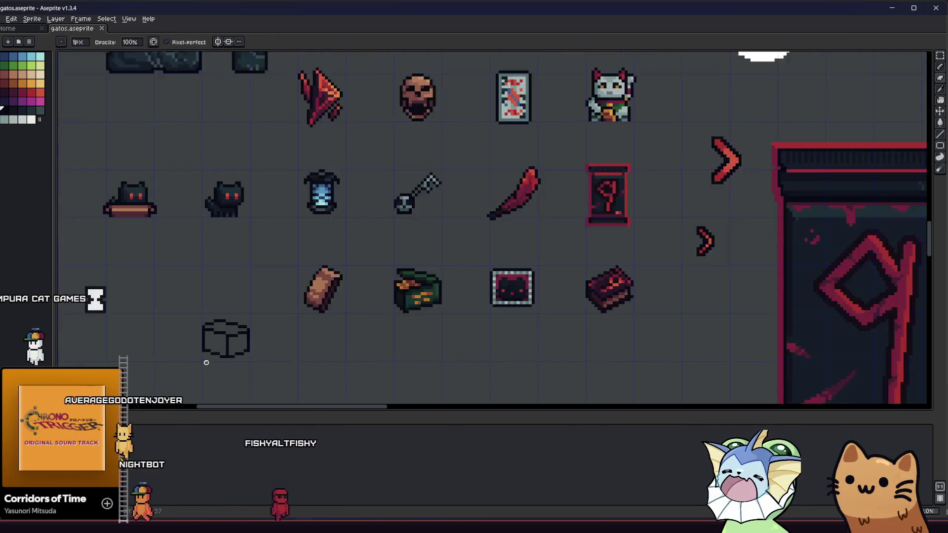
pyautogui.scroll(2, 209, 363)
pyautogui.moveTo(190, 349); pyautogui.dragTo(229, 351)
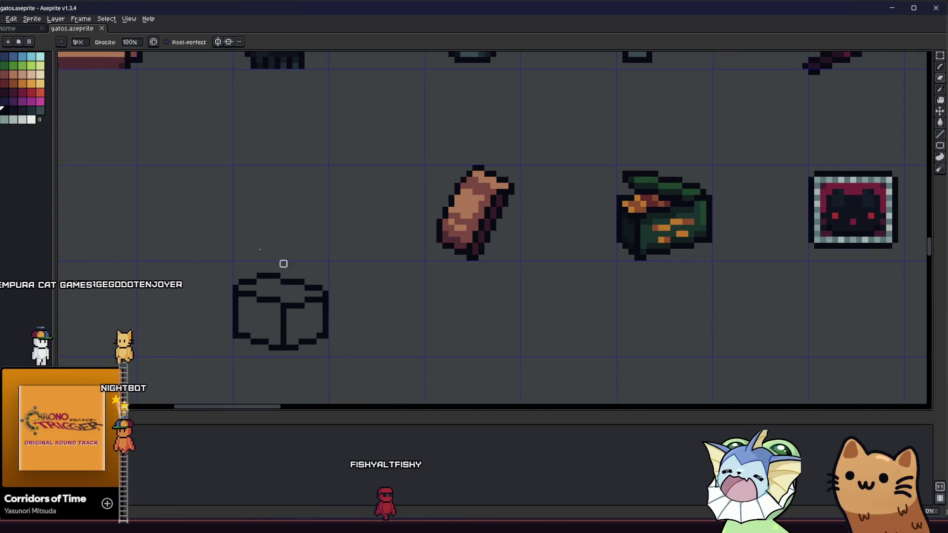
# Step: Delete the old box sketch and draw the cube's stepped bottom edge
pyautogui.press('m')
pyautogui.moveTo(205, 264); pyautogui.dragTo(349, 364)
pyautogui.press('Delete')
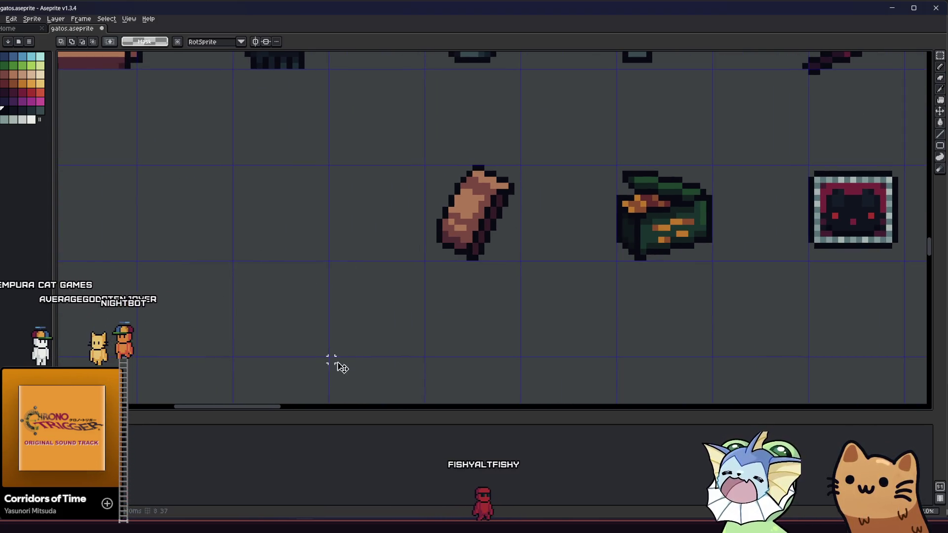
pyautogui.scroll(2, 260, 346)
pyautogui.press('b')
pyautogui.click(200, 322)
pyautogui.keyDown('shift'); pyautogui.click(296, 368); pyautogui.keyUp('shift')
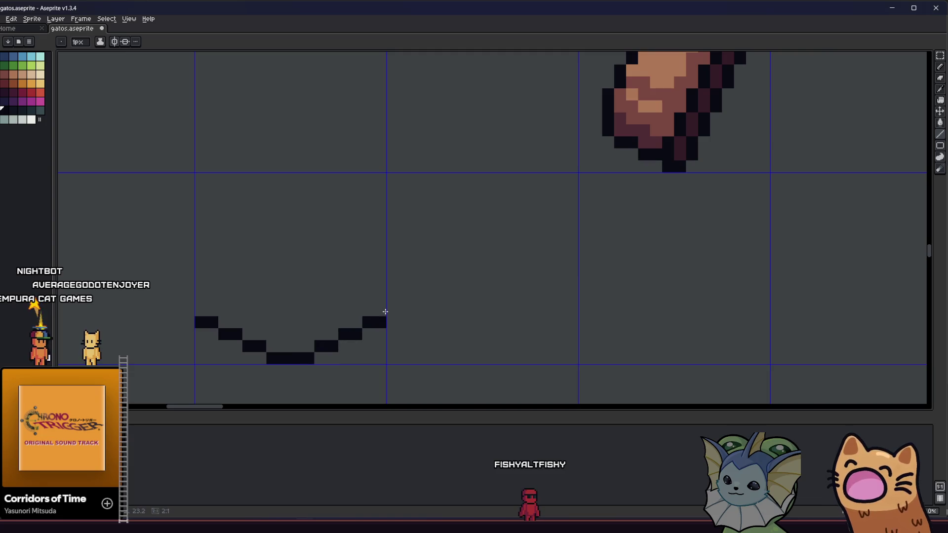
# Step: Draw the cube's side edges, front vertical line and top-left lid edge
pyautogui.moveTo(200, 340); pyautogui.dragTo(238, 350)
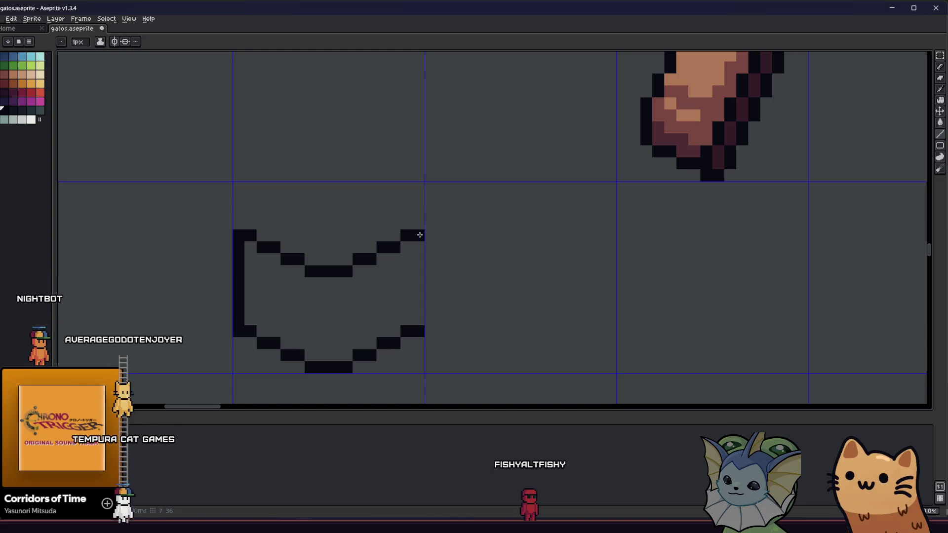
pyautogui.moveTo(416, 234); pyautogui.dragTo(417, 336)
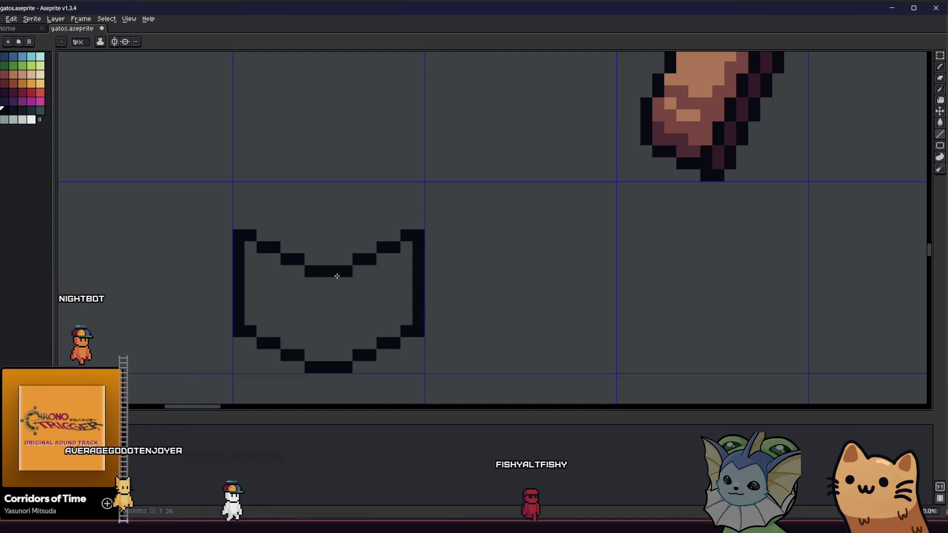
pyautogui.moveTo(336, 274); pyautogui.dragTo(336, 370)
pyautogui.moveTo(261, 227)
pyautogui.mouseDown()
pyautogui.moveTo(331, 185)
pyautogui.moveTo(406, 199)
pyautogui.moveTo(421, 238)
pyautogui.mouseUp()
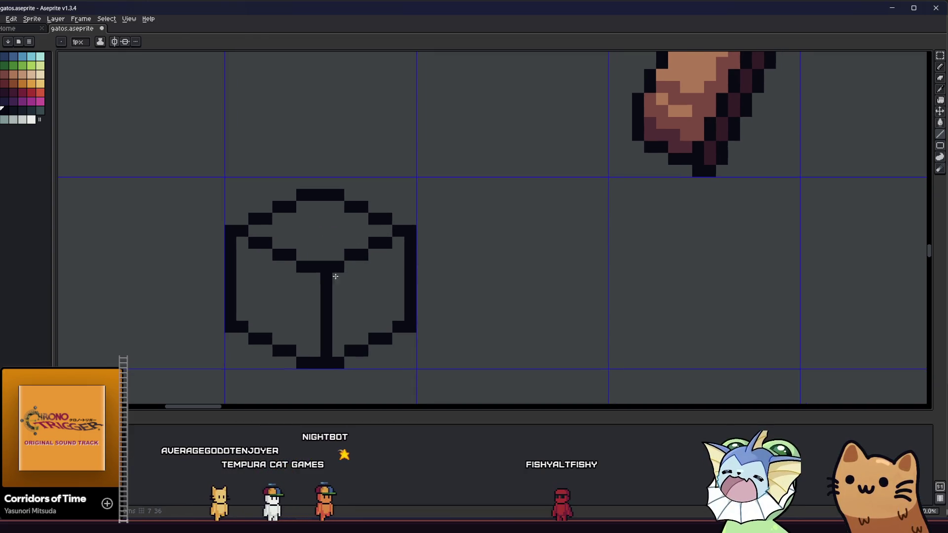
pyautogui.press('m')
pyautogui.moveTo(200, 164); pyautogui.dragTo(454, 310)
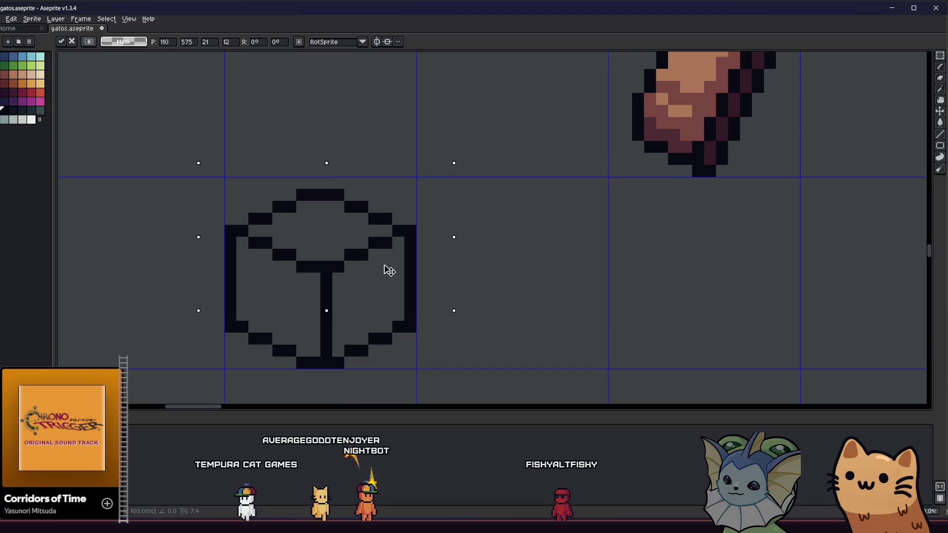
# Step: Lift the cube's selected upper half up one pixel and deselect
pyautogui.press('Up')
pyautogui.hotkey('ctrl', 'd')
pyautogui.press('b')
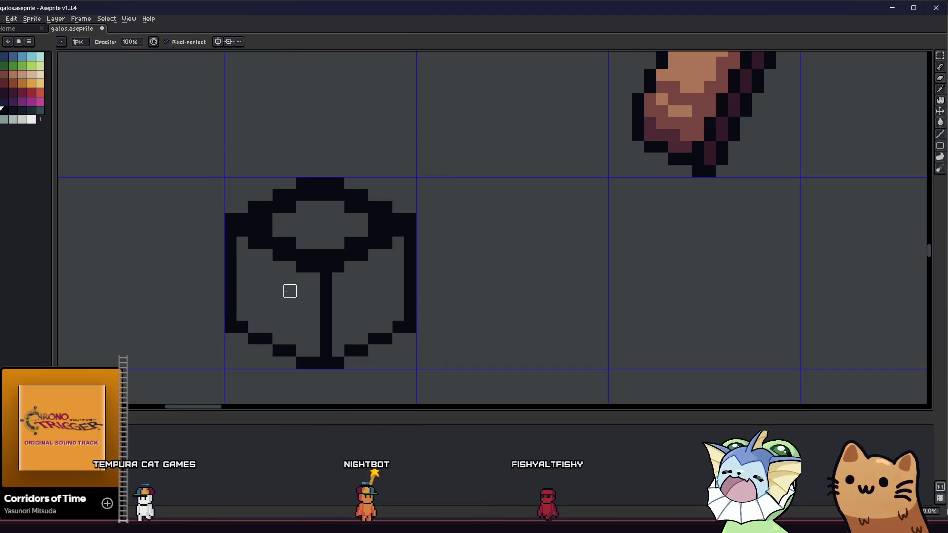
pyautogui.hotkey('ctrl', 'z')
pyautogui.press('m')
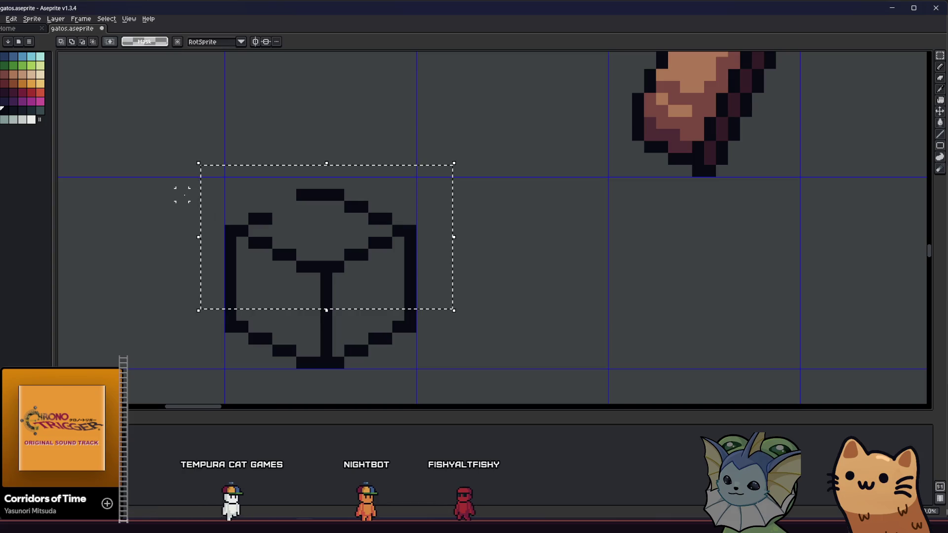
pyautogui.moveTo(169, 147); pyautogui.dragTo(464, 298)
pyautogui.press('Up')
pyautogui.hotkey('ctrl', 'd')
pyautogui.press('b')
# Step: Add a missing pixel to the cube's left edge
pyautogui.click(217, 291)
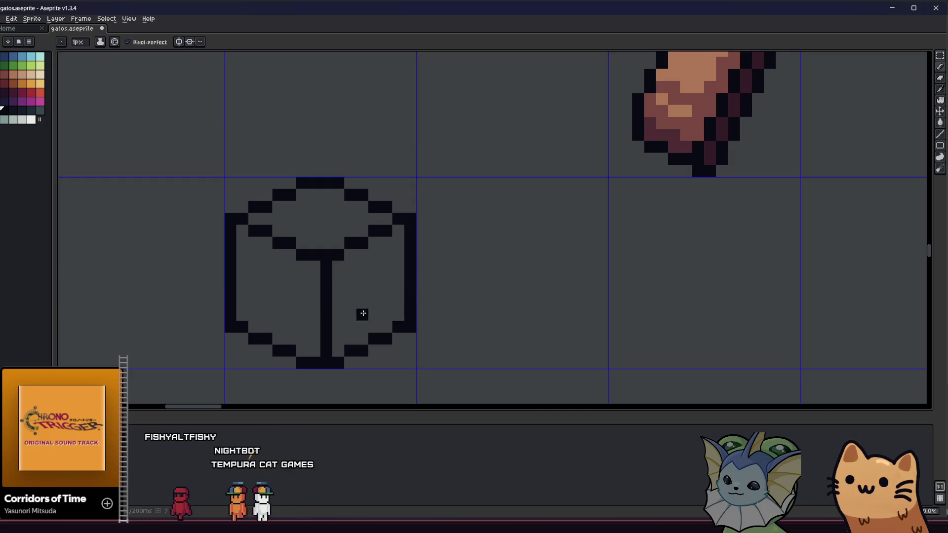
pyautogui.scroll(-3, 362, 314)
pyautogui.press('g')
pyautogui.hscroll(1, 313, 328)
pyautogui.scroll(3, 309, 339)
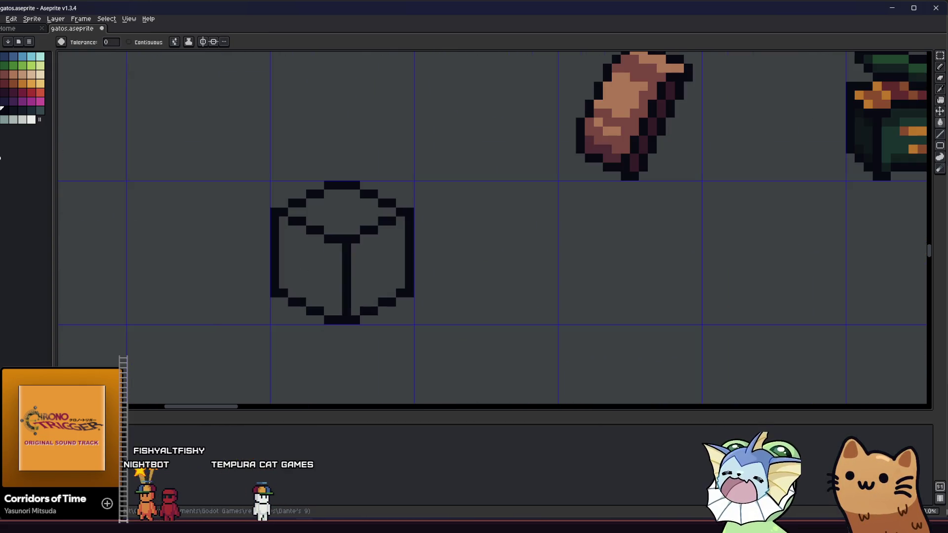
# Step: With Contiguous fill enabled, fill the cube's faces and top orange
pyautogui.click(329, 266)
pyautogui.hotkey('ctrl', 'z')
pyautogui.click(128, 42)
pyautogui.click(306, 263)
pyautogui.click(378, 267)
pyautogui.click(342, 213)
pyautogui.scroll(1, 148, 205)
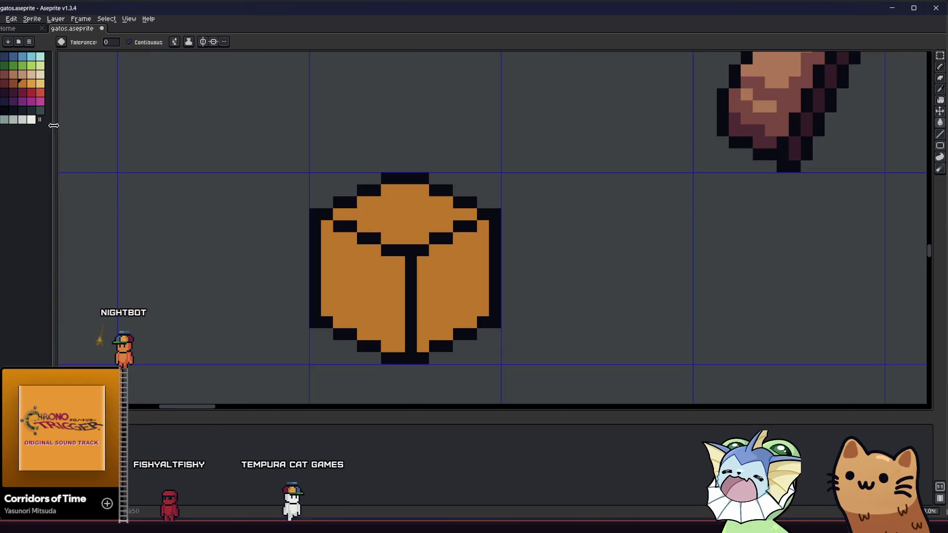
pyautogui.moveTo(262, 277); pyautogui.dragTo(238, 268)
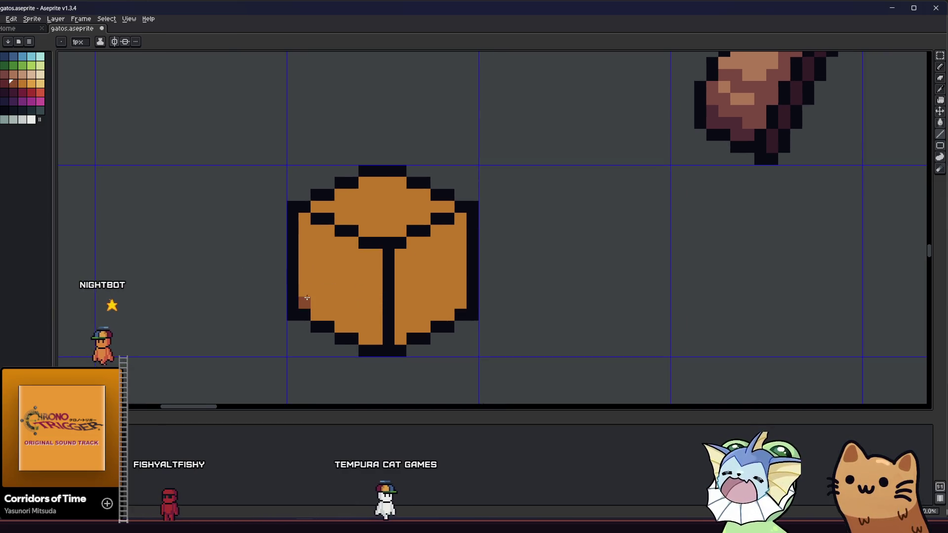
# Step: Refill the cube's left face dark red and its right face brown
pyautogui.click(308, 292)
pyautogui.moveTo(316, 305); pyautogui.dragTo(303, 304)
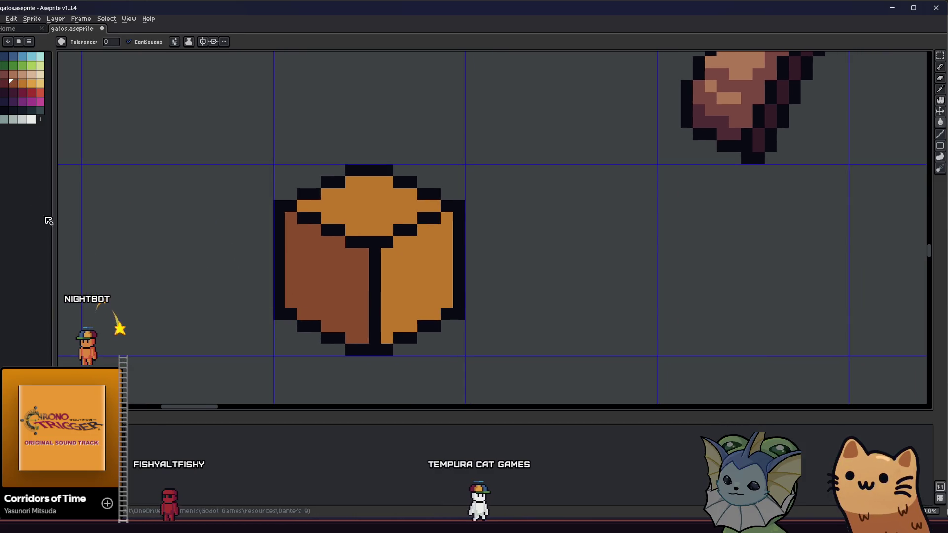
pyautogui.click(4, 83)
pyautogui.click(256, 247)
pyautogui.hotkey('ctrl', 'z')
pyautogui.click(315, 281)
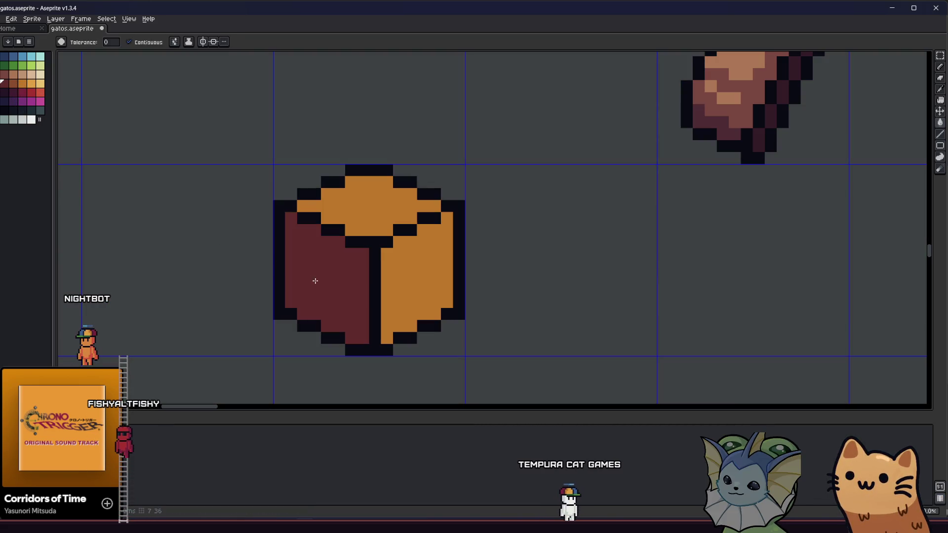
pyautogui.click(25, 89)
pyautogui.click(398, 273)
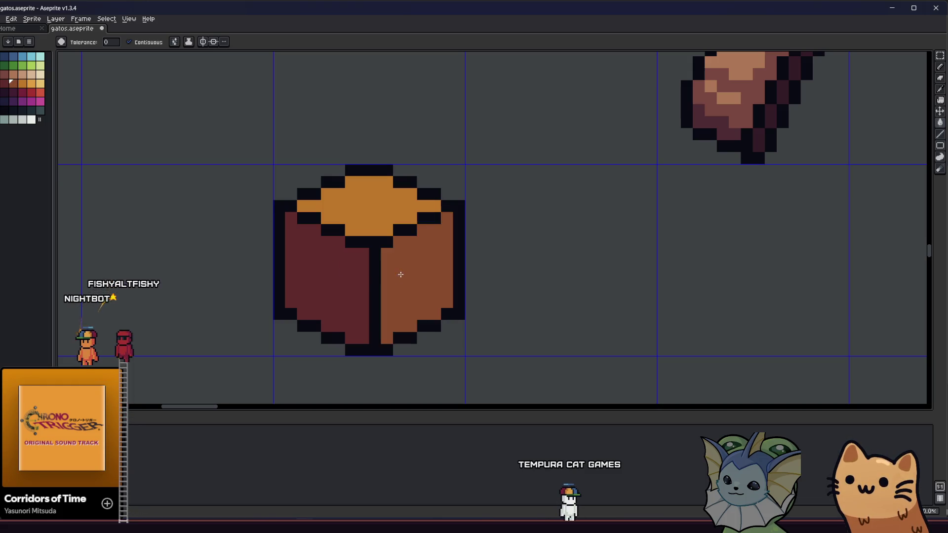
pyautogui.scroll(1, 405, 277)
pyautogui.scroll(-2, 360, 285)
pyautogui.scroll(-3, 321, 282)
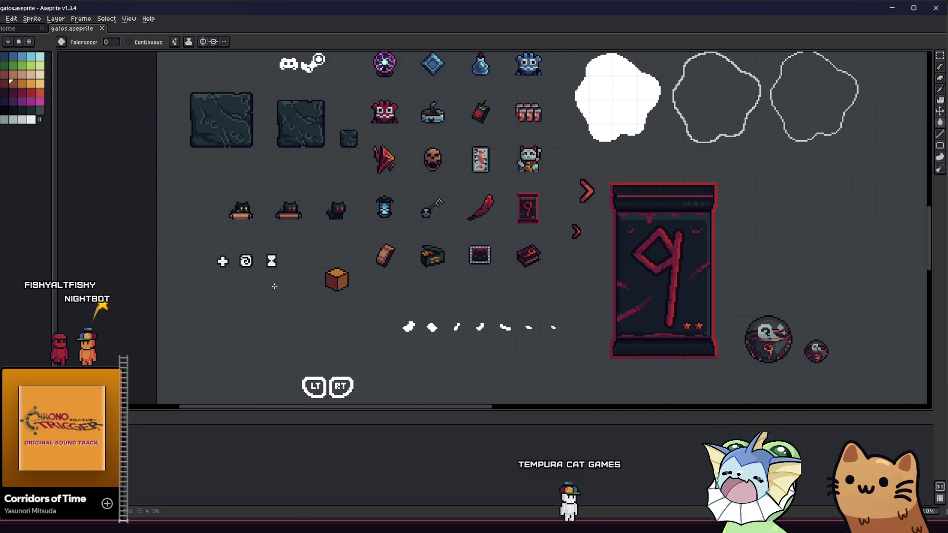
pyautogui.scroll(4, 316, 276)
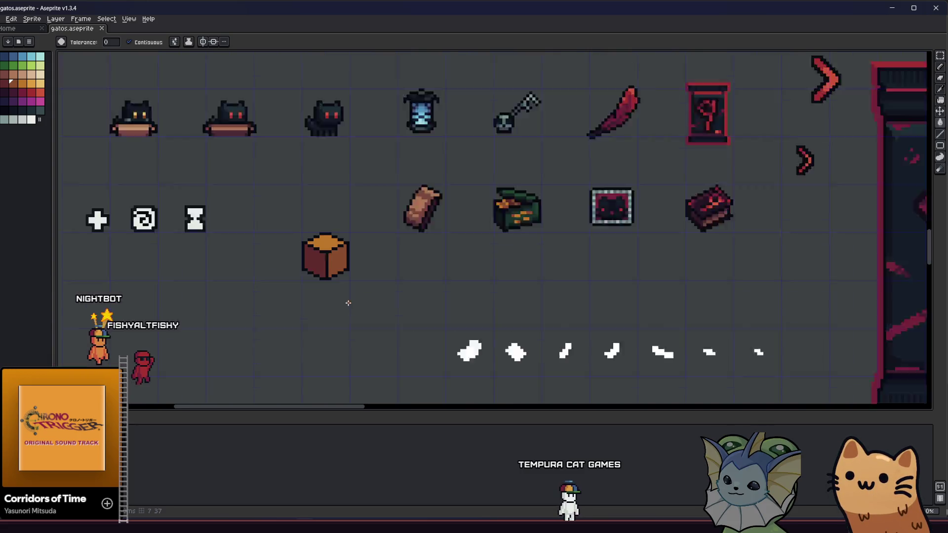
pyautogui.press('i')
pyautogui.click(346, 231)
pyautogui.press('b')
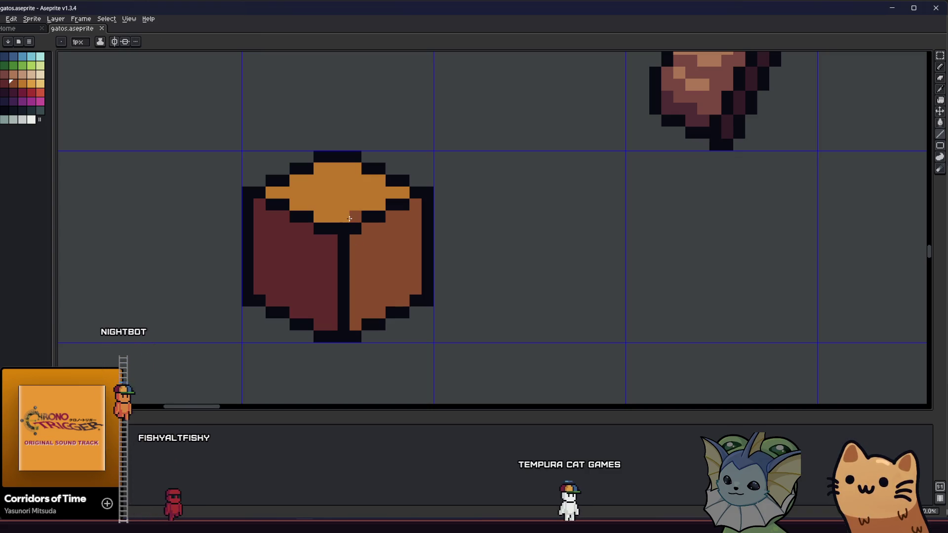
pyautogui.moveTo(349, 216); pyautogui.dragTo(287, 185)
pyautogui.hotkey('ctrl', 'z')
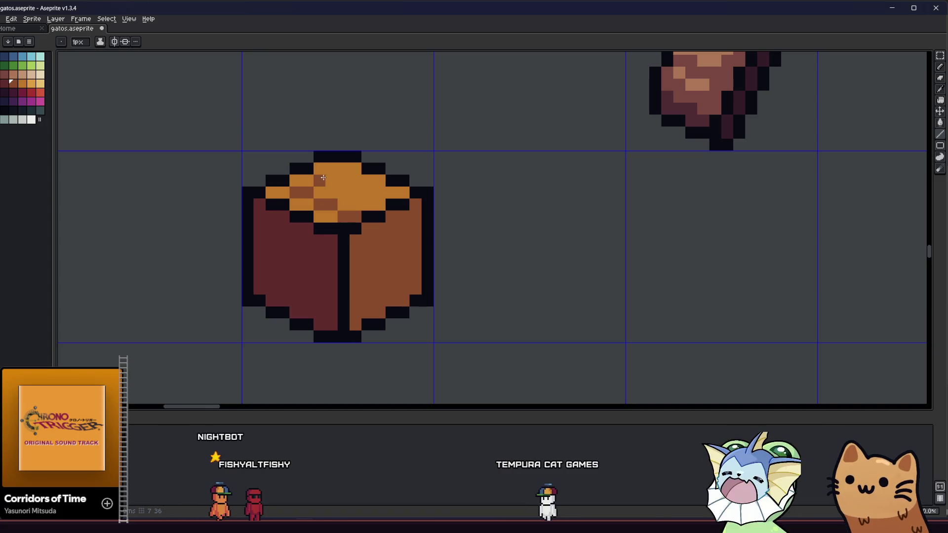
pyautogui.moveTo(321, 171); pyautogui.dragTo(384, 192)
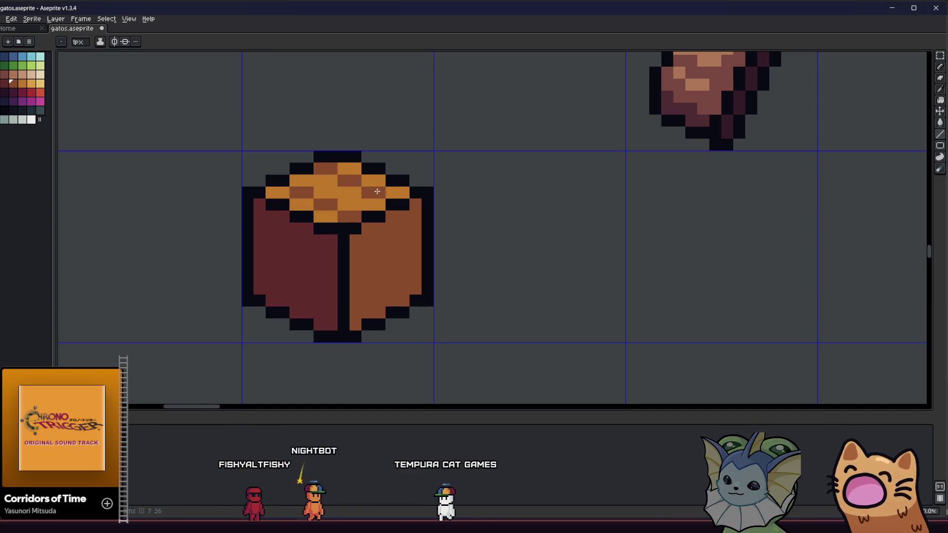
pyautogui.scroll(-6, 366, 215)
pyautogui.moveTo(335, 238); pyautogui.dragTo(335, 262)
pyautogui.scroll(-2, 335, 262)
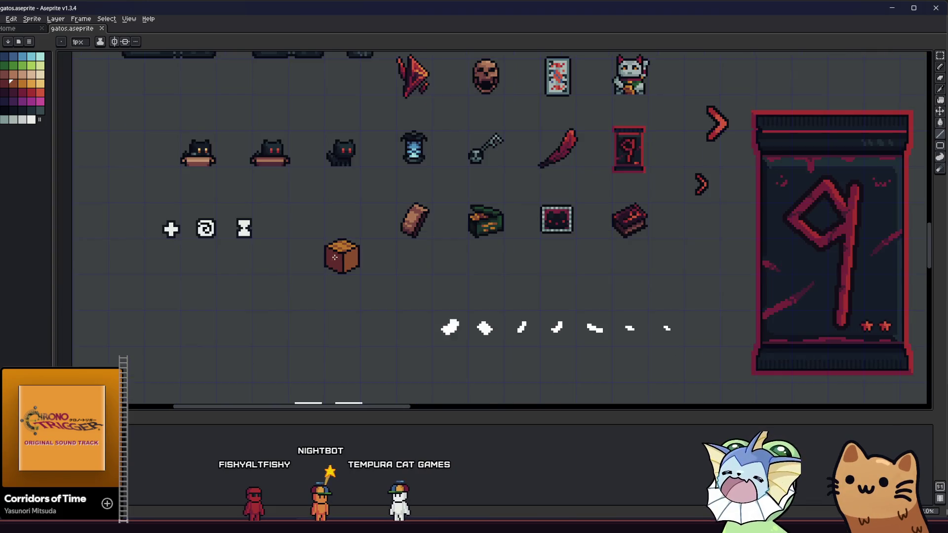
pyautogui.scroll(10, 340, 247)
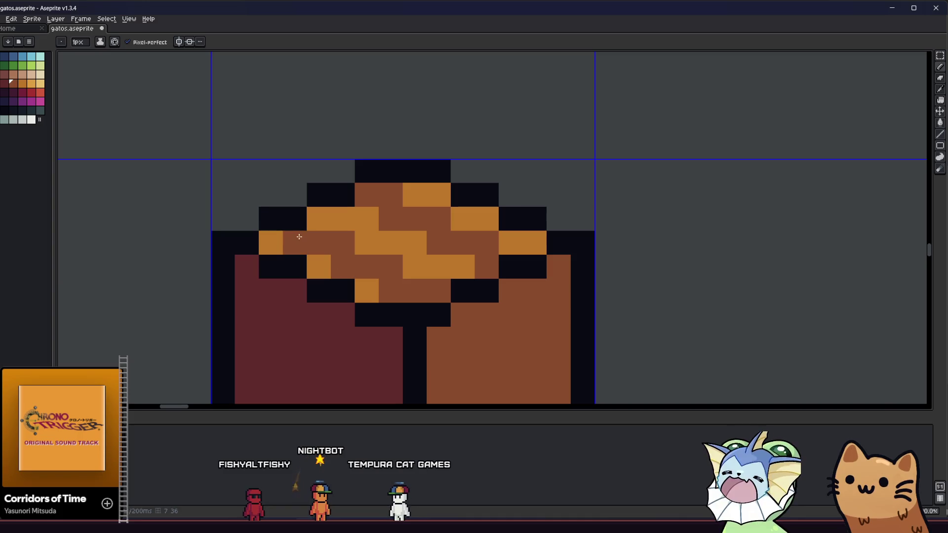
pyautogui.scroll(-6, 299, 237)
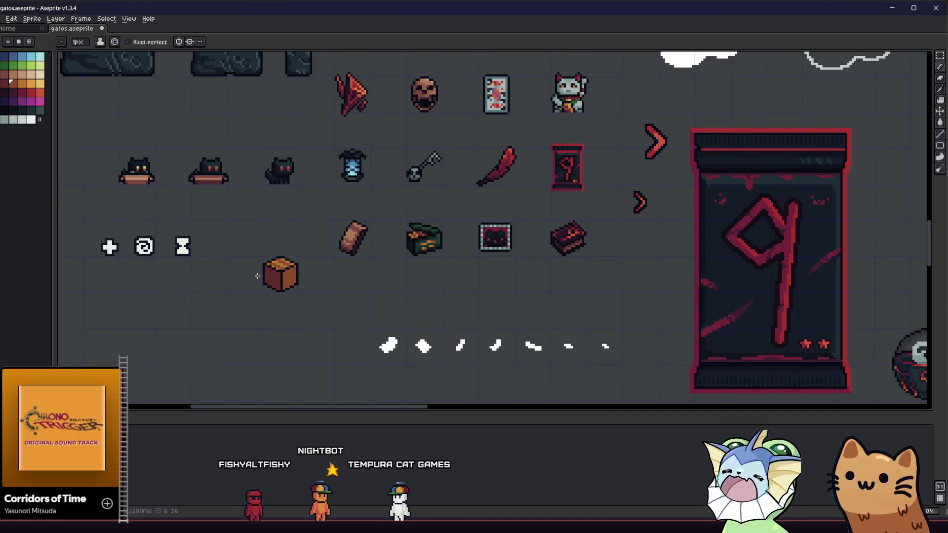
pyautogui.scroll(-2, 257, 276)
pyautogui.scroll(6, 242, 286)
pyautogui.moveTo(307, 275); pyautogui.dragTo(282, 272)
pyautogui.press('v')
pyautogui.hotkey('ctrl', 'z')
pyautogui.press('b')
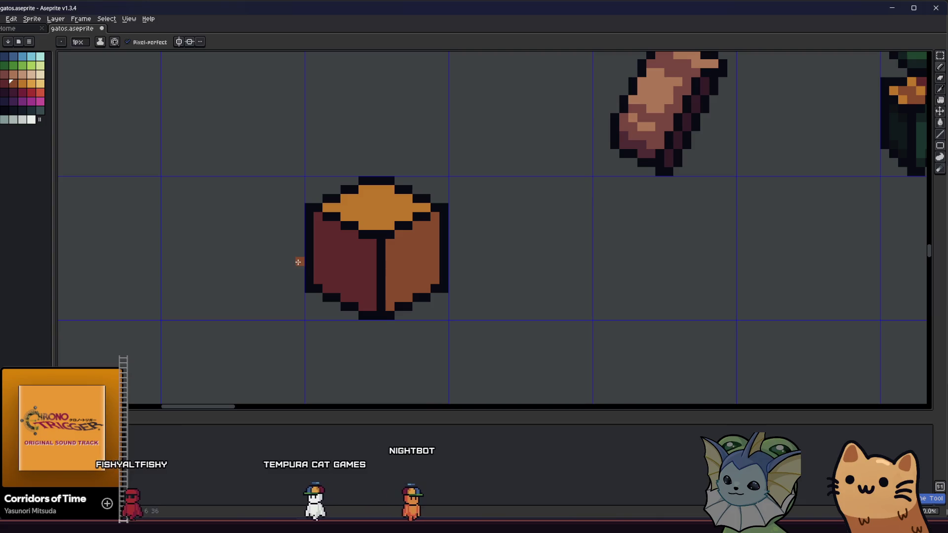
pyautogui.scroll(1, 341, 256)
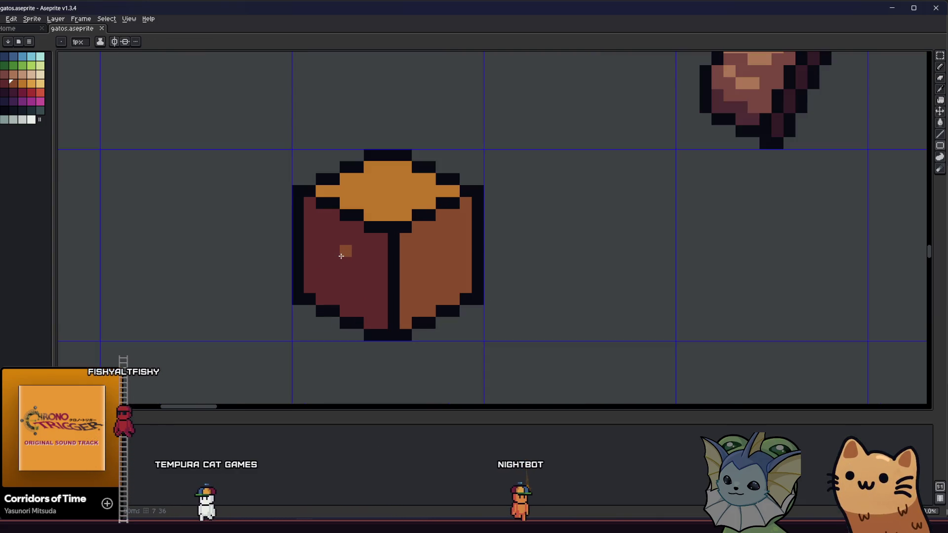
# Step: Draw a darker red 9 on the box's left face with line and pencil strokes
pyautogui.press('i')
pyautogui.scroll(1, 342, 269)
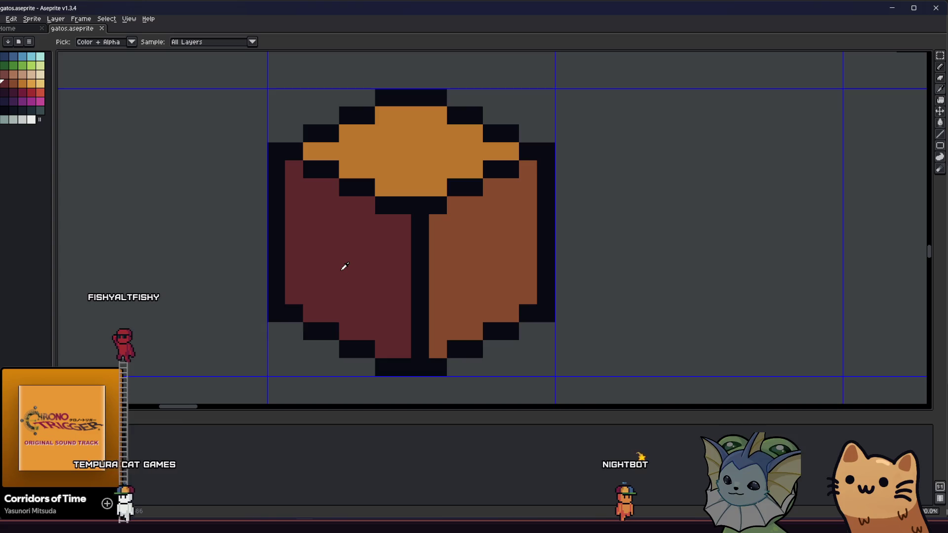
pyautogui.press('b')
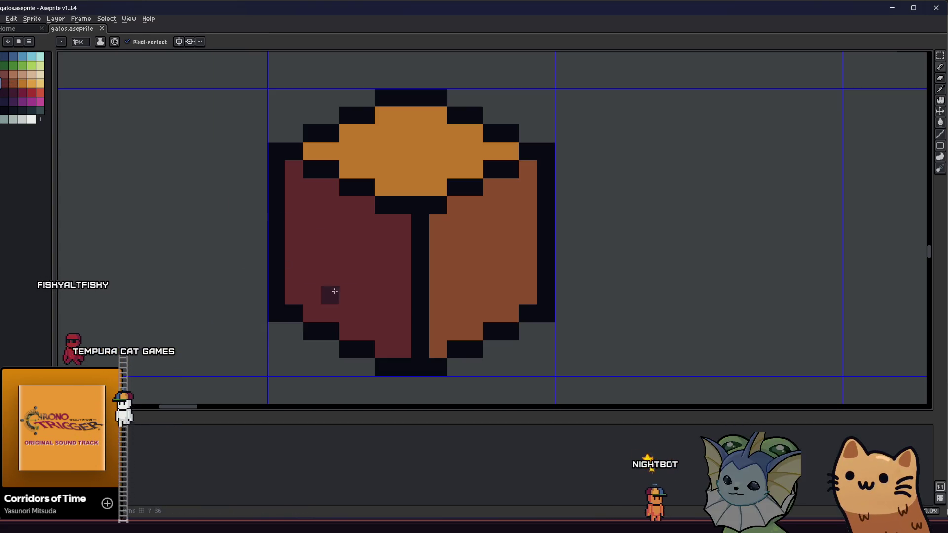
pyautogui.press('l')
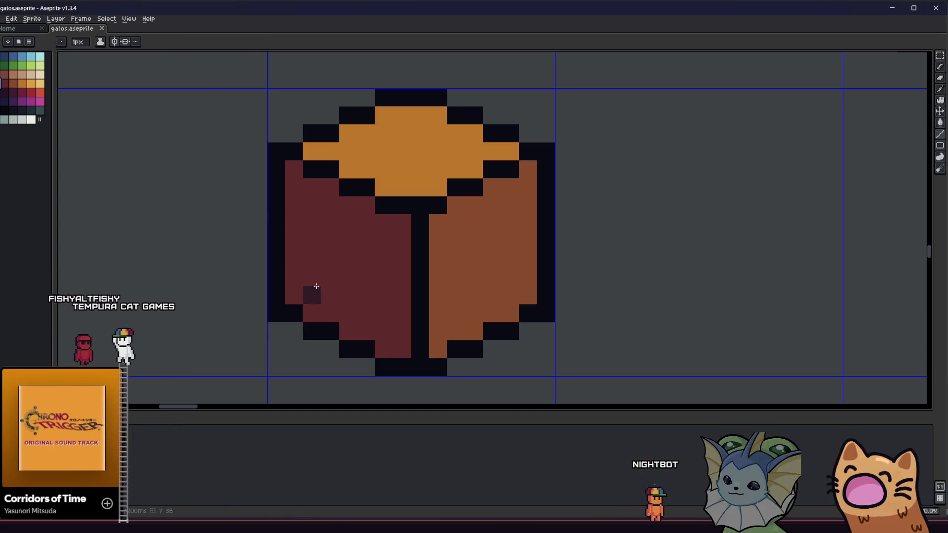
pyautogui.moveTo(326, 295)
pyautogui.mouseDown()
pyautogui.moveTo(360, 309)
pyautogui.moveTo(353, 301)
pyautogui.moveTo(348, 314)
pyautogui.moveTo(348, 301)
pyautogui.mouseUp()
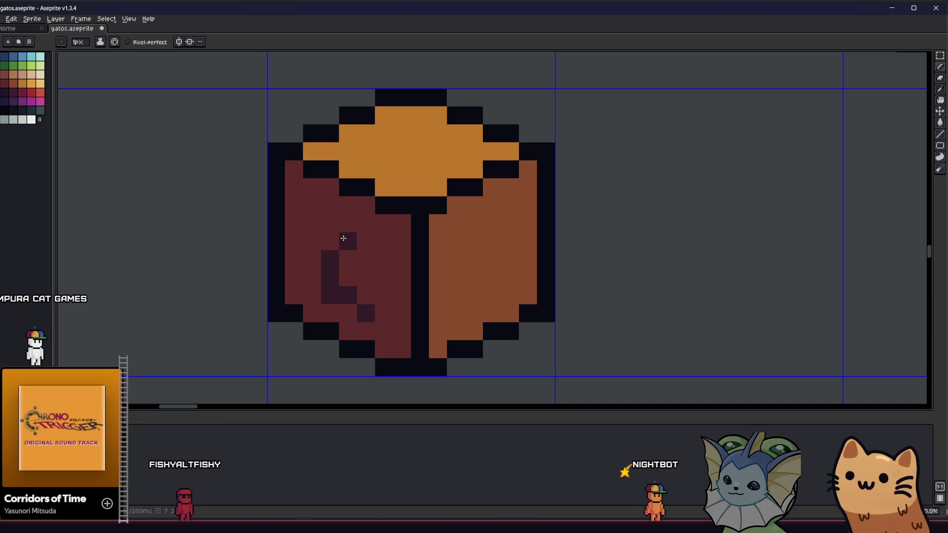
pyautogui.click(333, 225)
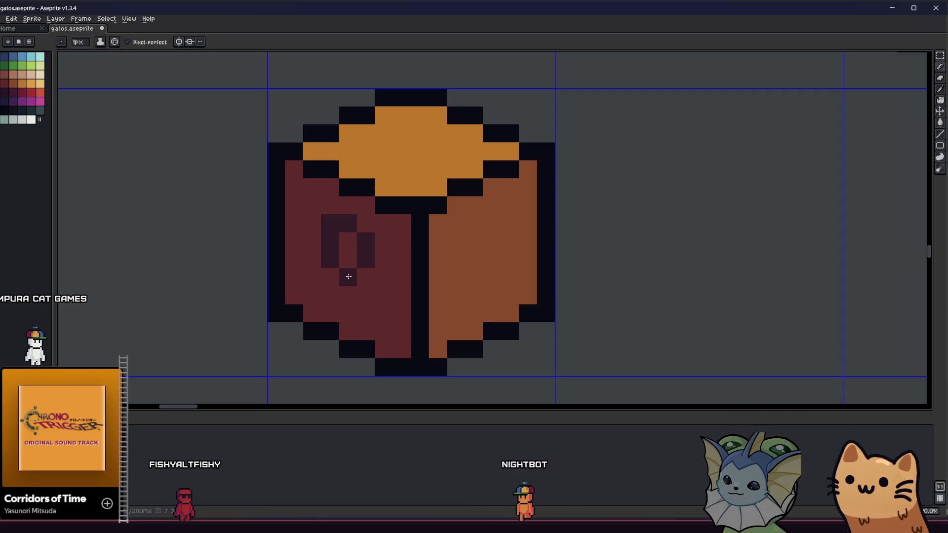
pyautogui.click(365, 277)
pyautogui.click(349, 294)
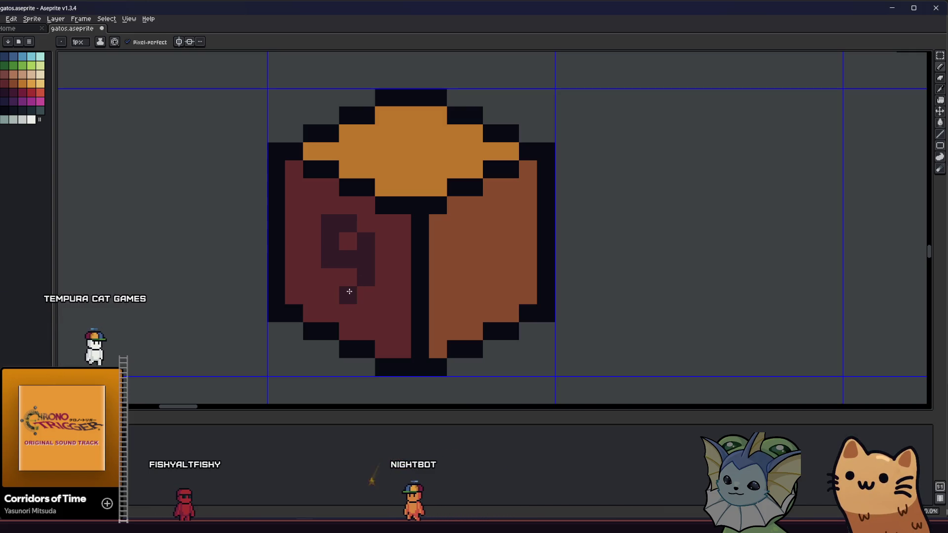
# Step: Save the sprite and pan the box back to the centre of the view
pyautogui.hotkey('ctrl', 's')
pyautogui.scroll(-5, 340, 297)
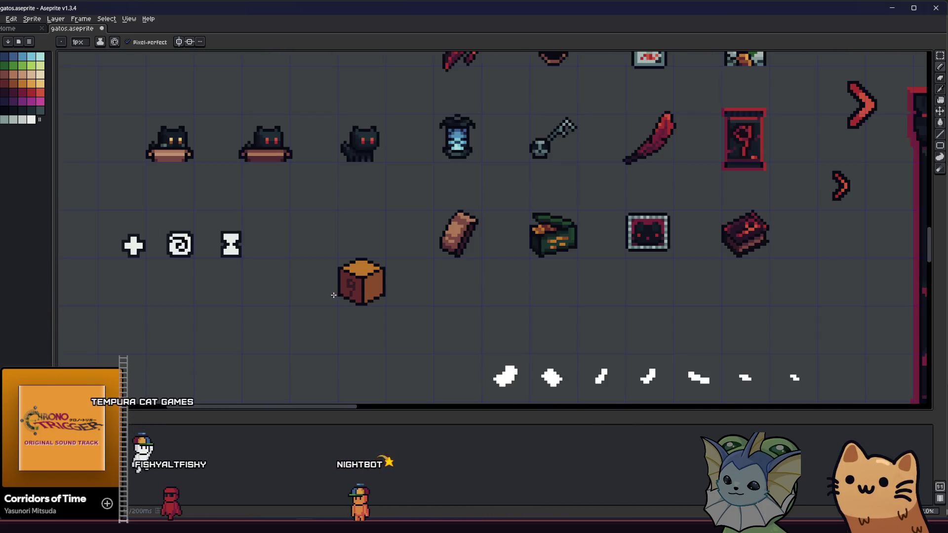
pyautogui.moveTo(312, 300); pyautogui.dragTo(245, 309)
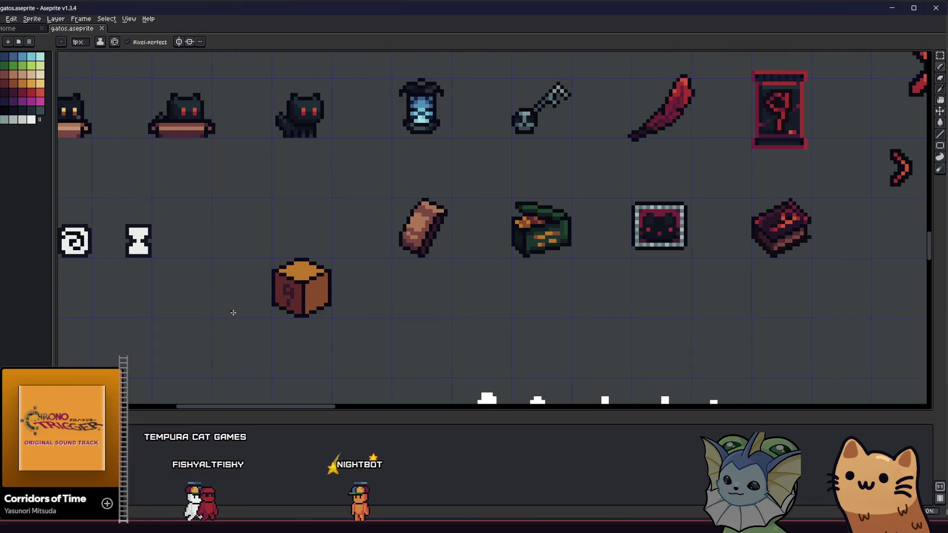
pyautogui.scroll(3, 279, 297)
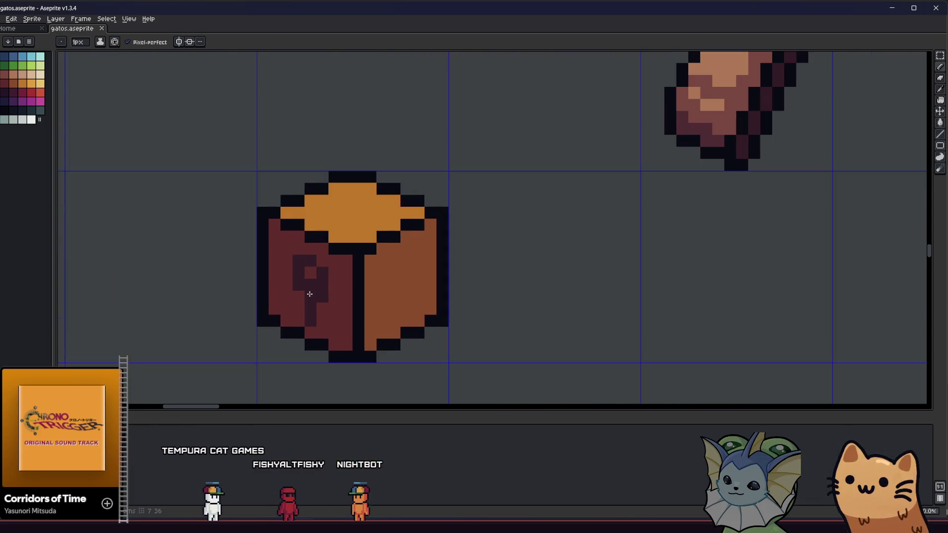
pyautogui.moveTo(310, 294); pyautogui.dragTo(294, 287)
# Step: Paste a clean copy of the box and nudge it left and down into place
pyautogui.press('m')
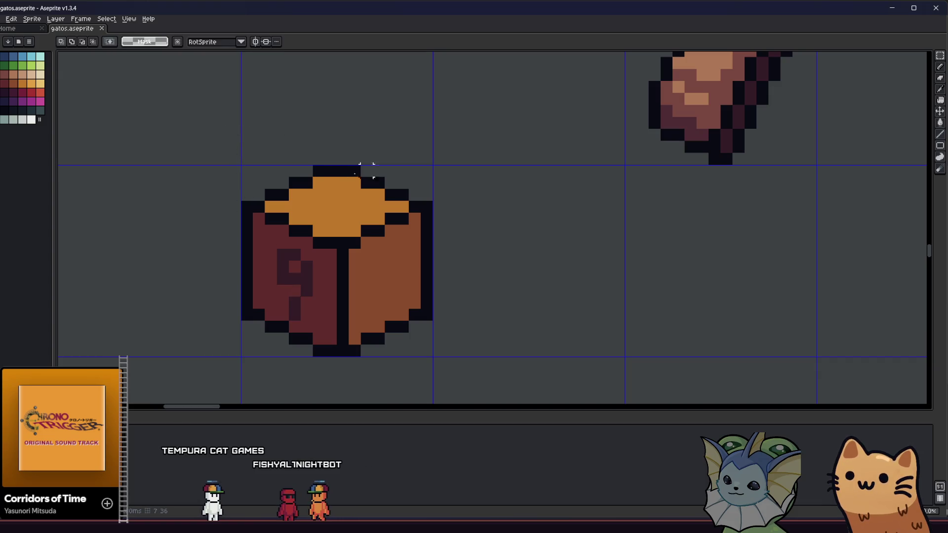
pyautogui.moveTo(451, 179)
pyautogui.mouseDown()
pyautogui.moveTo(395, 319)
pyautogui.moveTo(395, 345)
pyautogui.mouseUp()
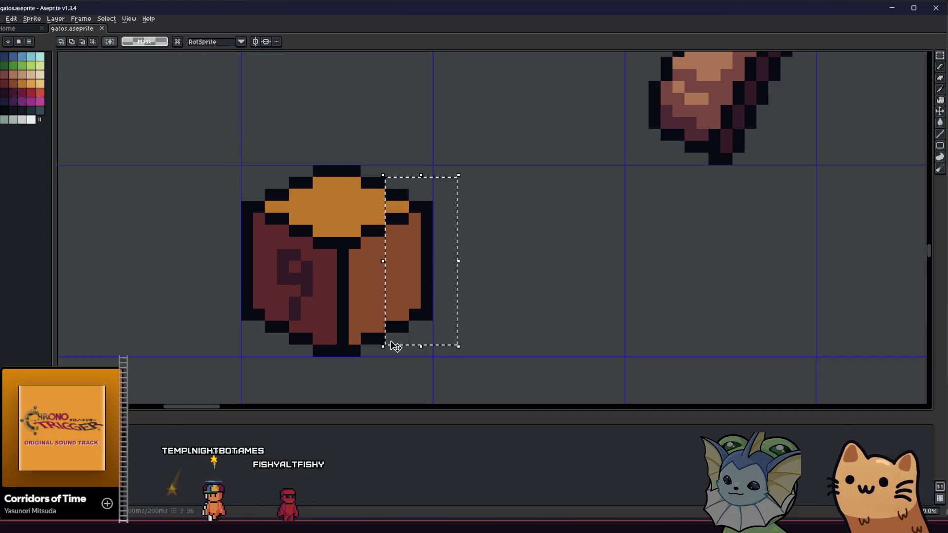
pyautogui.click(295, 165)
pyautogui.hotkey('ctrl', 'd')
pyautogui.press('b')
pyautogui.moveTo(318, 183)
pyautogui.mouseDown()
pyautogui.moveTo(372, 217)
pyautogui.moveTo(402, 254)
pyautogui.mouseUp()
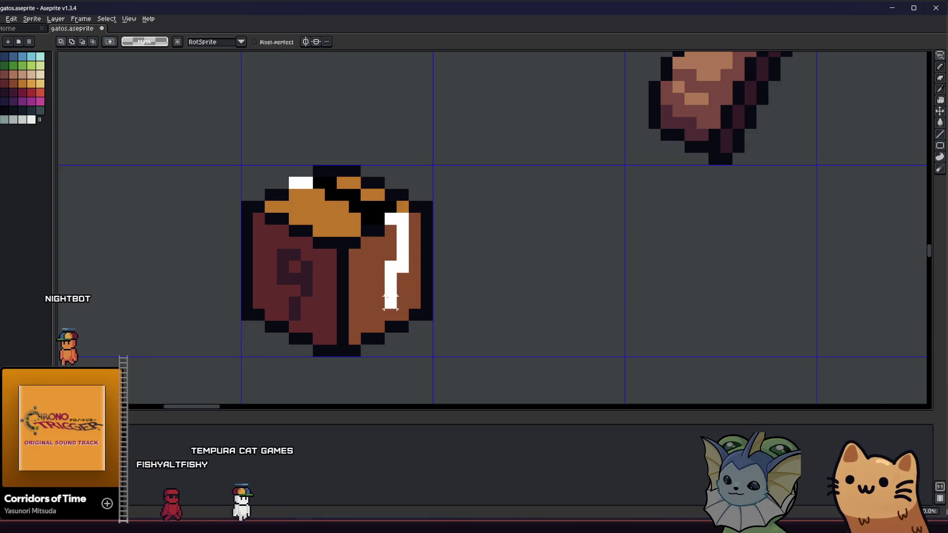
pyautogui.moveTo(390, 326)
pyautogui.mouseDown()
pyautogui.moveTo(491, 314)
pyautogui.moveTo(286, 138)
pyautogui.moveTo(284, 158)
pyautogui.mouseUp()
pyautogui.hotkey('ctrl', 'v')
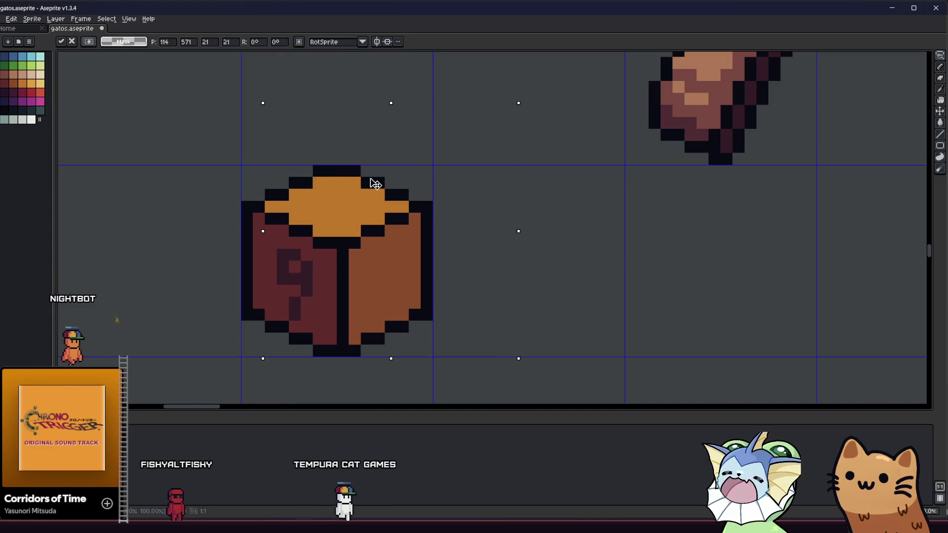
pyautogui.moveTo(368, 184); pyautogui.dragTo(351, 197)
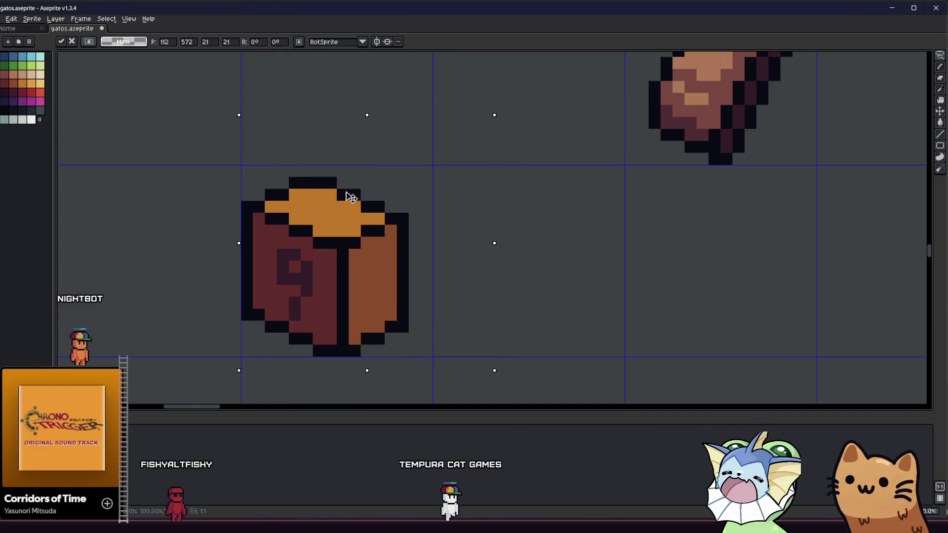
pyautogui.press('Return')
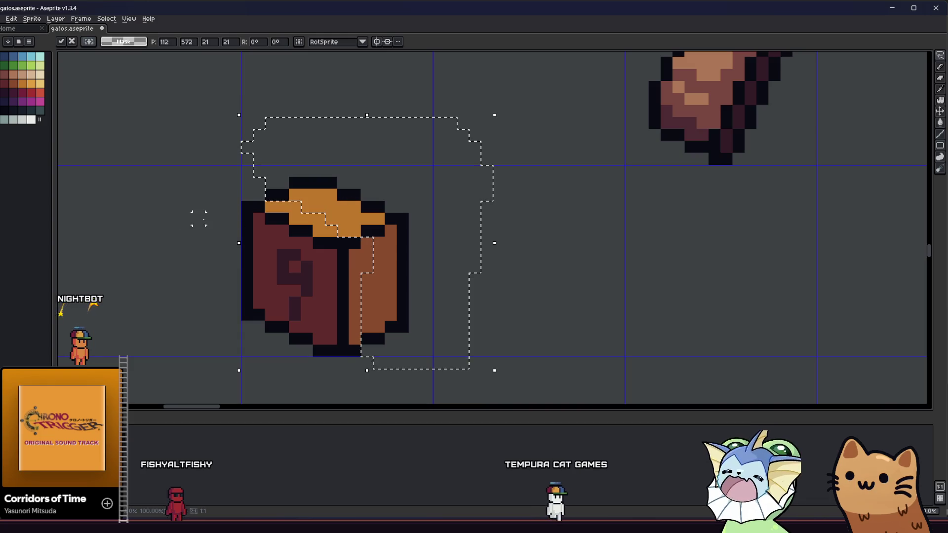
# Step: Select the whole box and shift it one pixel to the right
pyautogui.hotkey('ctrl', 'd')
pyautogui.moveTo(200, 137); pyautogui.dragTo(451, 402)
pyautogui.moveTo(387, 318); pyautogui.dragTo(399, 317)
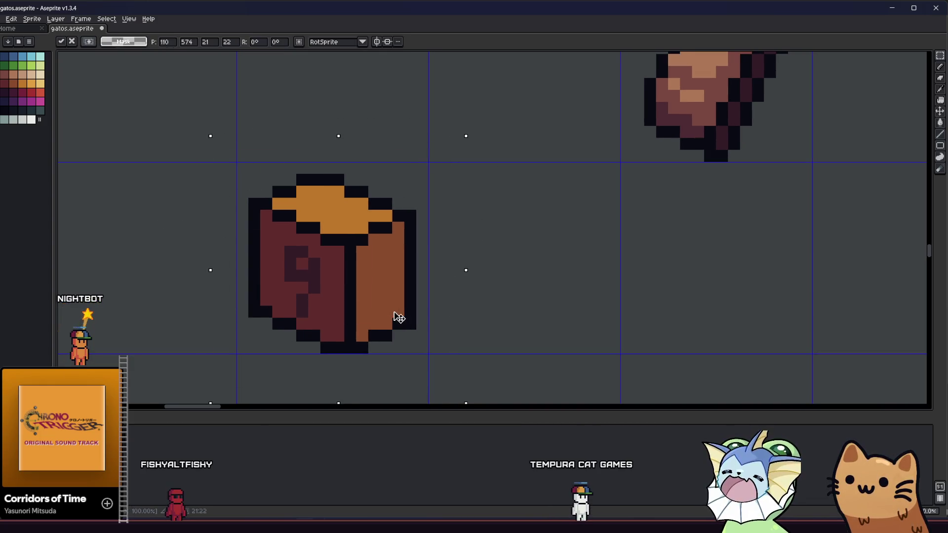
pyautogui.press('Return')
pyautogui.hotkey('ctrl', 'd')
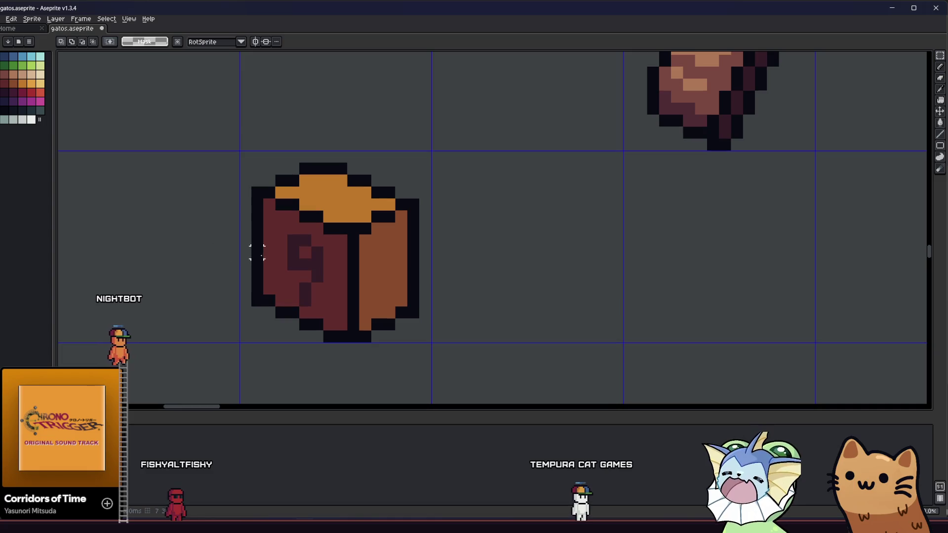
# Step: Select the box's top half and lower it onto the bottom half
pyautogui.scroll(-4, 270, 246)
pyautogui.scroll(-1, 270, 247)
pyautogui.scroll(-2, 266, 257)
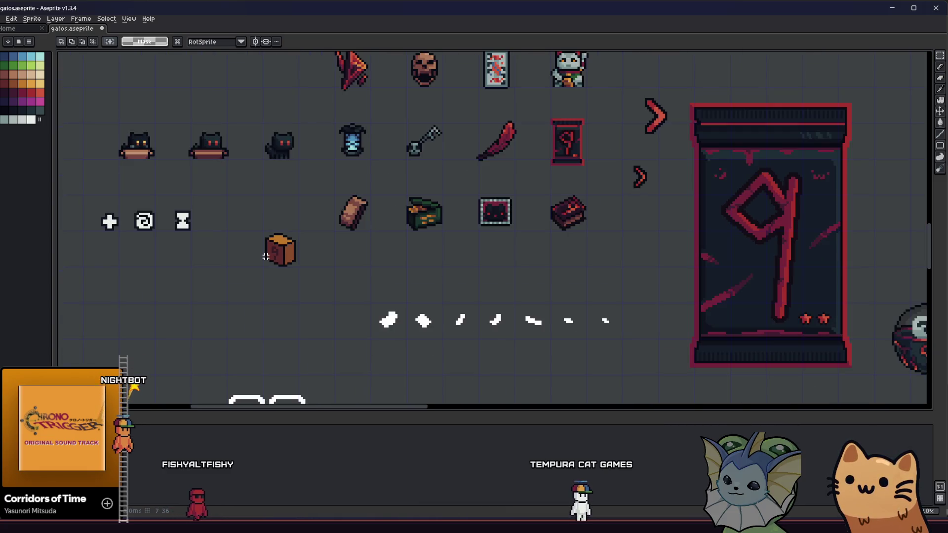
pyautogui.scroll(5, 242, 282)
pyautogui.moveTo(242, 281)
pyautogui.mouseDown()
pyautogui.moveTo(381, 296)
pyautogui.moveTo(232, 207)
pyautogui.moveTo(210, 276)
pyautogui.mouseUp()
pyautogui.moveTo(299, 253); pyautogui.dragTo(299, 270)
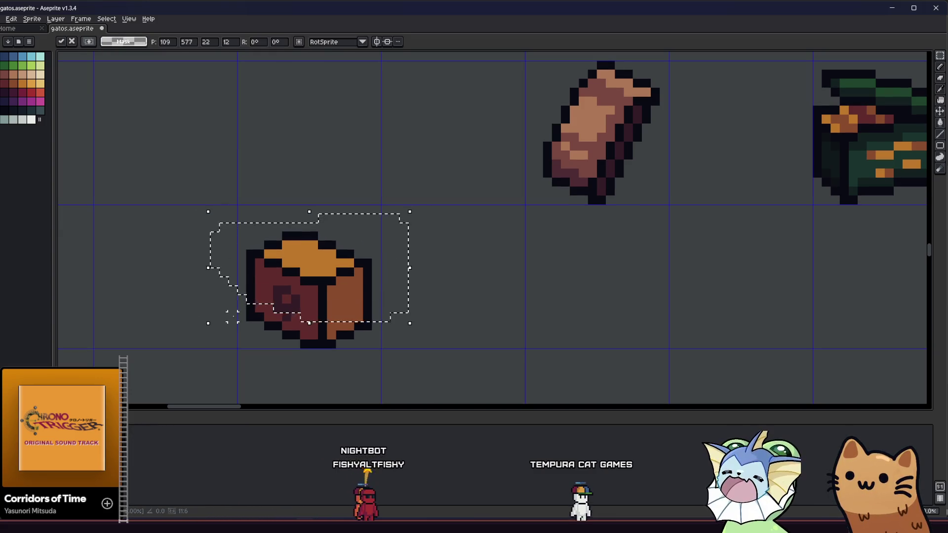
pyautogui.hotkey('ctrl', 'd')
pyautogui.scroll(2, 273, 293)
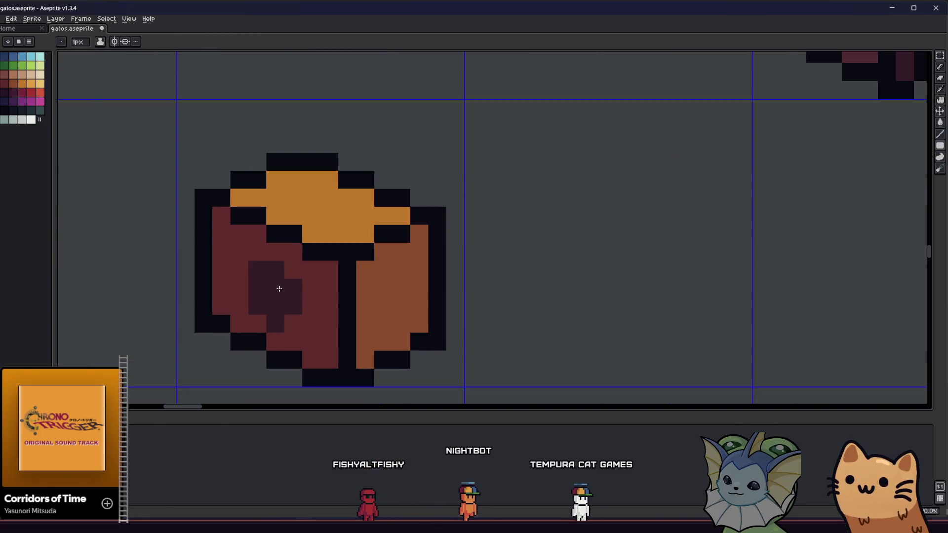
# Step: Recolour dark pixels of the 9 medium red and extend the dark patch two pixels down
pyautogui.click(279, 289)
pyautogui.press('alt')
pyautogui.click(275, 301)
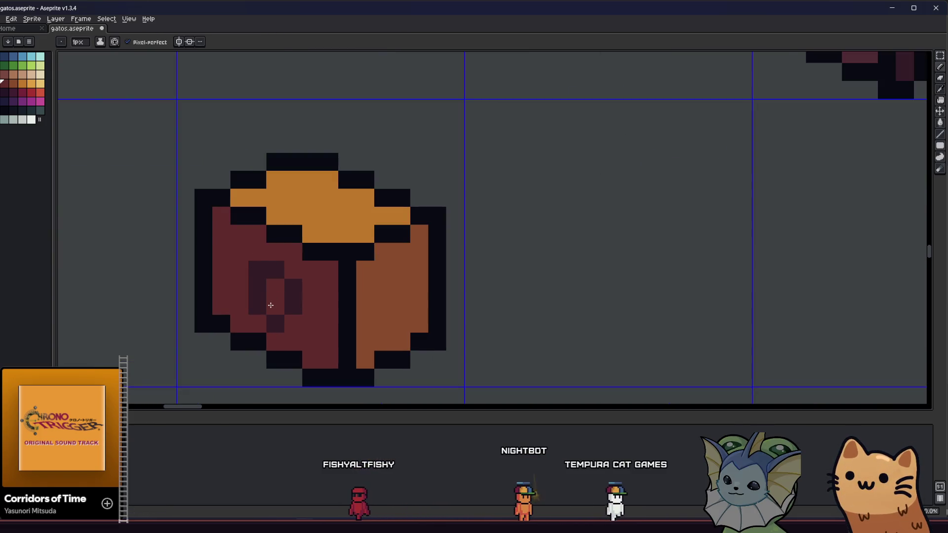
pyautogui.click(258, 303)
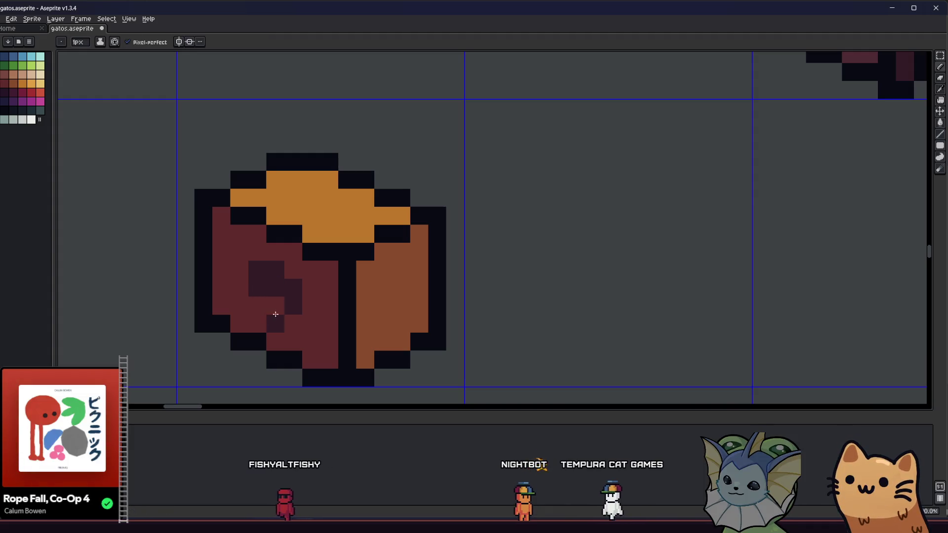
pyautogui.click(211, 325)
pyautogui.scroll(-3, 226, 312)
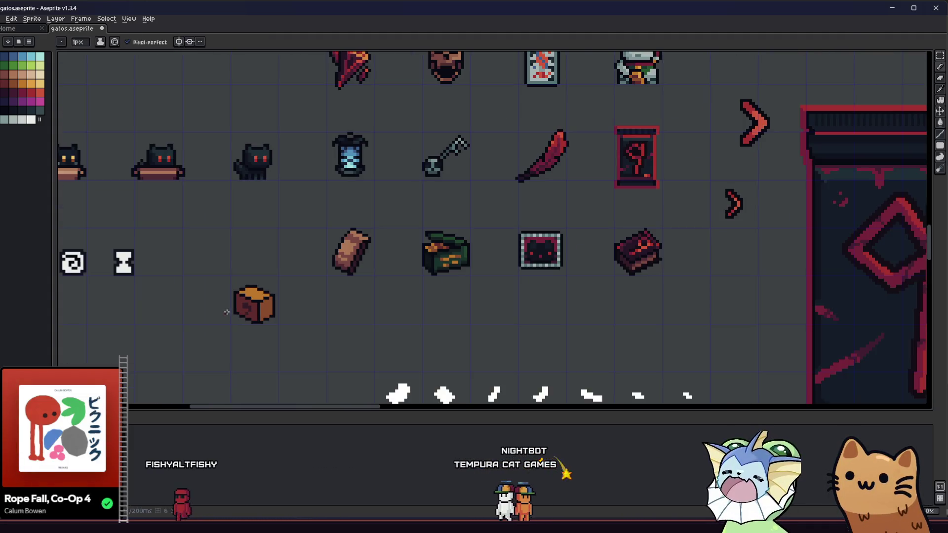
pyautogui.scroll(3, 312, 304)
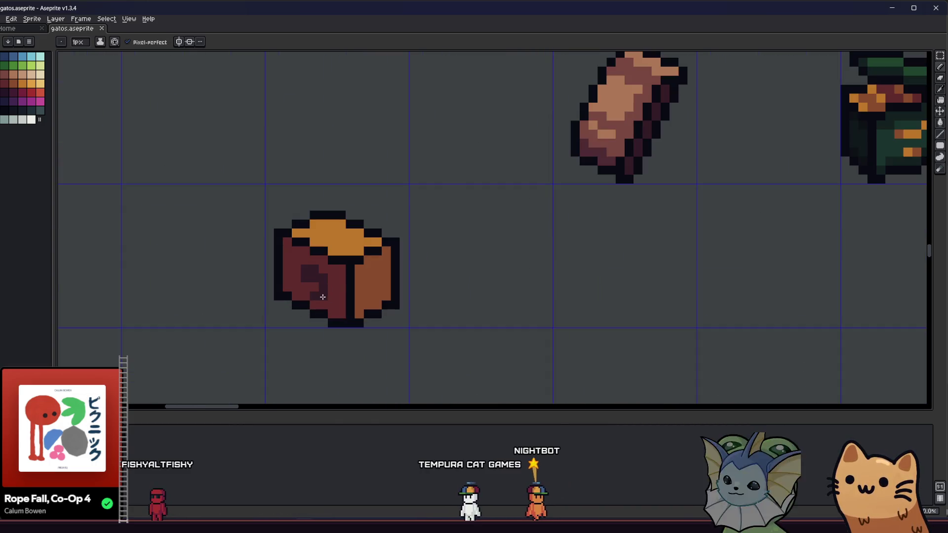
pyautogui.scroll(2, 324, 285)
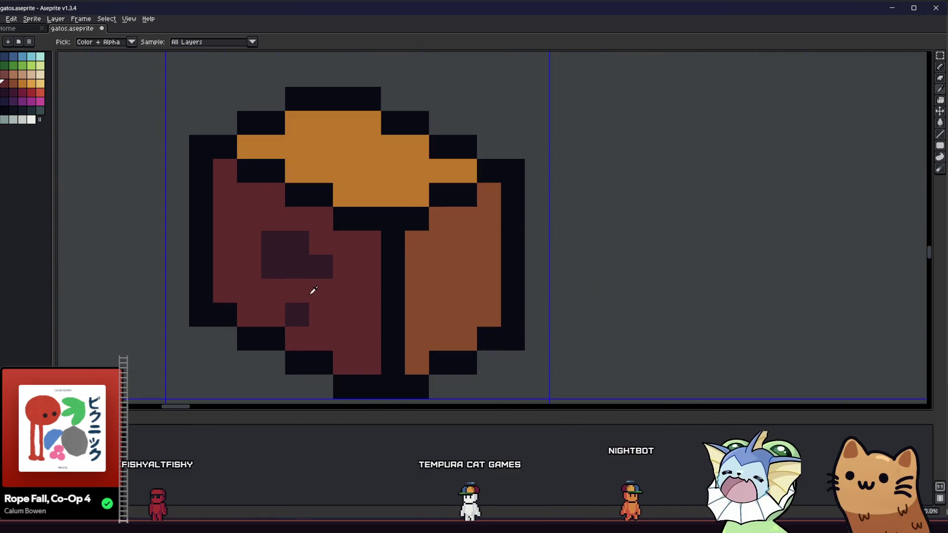
pyautogui.moveTo(301, 307); pyautogui.dragTo(299, 295)
# Step: Repaint stray dark pixels in the red body colour and extend the dark curl one pixel
pyautogui.press('alt')
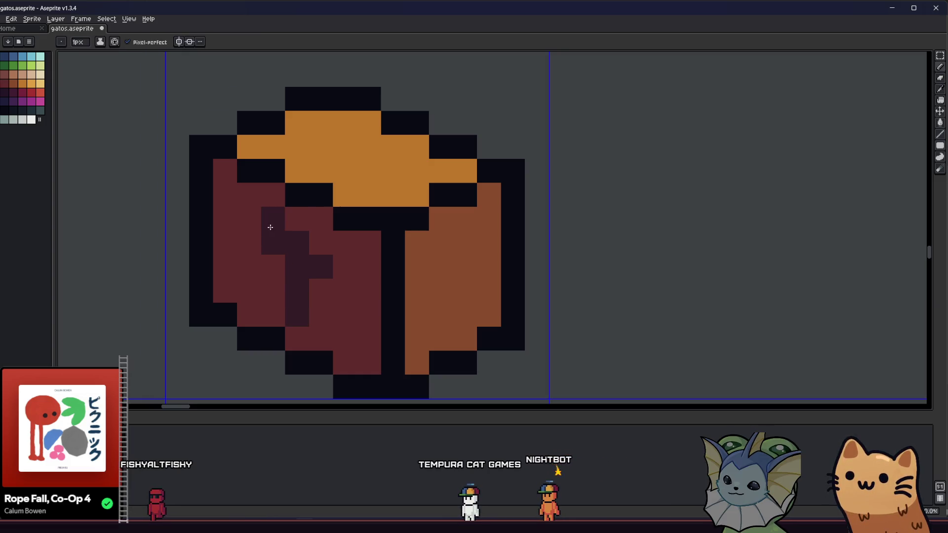
pyautogui.moveTo(277, 263); pyautogui.dragTo(296, 241)
pyautogui.press('alt')
pyautogui.keyDown('alt'); pyautogui.click(267, 269); pyautogui.keyUp('alt')
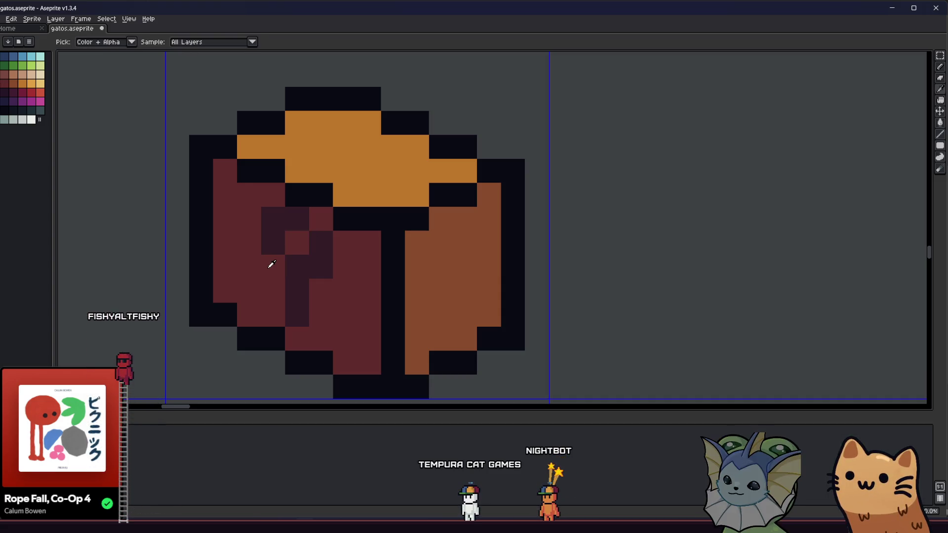
pyautogui.click(288, 268)
pyautogui.keyDown('alt'); pyautogui.click(276, 245); pyautogui.keyUp('alt')
pyautogui.click(274, 264)
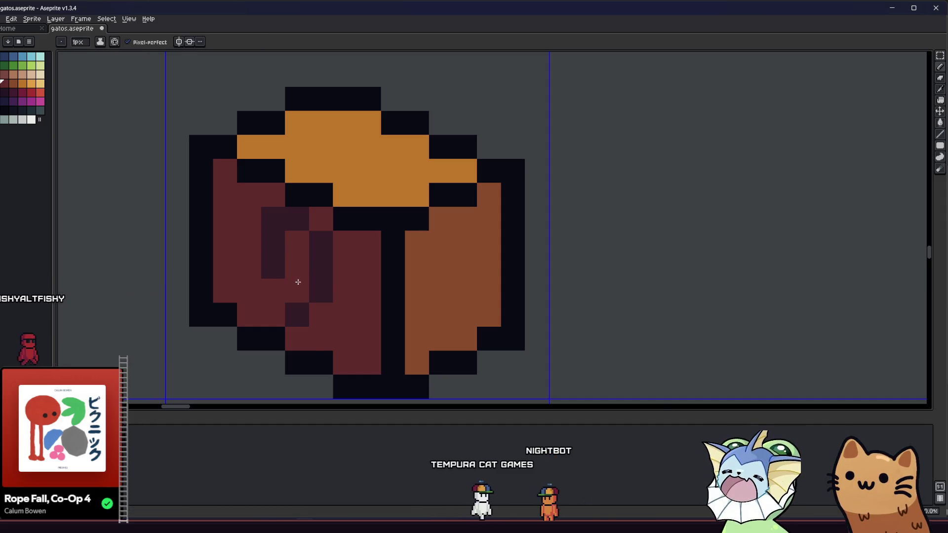
pyautogui.scroll(-4, 287, 293)
pyautogui.scroll(2, 288, 293)
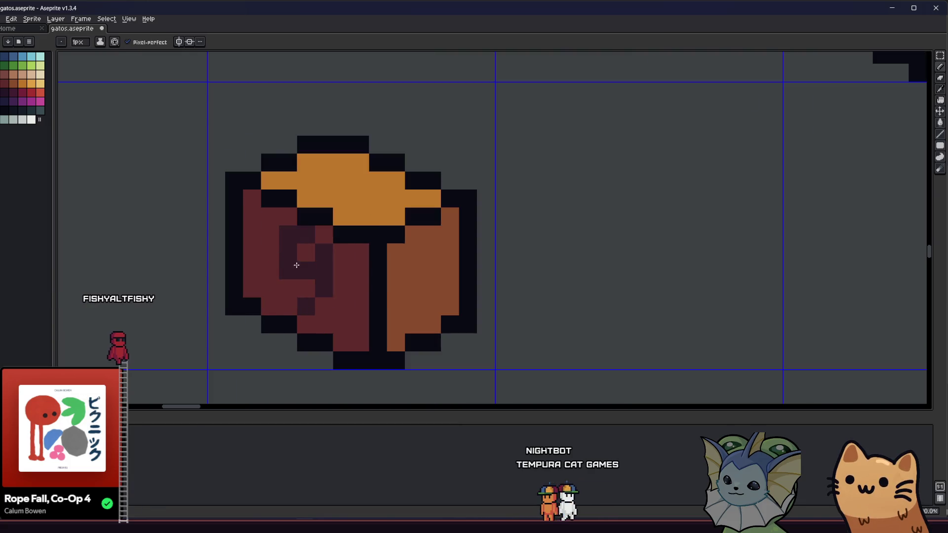
pyautogui.scroll(-3, 246, 265)
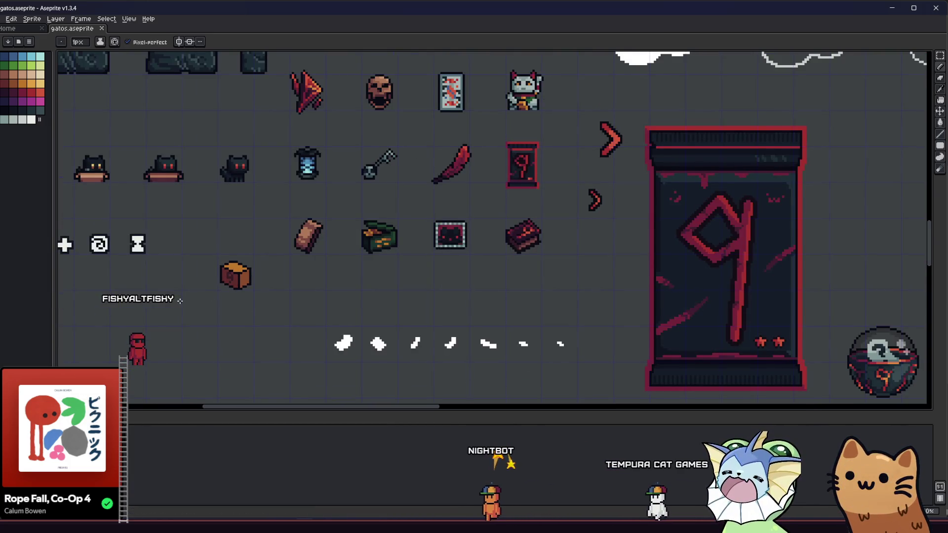
# Step: Sample the box's brown and dot a brown checker pixel into the orange lid
pyautogui.moveTo(177, 304); pyautogui.dragTo(155, 325)
pyautogui.scroll(4, 207, 301)
pyautogui.scroll(-1, 255, 300)
pyautogui.press('i')
pyautogui.click(360, 254)
pyautogui.press('b')
pyautogui.click(310, 199)
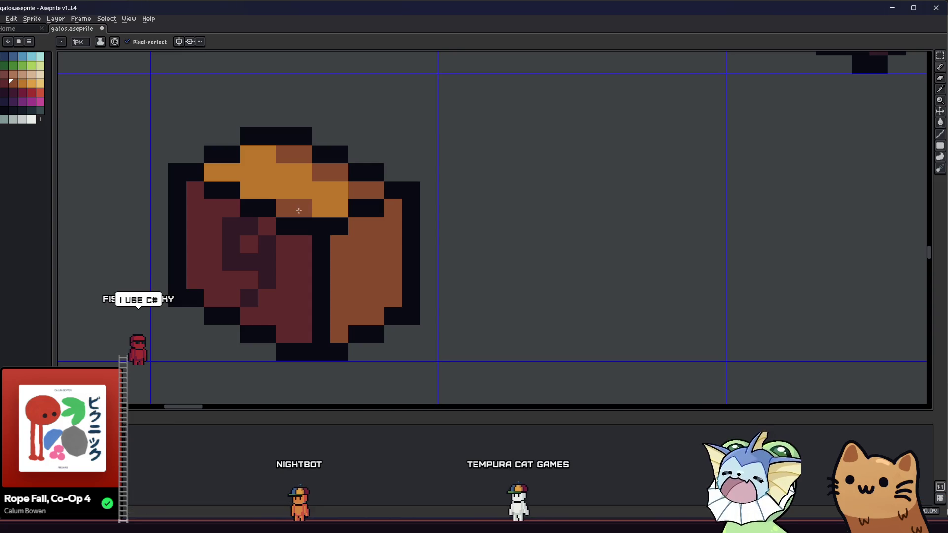
# Step: Flood-fill the dark area beside the stem and the maroon left face orange
pyautogui.scroll(-2, 212, 173)
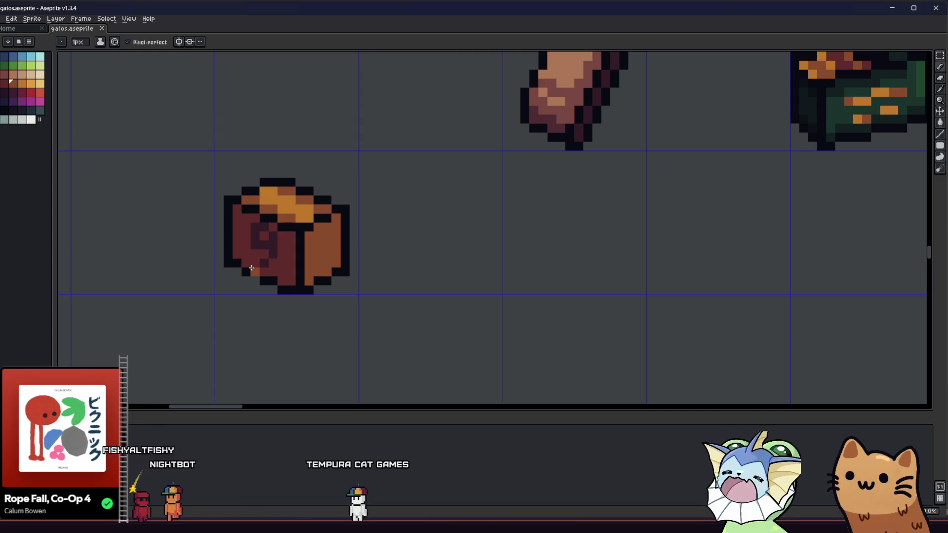
pyautogui.scroll(1, 251, 268)
pyautogui.press('g')
pyautogui.click(296, 253)
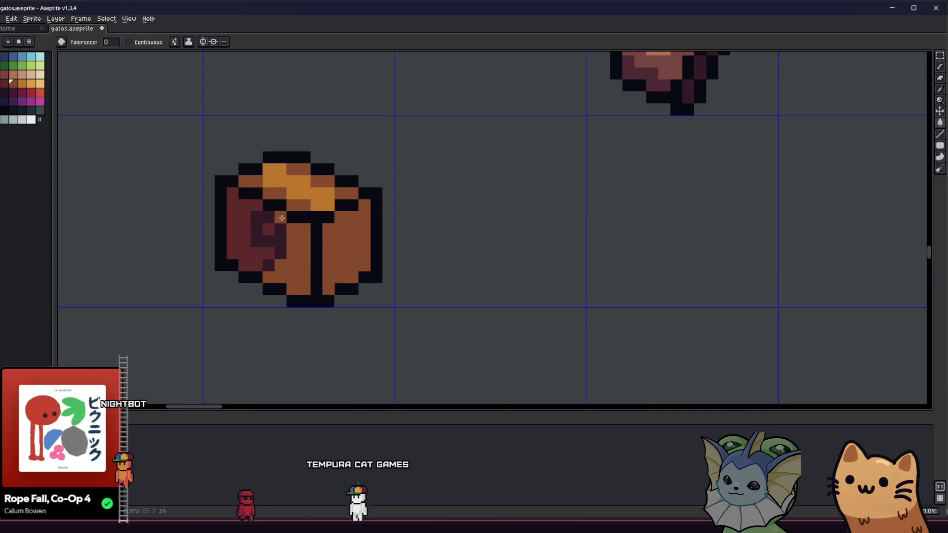
pyautogui.click(241, 232)
# Step: Draw a dark-red vertical stripe beside the stem, extending it one pixel down
pyautogui.press('i')
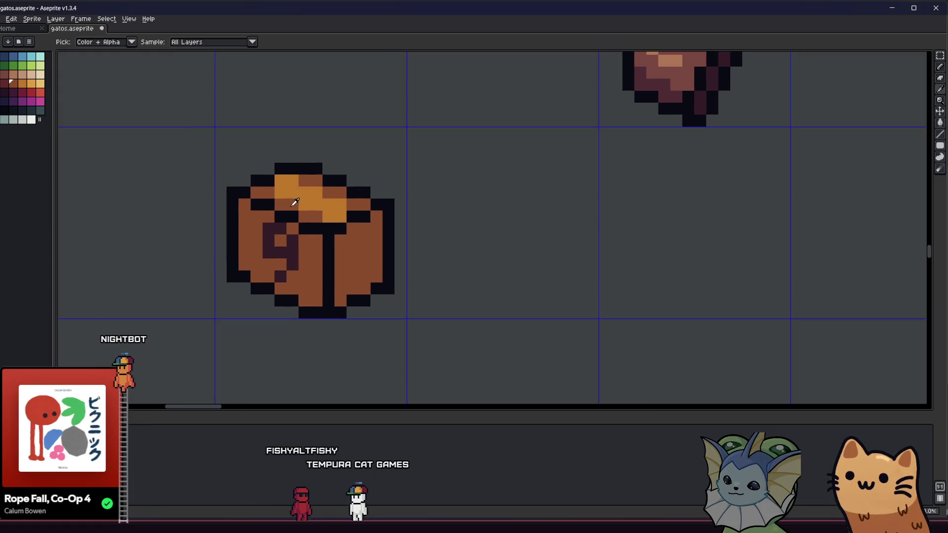
pyautogui.scroll(1, 309, 280)
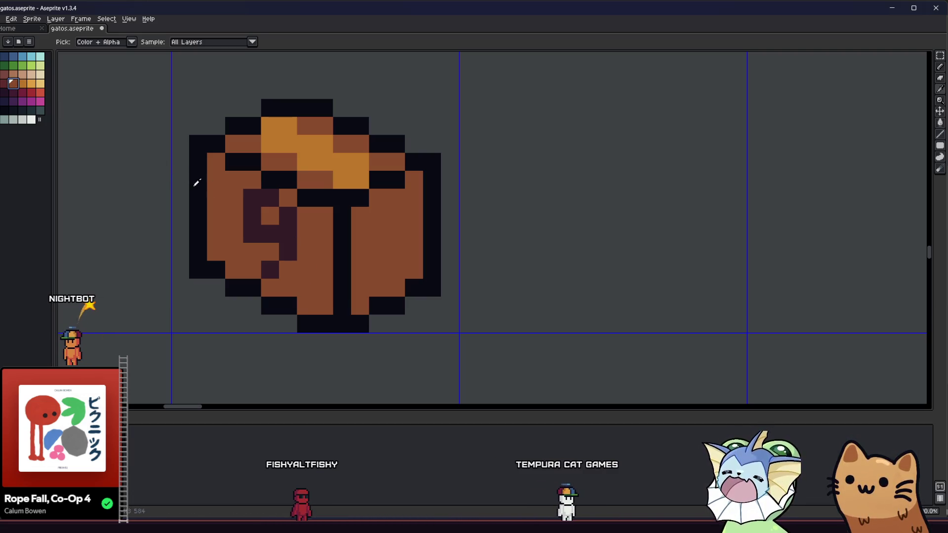
pyautogui.press('b')
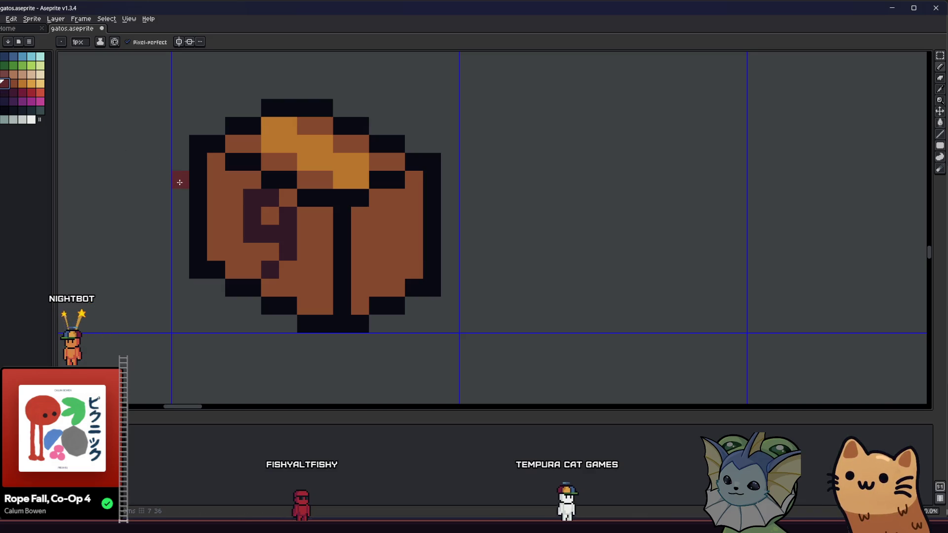
pyautogui.press('l')
pyautogui.moveTo(234, 180); pyautogui.dragTo(235, 266)
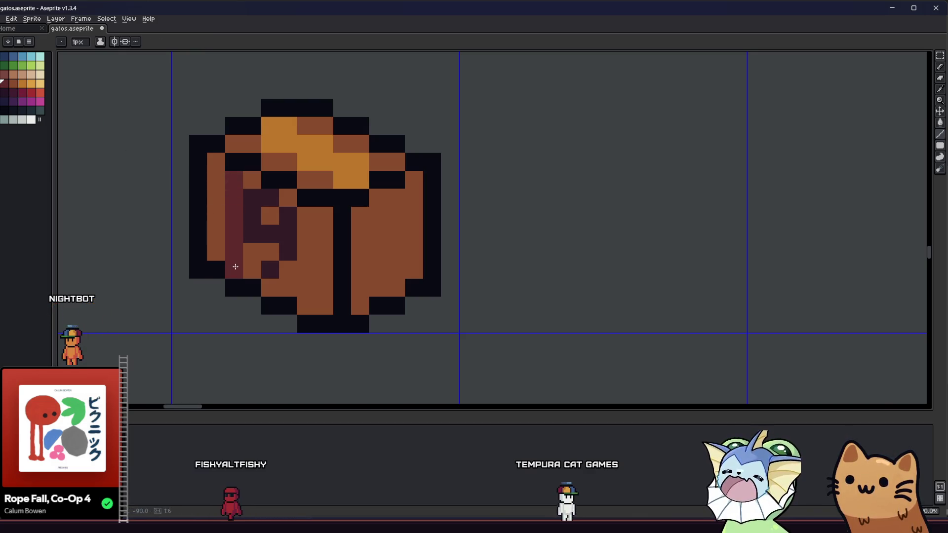
pyautogui.click(306, 301)
# Step: Paint over the leftover dark 4-shaped marks in the orange body colour
pyautogui.press('i')
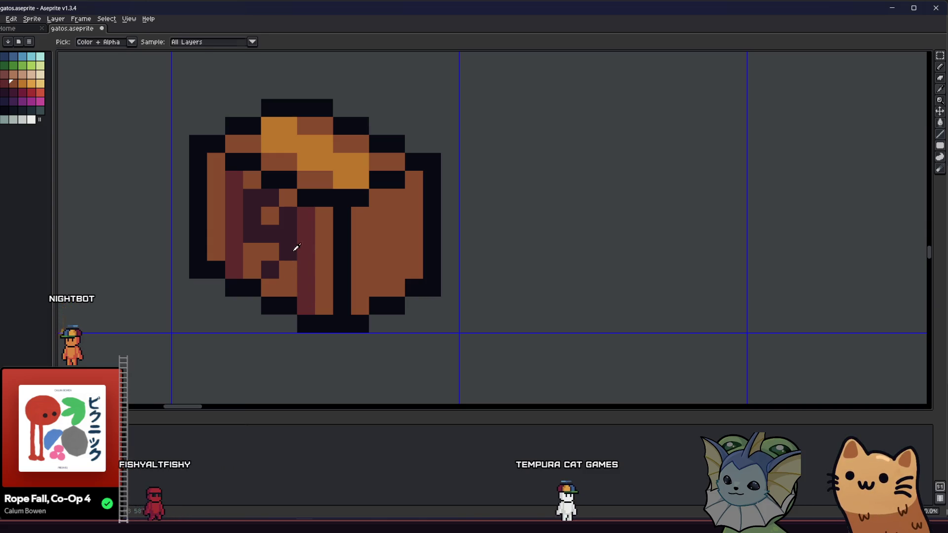
pyautogui.press('b')
pyautogui.moveTo(297, 247); pyautogui.dragTo(271, 200)
pyautogui.moveTo(252, 242)
pyautogui.mouseDown()
pyautogui.moveTo(250, 201)
pyautogui.moveTo(270, 258)
pyautogui.mouseUp()
# Step: Darken the left stripe and the bottom of the middle stripe with a darker palette shade
pyautogui.press('i')
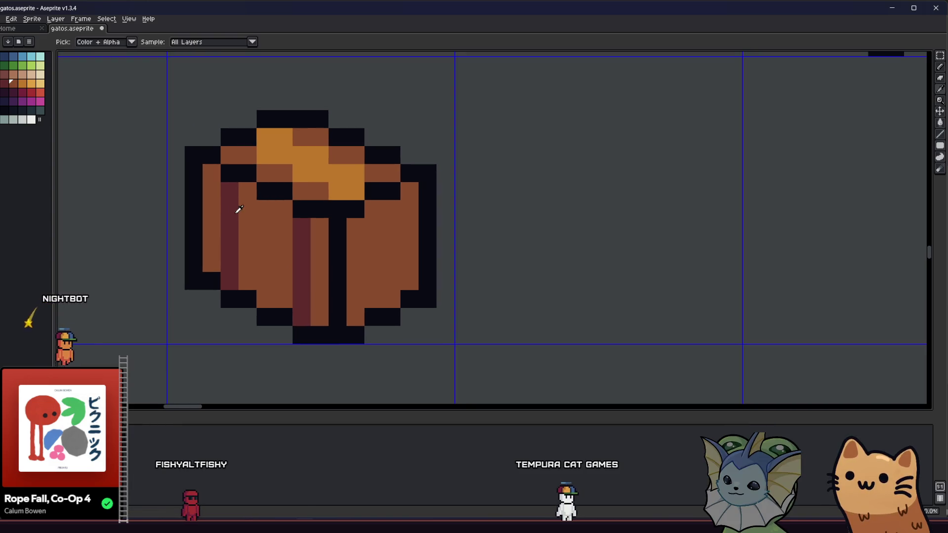
pyautogui.click(229, 215)
pyautogui.press('b')
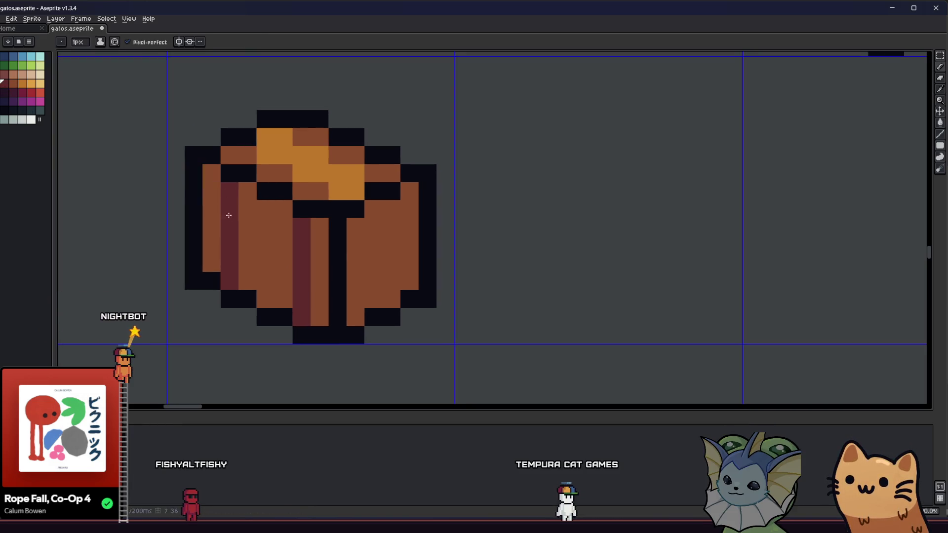
pyautogui.click(3, 89)
pyautogui.moveTo(229, 191); pyautogui.dragTo(229, 281)
pyautogui.moveTo(302, 298)
pyautogui.mouseDown()
pyautogui.moveTo(302, 316)
pyautogui.moveTo(302, 235)
pyautogui.moveTo(280, 248)
pyautogui.mouseUp()
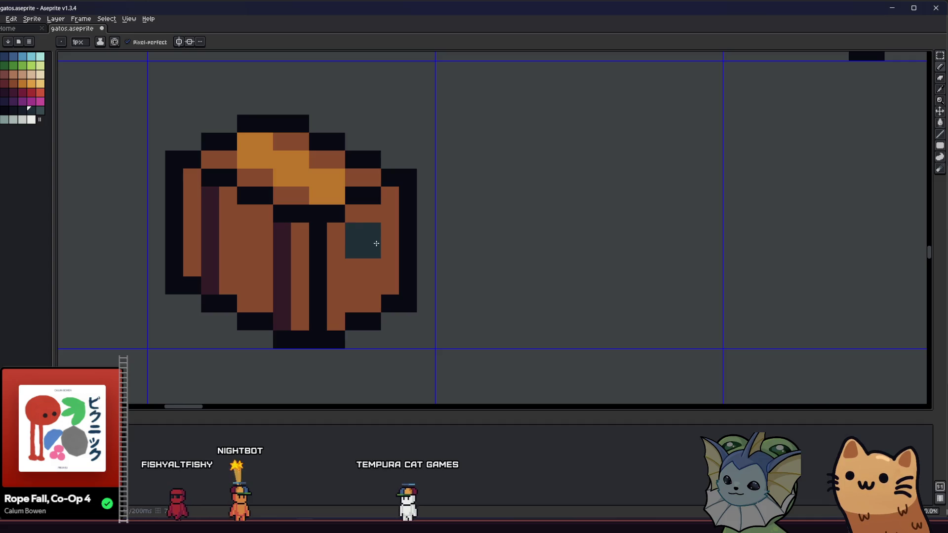
# Step: Shrink the dark square to a two-pixel latch, turning the lower pixel back to orange
pyautogui.moveTo(315, 270)
pyautogui.mouseDown()
pyautogui.moveTo(385, 313)
pyautogui.moveTo(422, 318)
pyautogui.mouseUp()
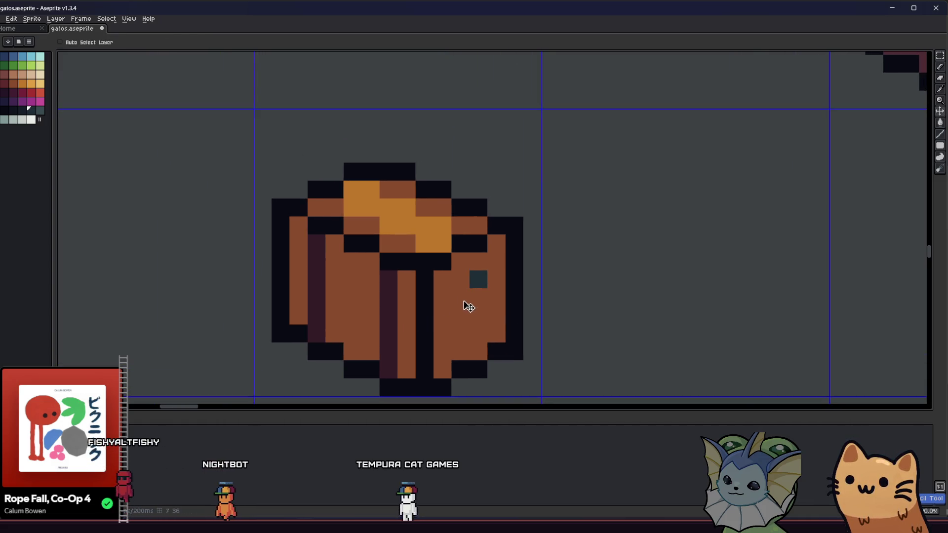
pyautogui.hotkey('ctrl', 'z')
pyautogui.moveTo(452, 288); pyautogui.dragTo(351, 281)
pyautogui.click(236, 274)
pyautogui.click(22, 109)
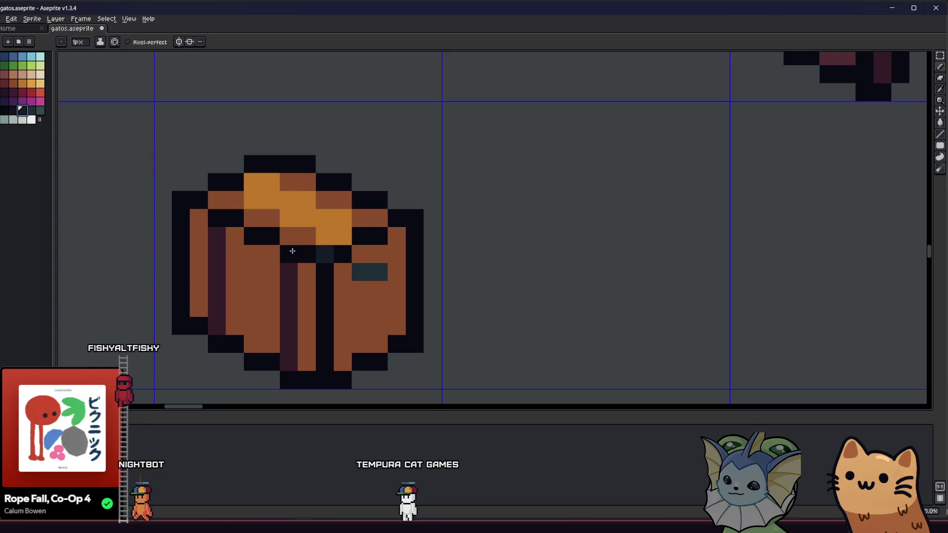
pyautogui.scroll(-5, 368, 274)
pyautogui.scroll(2, 308, 300)
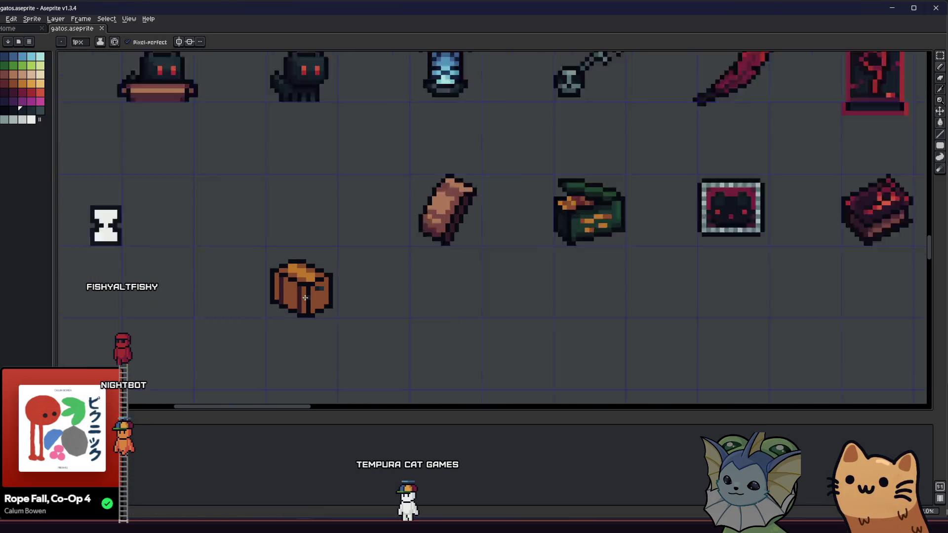
# Step: Flood-fill the box's right side dark red
pyautogui.press('i')
pyautogui.scroll(2, 308, 300)
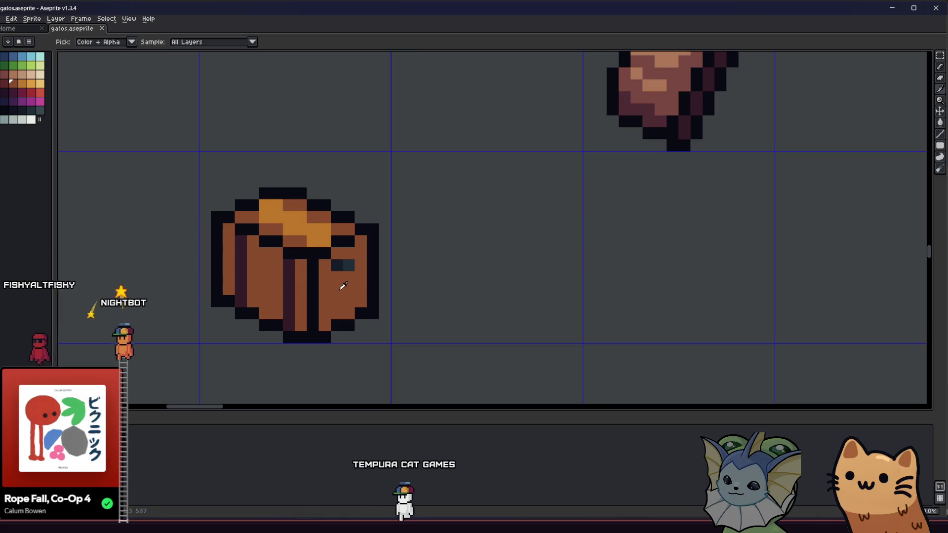
pyautogui.press('g')
pyautogui.click(365, 310)
pyautogui.moveTo(299, 303); pyautogui.dragTo(355, 321)
pyautogui.scroll(-3, 341, 316)
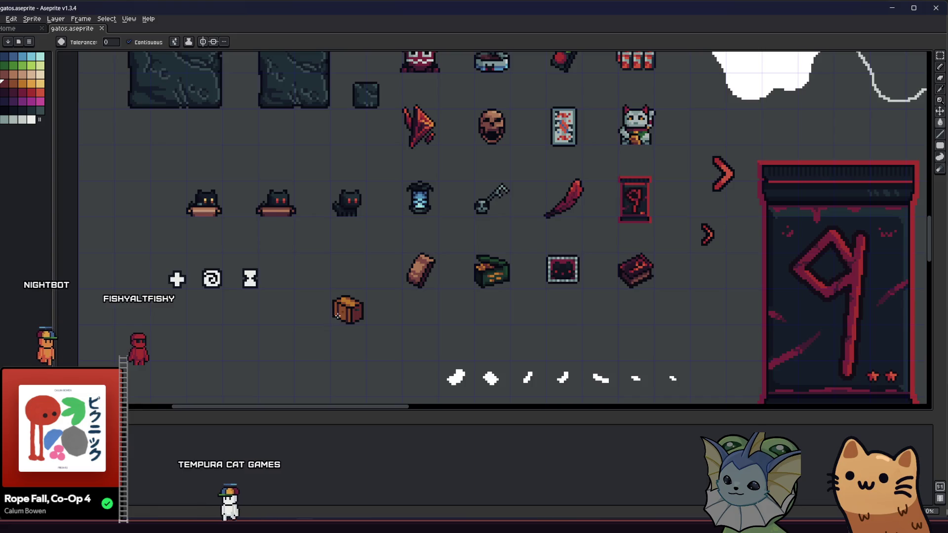
pyautogui.scroll(5, 337, 316)
# Step: Touch up the right side: restore one pixel to orange and paint two orange cells dark red
pyautogui.press('i')
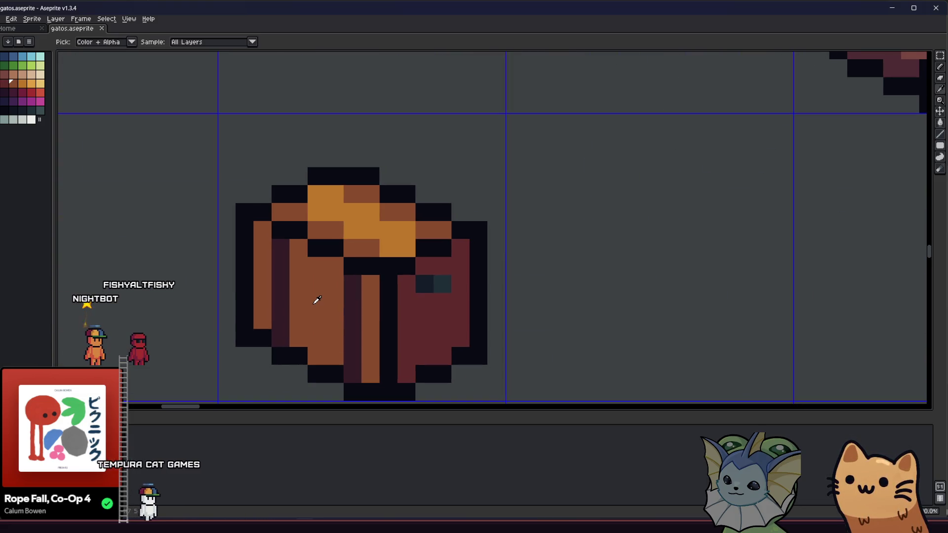
pyautogui.scroll(2, 316, 298)
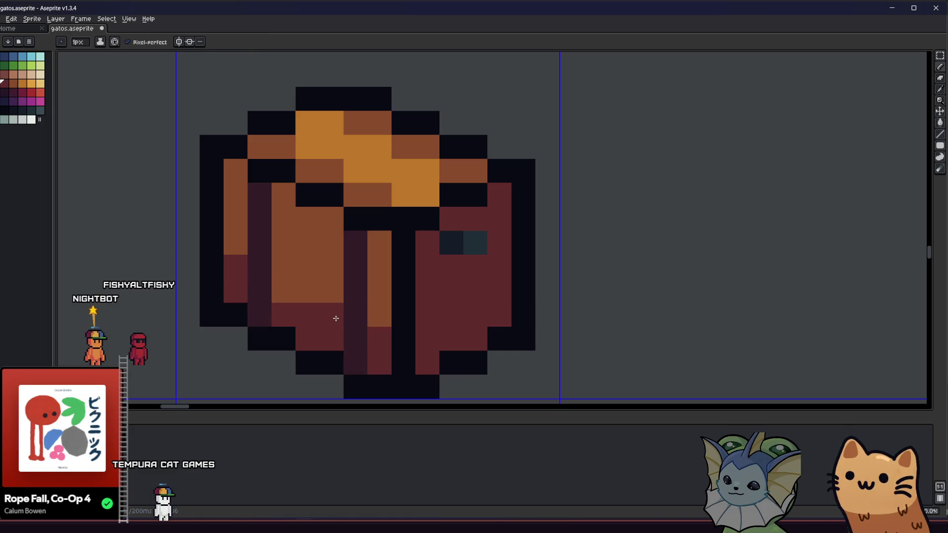
pyautogui.click(336, 318)
pyautogui.rightClick(278, 300)
pyautogui.rightClick(380, 316)
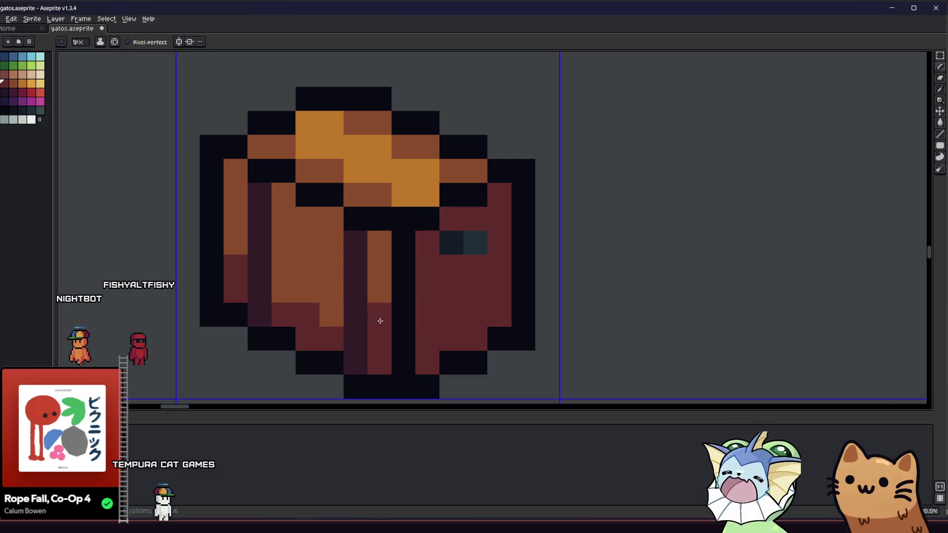
pyautogui.scroll(-5, 302, 330)
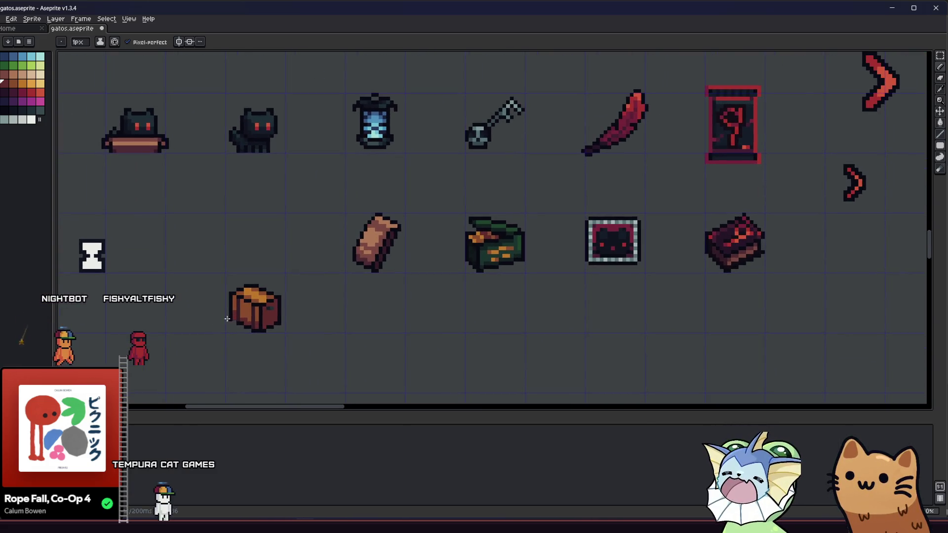
pyautogui.scroll(-2, 247, 321)
pyautogui.scroll(5, 266, 322)
# Step: Shade the box's bottom-right edge cells with a dark purple picked from the sprite
pyautogui.press('i')
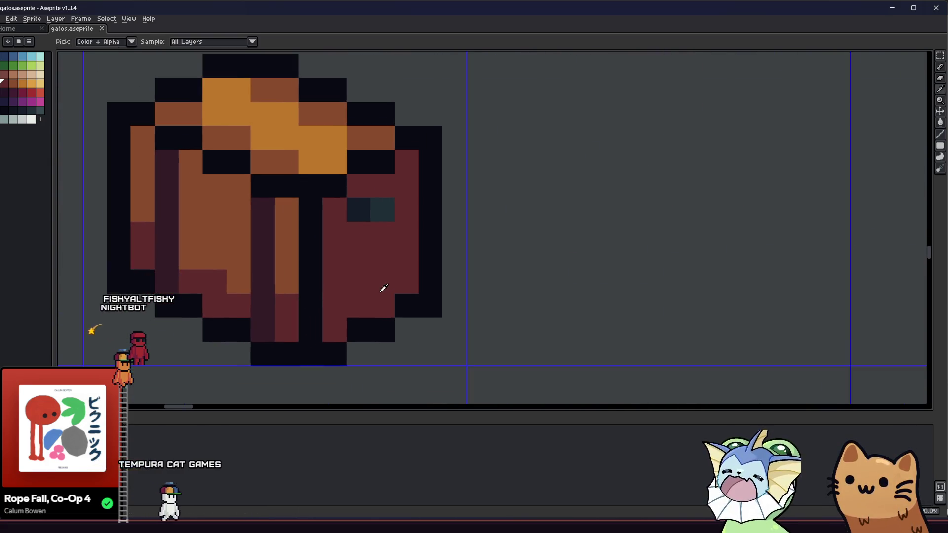
pyautogui.click(166, 222)
pyautogui.press('b')
pyautogui.moveTo(335, 329)
pyautogui.mouseDown()
pyautogui.moveTo(334, 298)
pyautogui.moveTo(380, 305)
pyautogui.moveTo(413, 271)
pyautogui.moveTo(364, 292)
pyautogui.mouseUp()
pyautogui.scroll(-5, 282, 322)
pyautogui.moveTo(270, 335)
pyautogui.mouseDown()
pyautogui.moveTo(250, 332)
pyautogui.moveTo(245, 296)
pyautogui.moveTo(224, 323)
pyautogui.mouseUp()
pyautogui.scroll(-3, 245, 296)
pyautogui.scroll(3, 245, 296)
pyautogui.scroll(-1, 223, 322)
pyautogui.scroll(4, 244, 290)
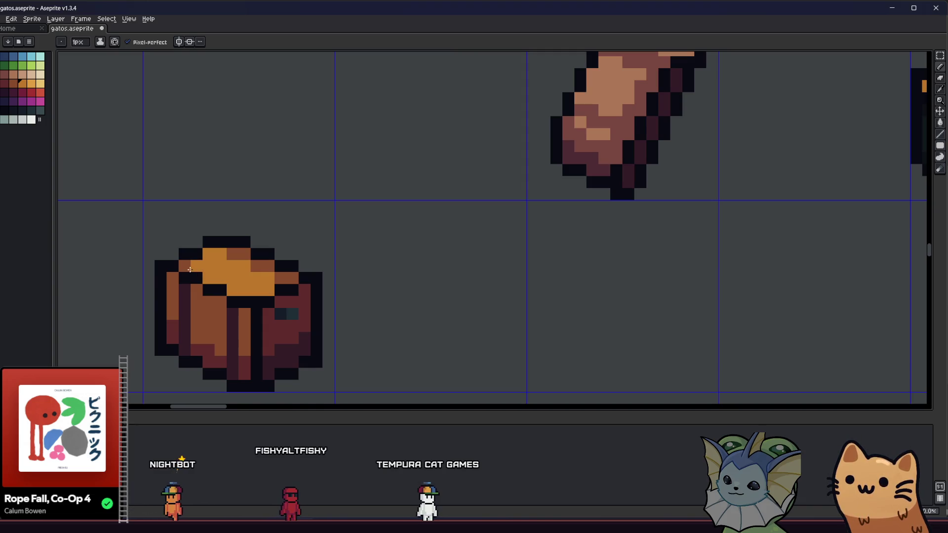
# Step: Lasso-select the upper part of the lid and move it up one pixel
pyautogui.press('i')
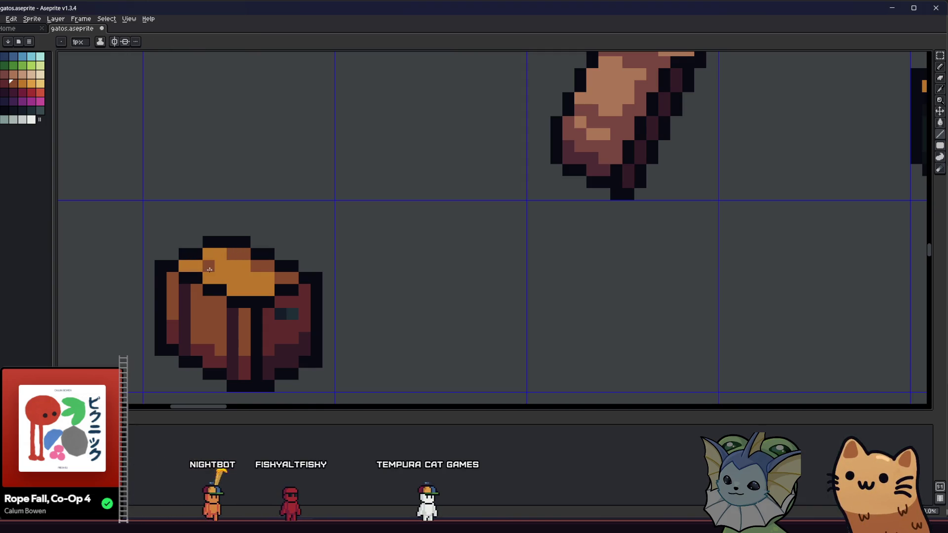
pyautogui.scroll(-4, 267, 294)
pyautogui.moveTo(205, 333)
pyautogui.mouseDown()
pyautogui.moveTo(275, 324)
pyautogui.moveTo(303, 313)
pyautogui.moveTo(310, 295)
pyautogui.mouseUp()
pyautogui.scroll(3, 307, 315)
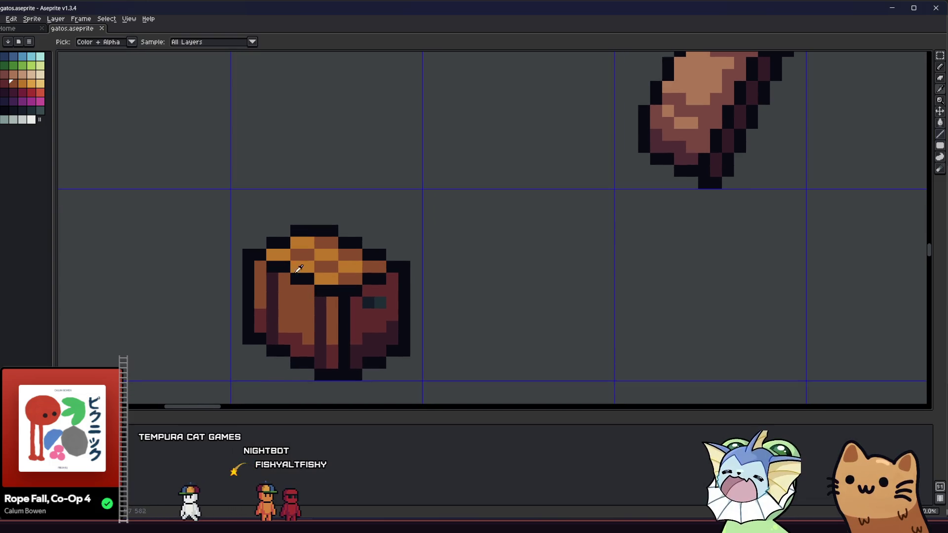
pyautogui.press('m')
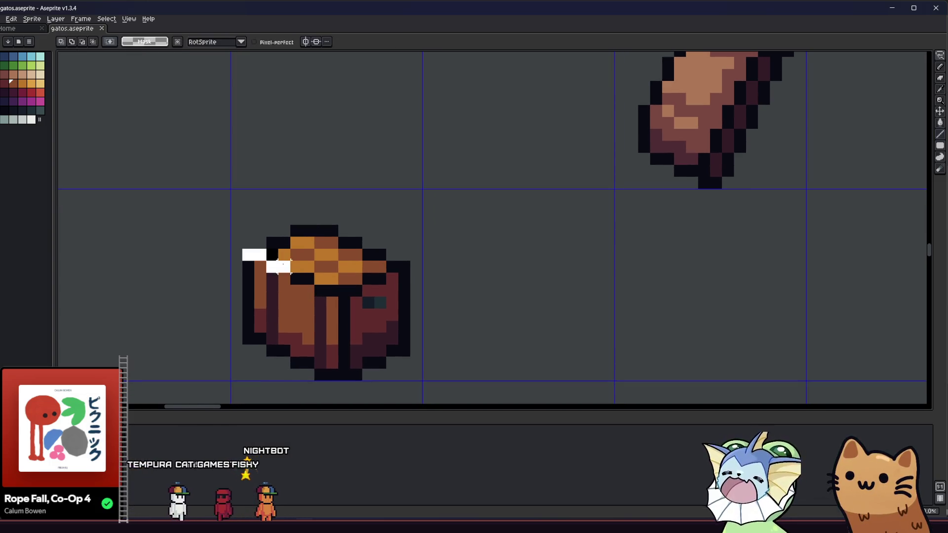
pyautogui.moveTo(278, 255)
pyautogui.mouseDown()
pyautogui.moveTo(335, 290)
pyautogui.moveTo(380, 279)
pyautogui.mouseUp()
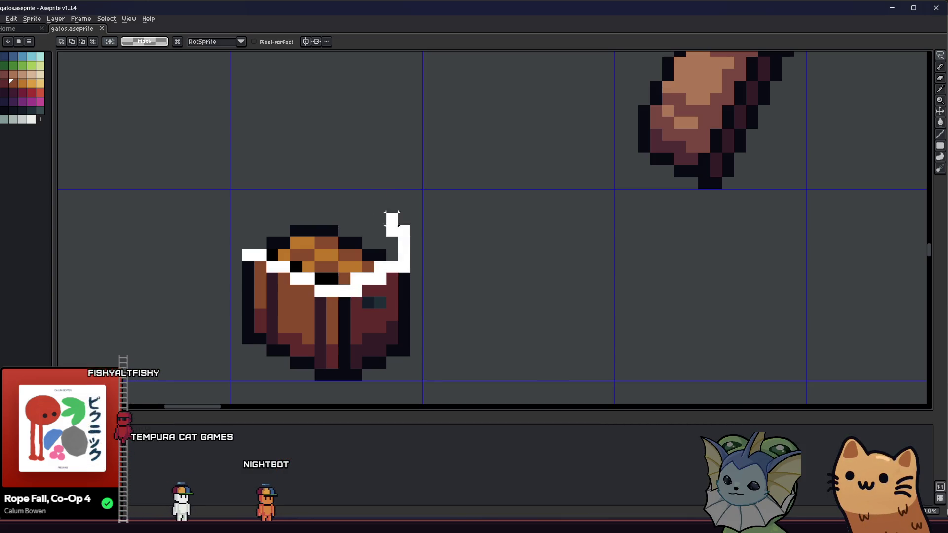
pyautogui.moveTo(392, 219); pyautogui.dragTo(240, 236)
pyautogui.click(316, 251)
pyautogui.moveTo(317, 246); pyautogui.dragTo(316, 228)
pyautogui.hotkey('ctrl', 'd')
# Step: Recolour four black checker squares on the lid dark purple
pyautogui.press('b')
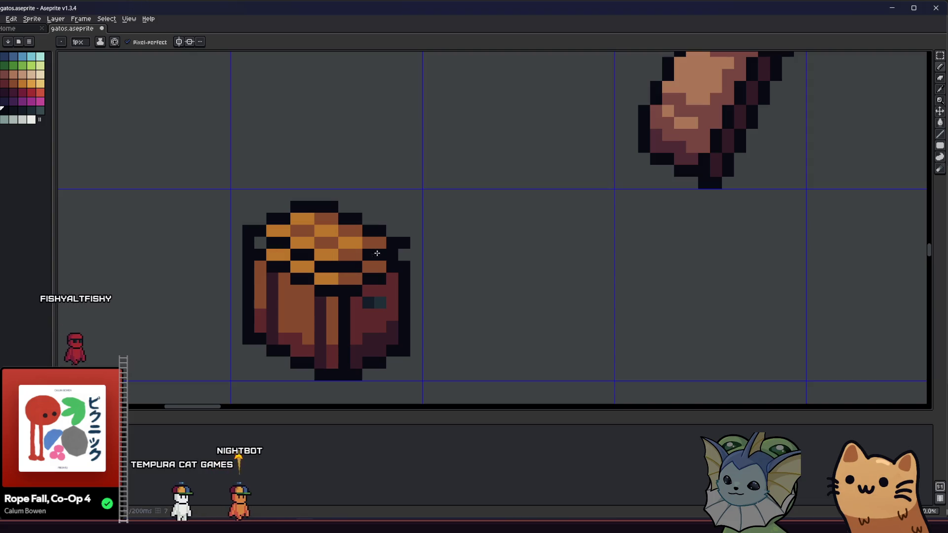
pyautogui.keyDown('alt'); pyautogui.click(391, 256); pyautogui.keyUp('alt')
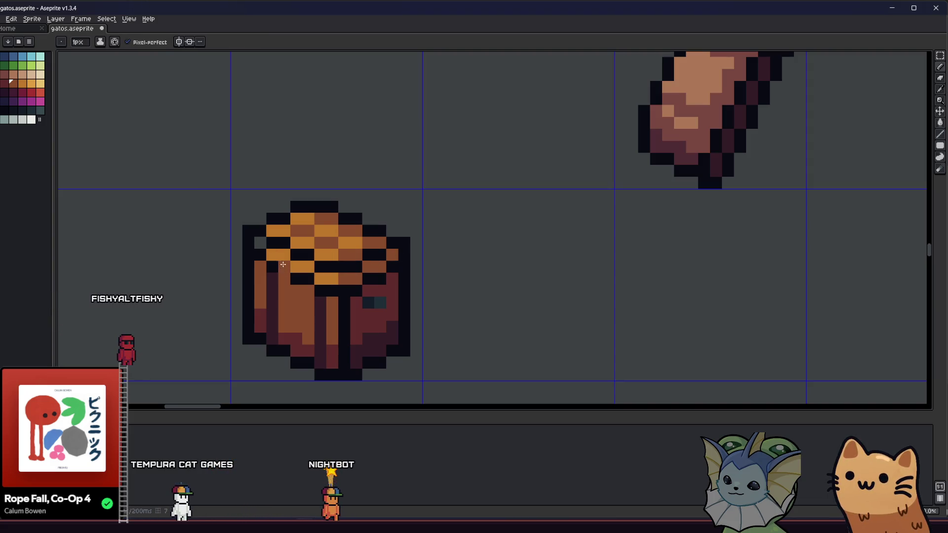
pyautogui.scroll(-5, 216, 299)
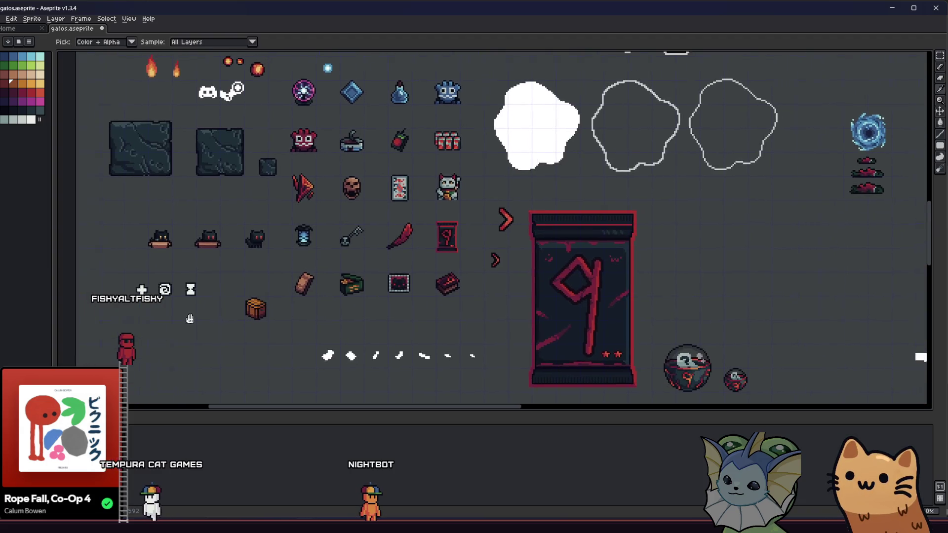
pyautogui.scroll(5, 209, 307)
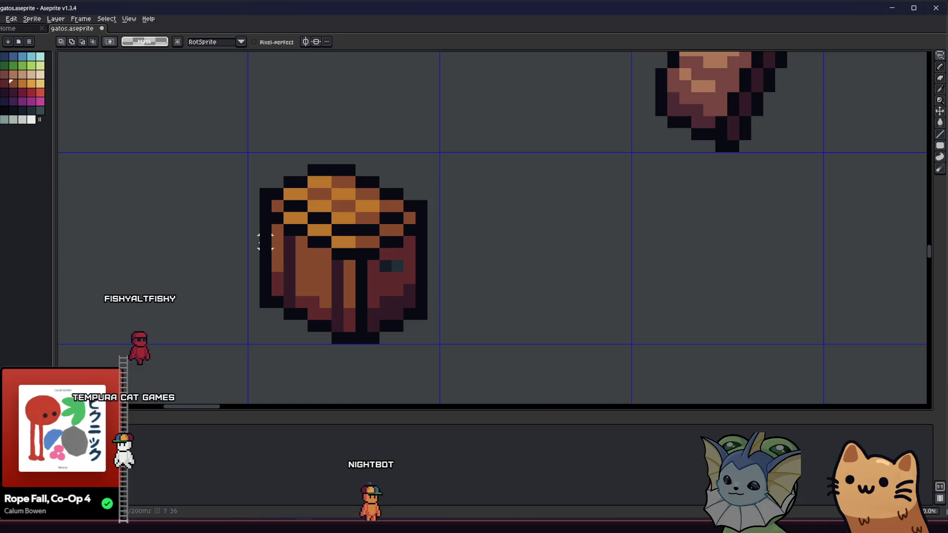
pyautogui.scroll(2, 236, 261)
pyautogui.keyDown('alt'); pyautogui.click(236, 260); pyautogui.keyUp('alt')
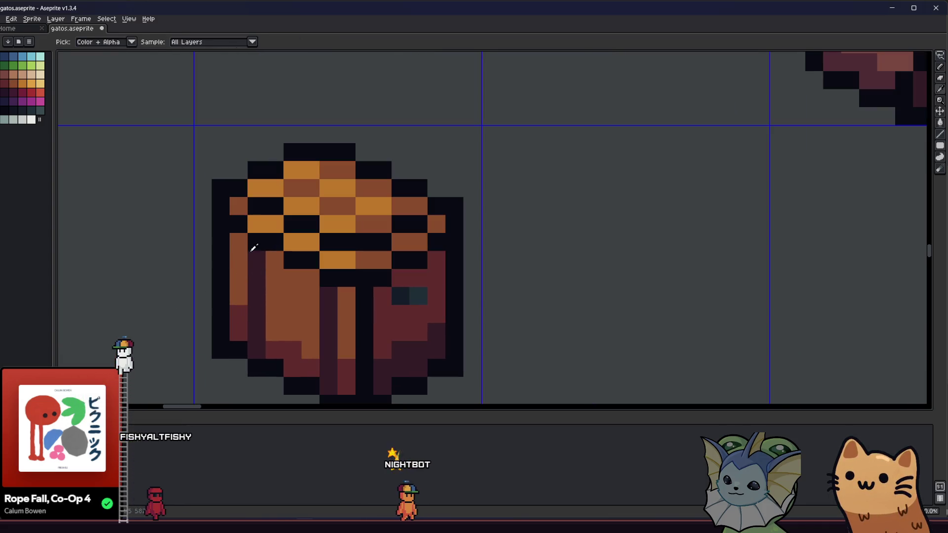
pyautogui.click(266, 207)
pyautogui.click(306, 223)
pyautogui.click(331, 239)
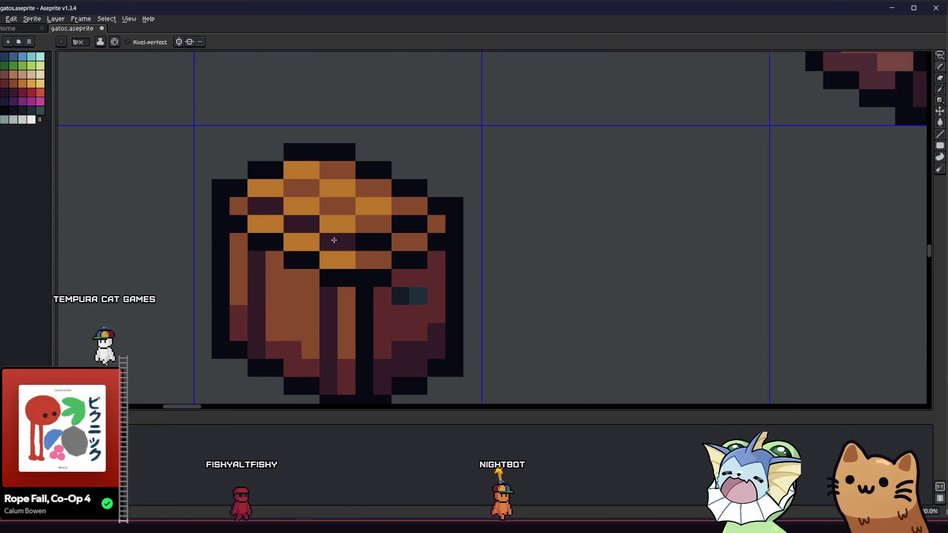
pyautogui.click(381, 239)
# Step: Turn another black lid square brown and touch up the recoloured squares
pyautogui.keyDown('alt'); pyautogui.click(409, 242); pyautogui.keyUp('alt')
pyautogui.click(411, 226)
pyautogui.scroll(-2, 411, 226)
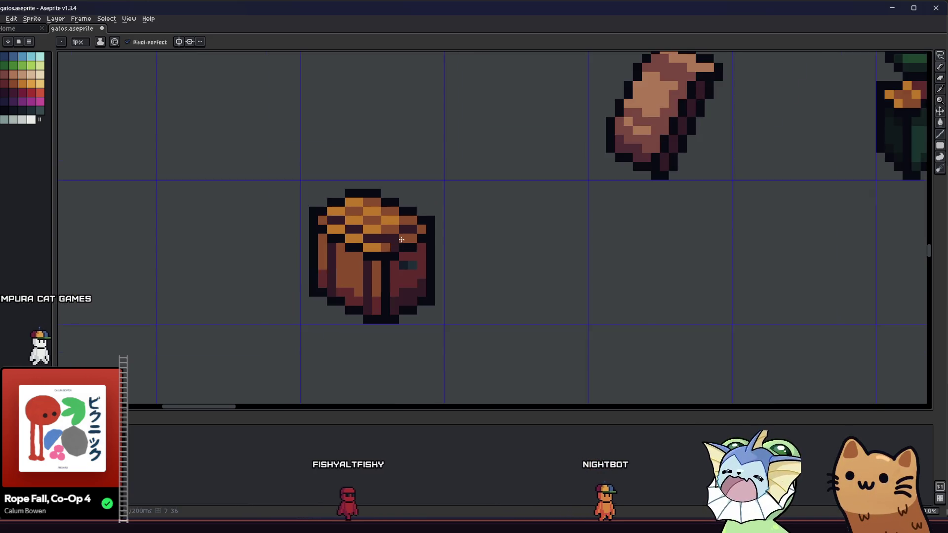
pyautogui.press('v')
pyautogui.scroll(1, 265, 303)
pyautogui.press('b')
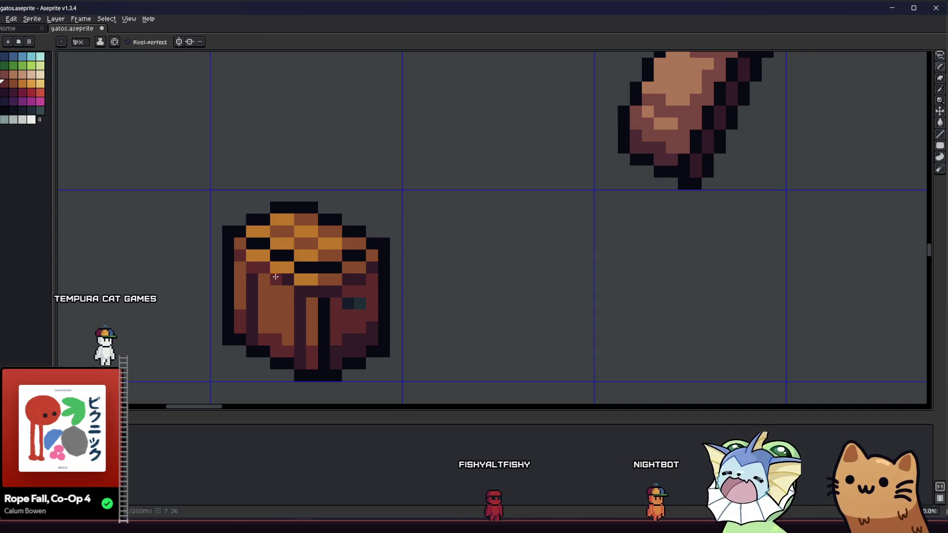
# Step: Lasso the basket lid and shift it down one pixel
pyautogui.scroll(-2, 308, 292)
pyautogui.scroll(1, 270, 335)
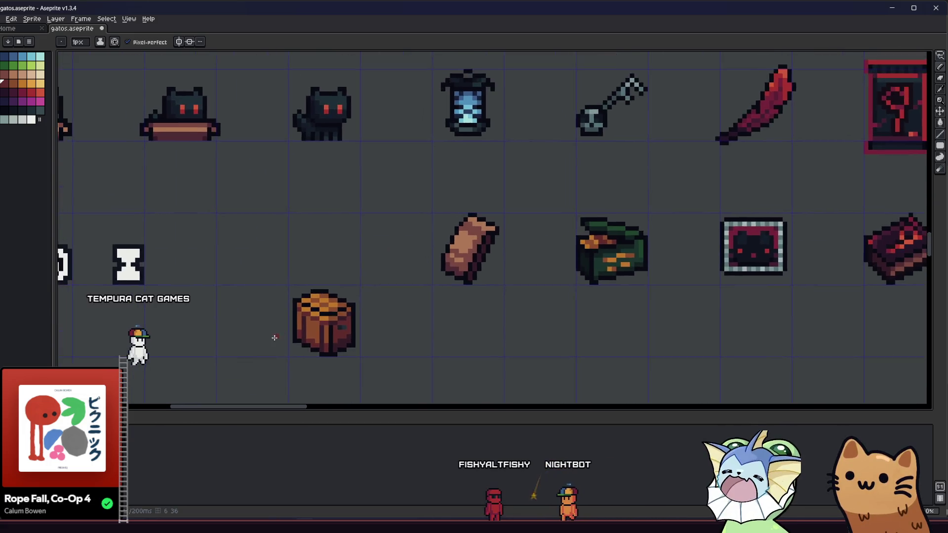
pyautogui.scroll(-2, 267, 334)
pyautogui.moveTo(265, 333); pyautogui.dragTo(237, 333)
pyautogui.scroll(3, 237, 333)
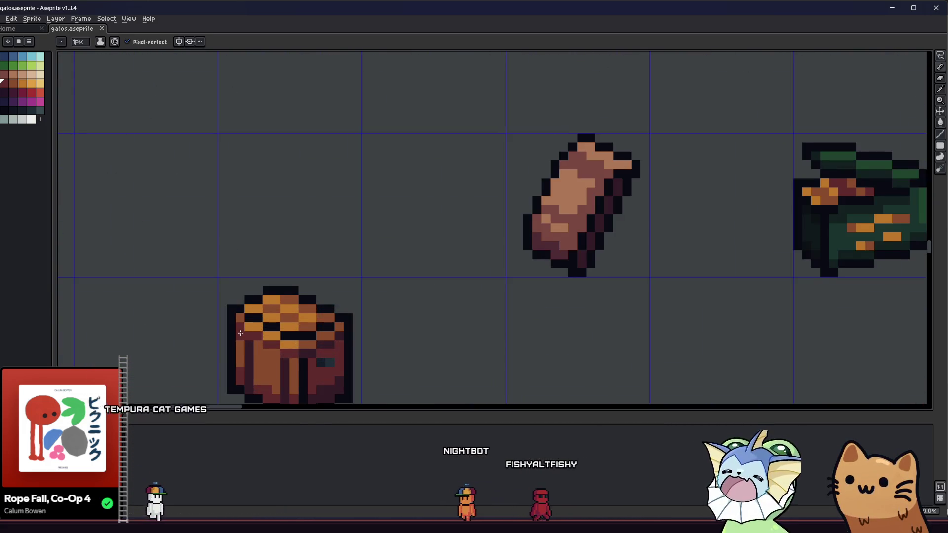
pyautogui.moveTo(170, 265)
pyautogui.mouseDown()
pyautogui.moveTo(211, 267)
pyautogui.moveTo(259, 302)
pyautogui.mouseUp()
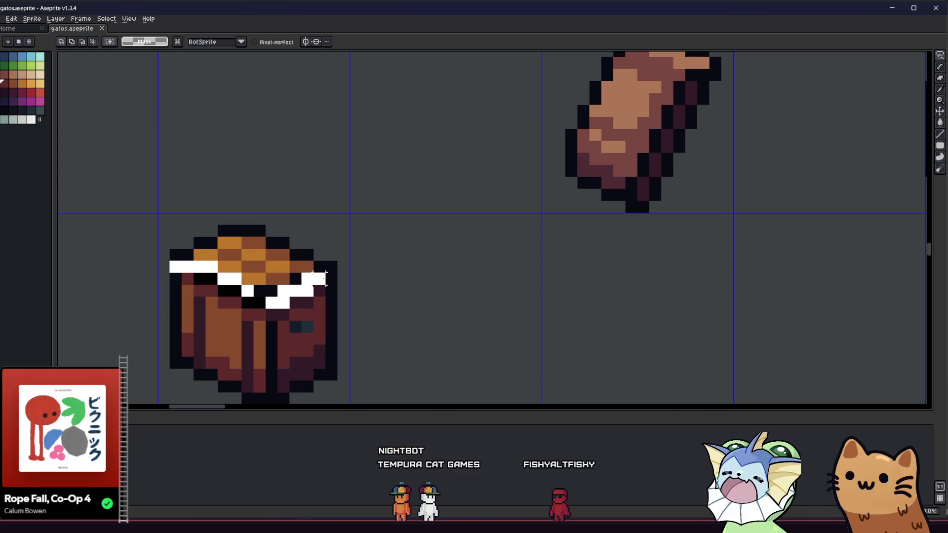
pyautogui.moveTo(337, 217)
pyautogui.mouseDown()
pyautogui.moveTo(148, 234)
pyautogui.moveTo(170, 265)
pyautogui.mouseUp()
pyautogui.click(277, 278)
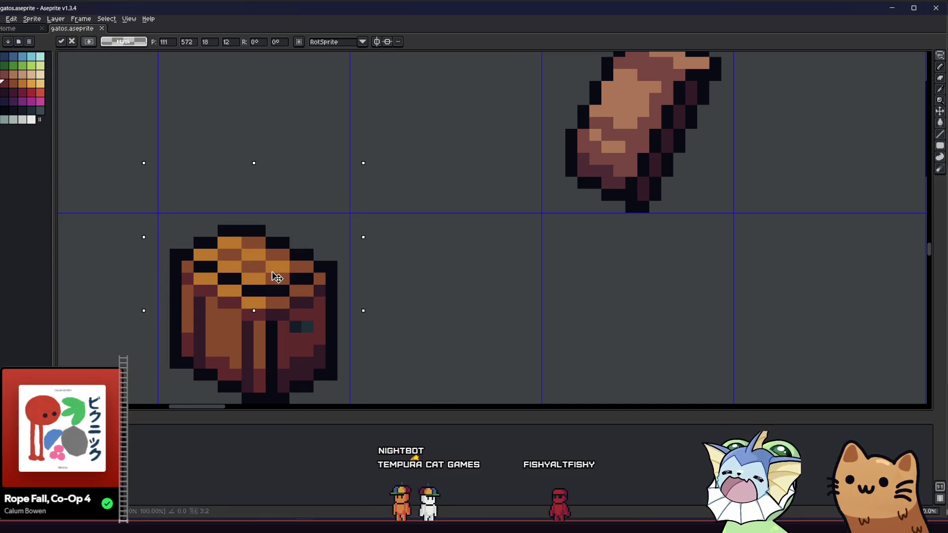
pyautogui.click(164, 327)
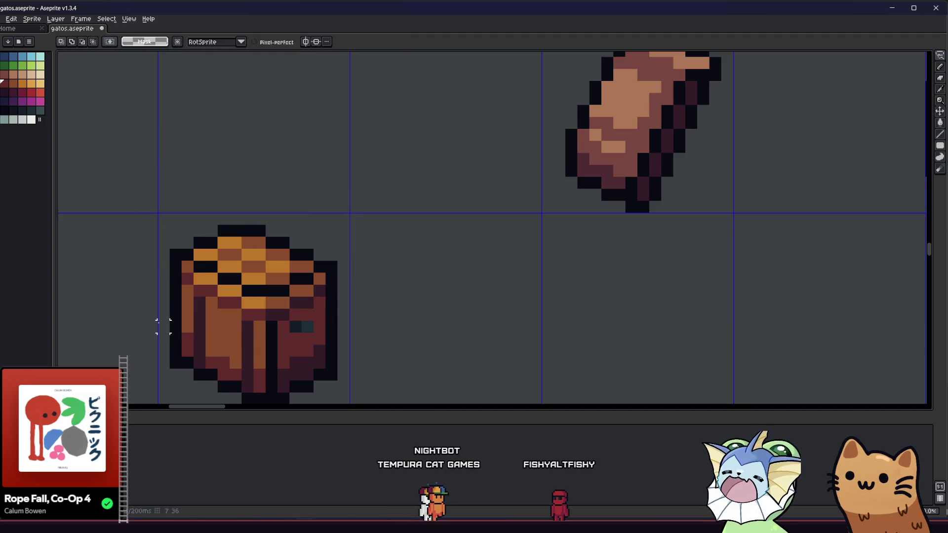
pyautogui.press('b')
pyautogui.moveTo(200, 267)
pyautogui.mouseDown()
pyautogui.moveTo(277, 291)
pyautogui.moveTo(326, 274)
pyautogui.moveTo(337, 205)
pyautogui.mouseUp()
pyautogui.moveTo(330, 270)
pyautogui.mouseDown()
pyautogui.moveTo(217, 165)
pyautogui.moveTo(173, 251)
pyautogui.mouseUp()
pyautogui.moveTo(239, 230); pyautogui.dragTo(239, 242)
pyautogui.click(187, 338)
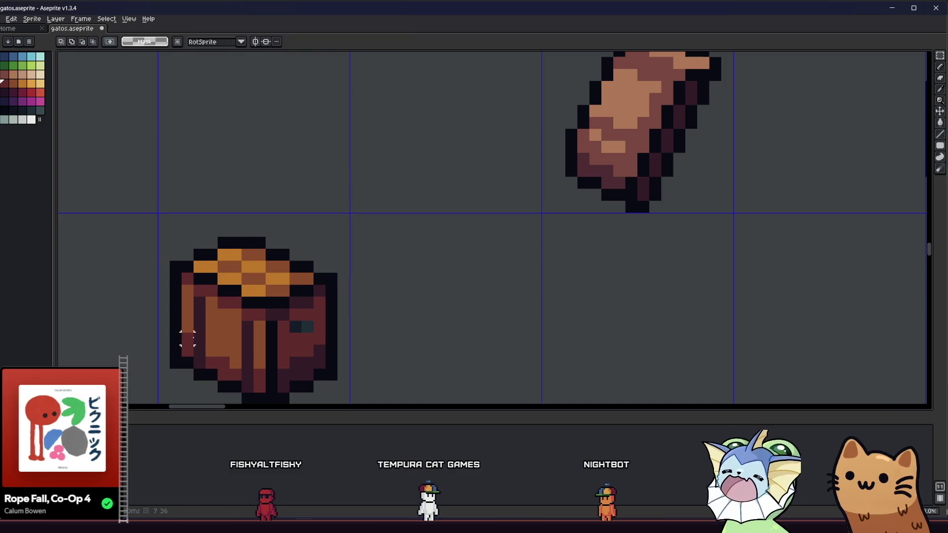
# Step: Save the sprite sheet and pick a dark shading colour for the pencil
pyautogui.hotkey('ctrl', 's')
pyautogui.scroll(-8, 217, 324)
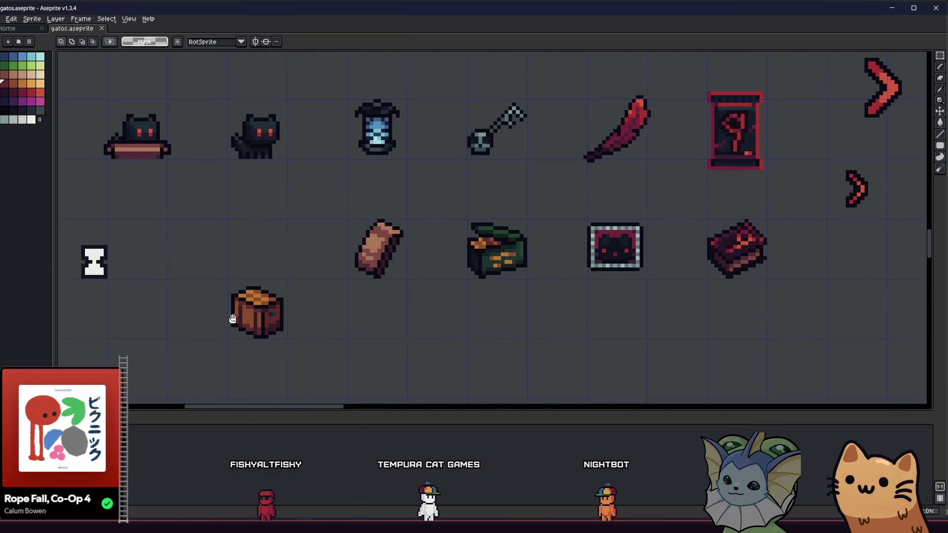
pyautogui.scroll(-1, 237, 318)
pyautogui.scroll(5, 285, 291)
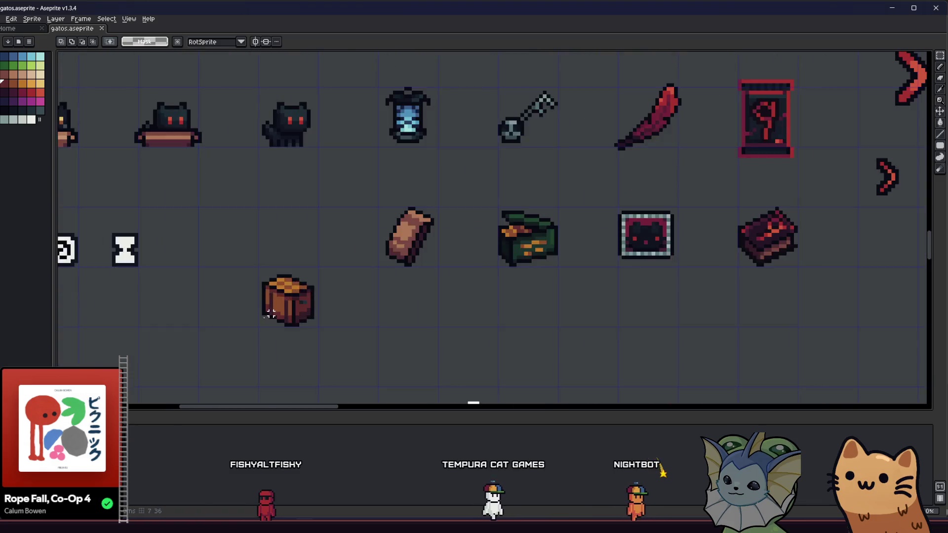
pyautogui.press('b')
pyautogui.keyDown('alt'); pyautogui.click(275, 279); pyautogui.keyUp('alt')
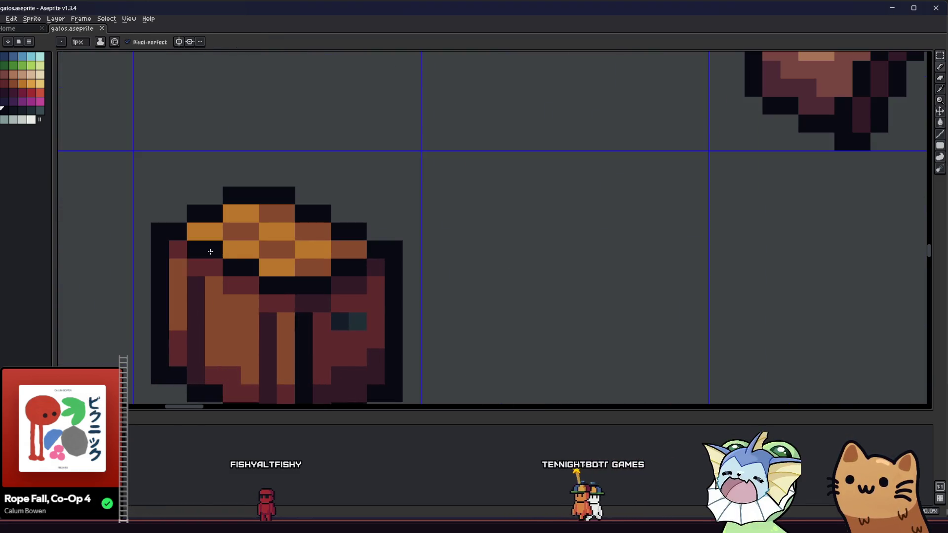
# Step: Paint the row under the lid dark maroon and swap left rim pixels between black and maroon
pyautogui.moveTo(177, 249)
pyautogui.mouseDown()
pyautogui.moveTo(309, 298)
pyautogui.moveTo(356, 283)
pyautogui.moveTo(375, 252)
pyautogui.mouseUp()
pyautogui.rightClick(339, 268)
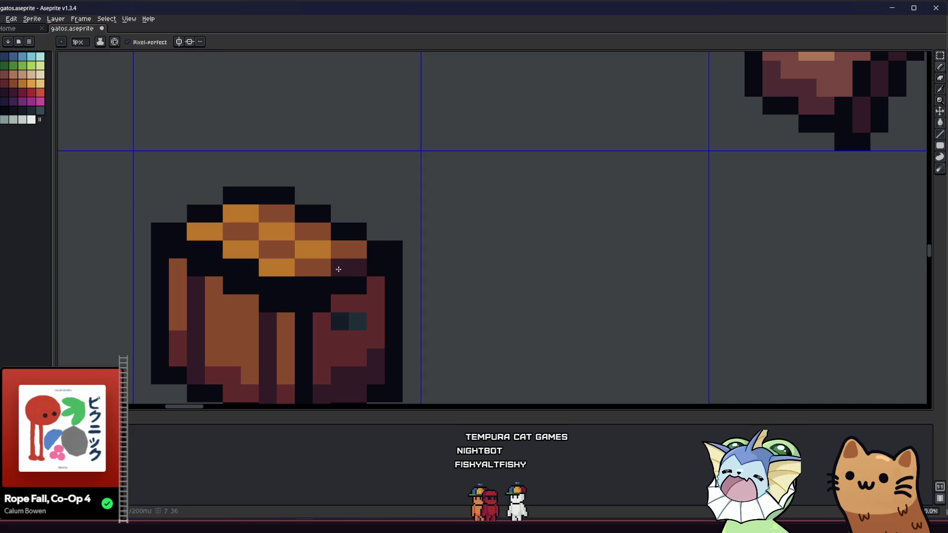
pyautogui.rightClick(378, 249)
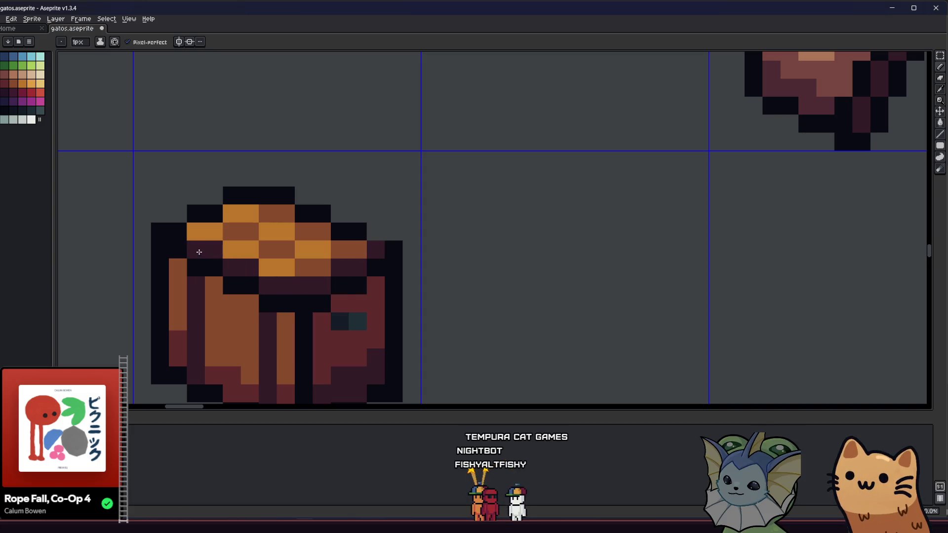
pyautogui.rightClick(176, 257)
pyautogui.click(180, 259)
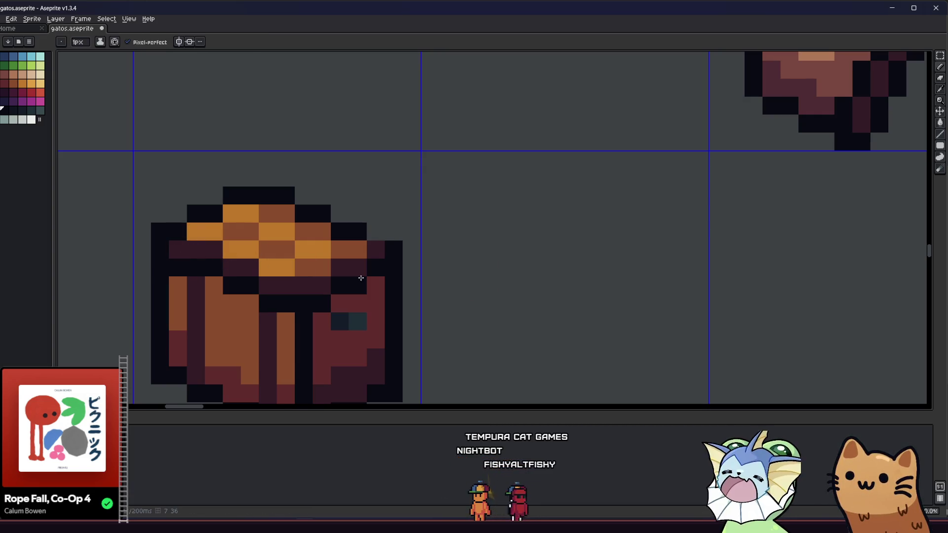
# Step: Recolour the lid's right-edge outline pixels dark maroon and black
pyautogui.keyDown('alt'); pyautogui.click(355, 259); pyautogui.keyUp('alt')
pyautogui.click(370, 267)
pyautogui.keyDown('alt'); pyautogui.click(364, 231); pyautogui.keyUp('alt')
pyautogui.click(373, 245)
pyautogui.scroll(-4, 246, 341)
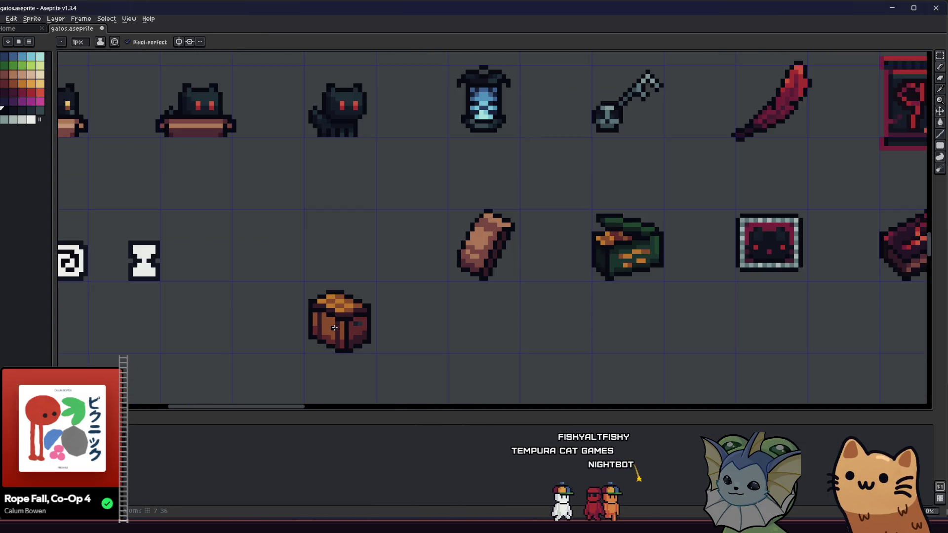
pyautogui.scroll(-2, 257, 340)
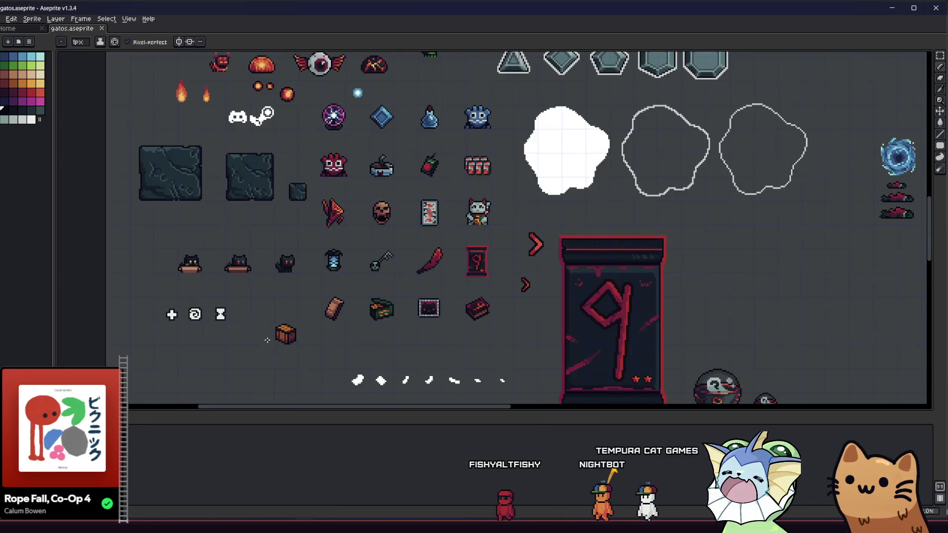
pyautogui.scroll(4, 277, 335)
pyautogui.scroll(1, 348, 305)
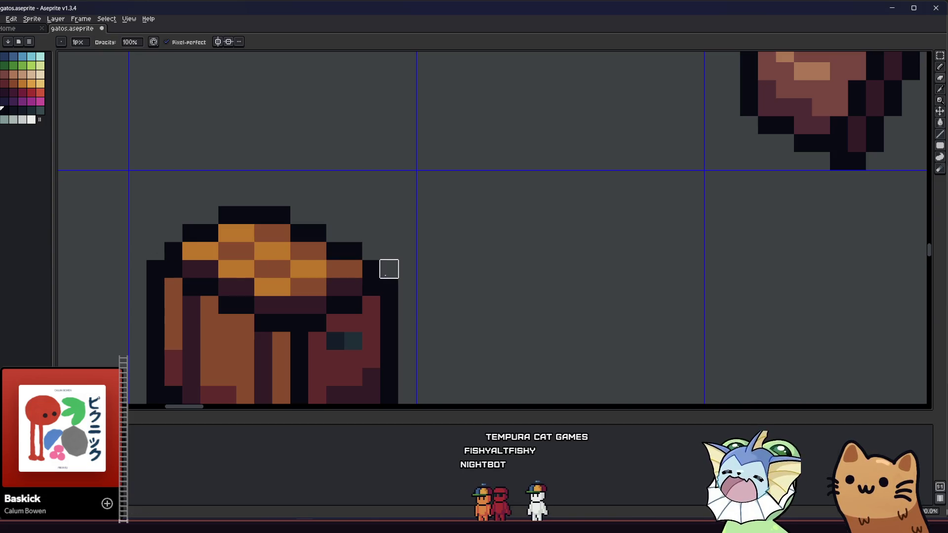
pyautogui.scroll(-4, 317, 323)
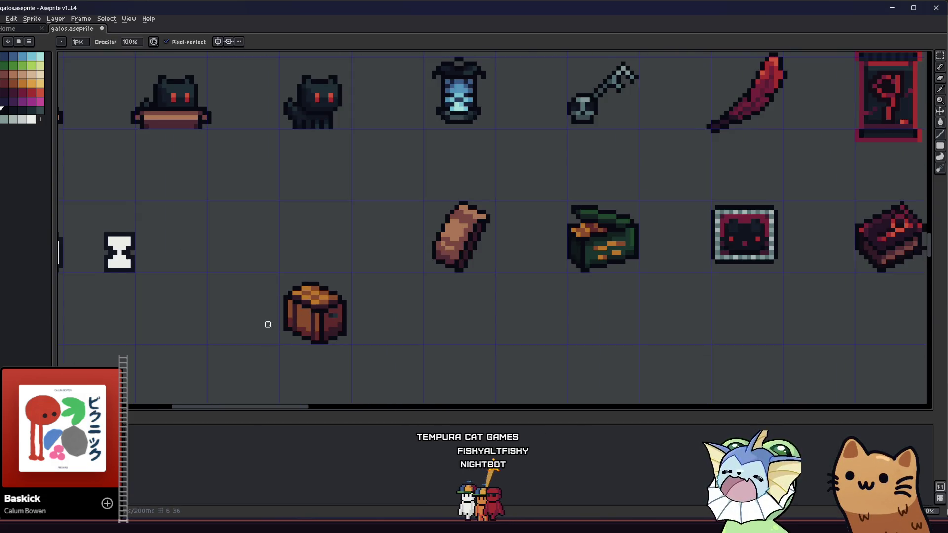
pyautogui.scroll(1, 281, 312)
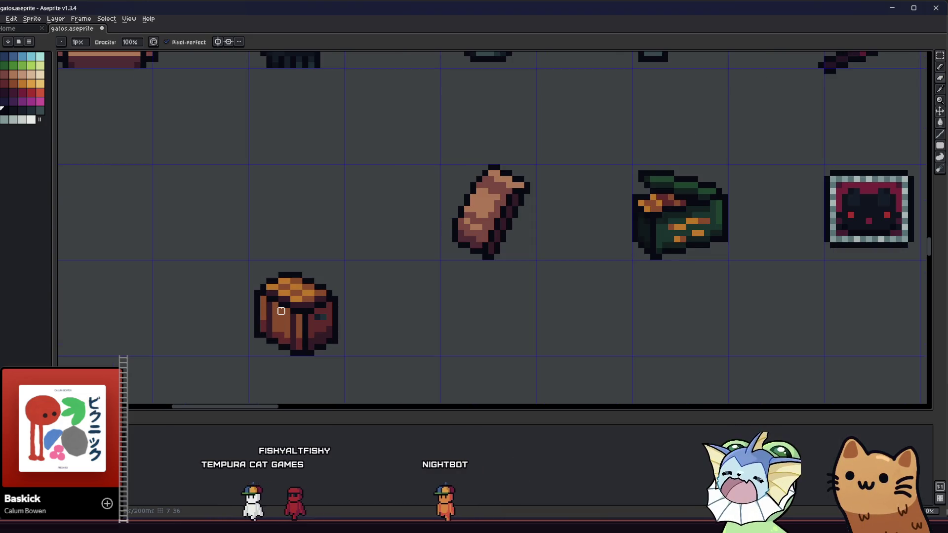
pyautogui.scroll(1, 276, 309)
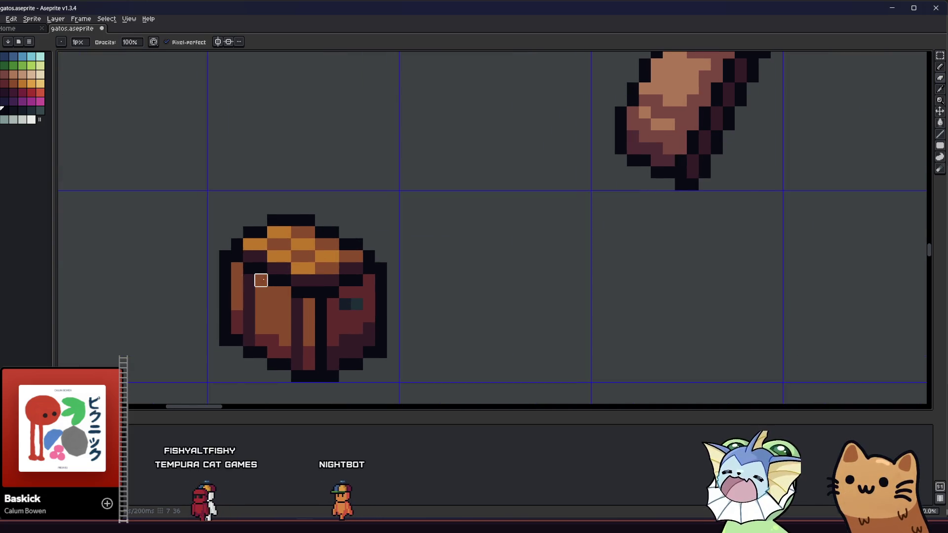
pyautogui.press('i')
pyautogui.scroll(1, 241, 250)
pyautogui.scroll(-1, 242, 245)
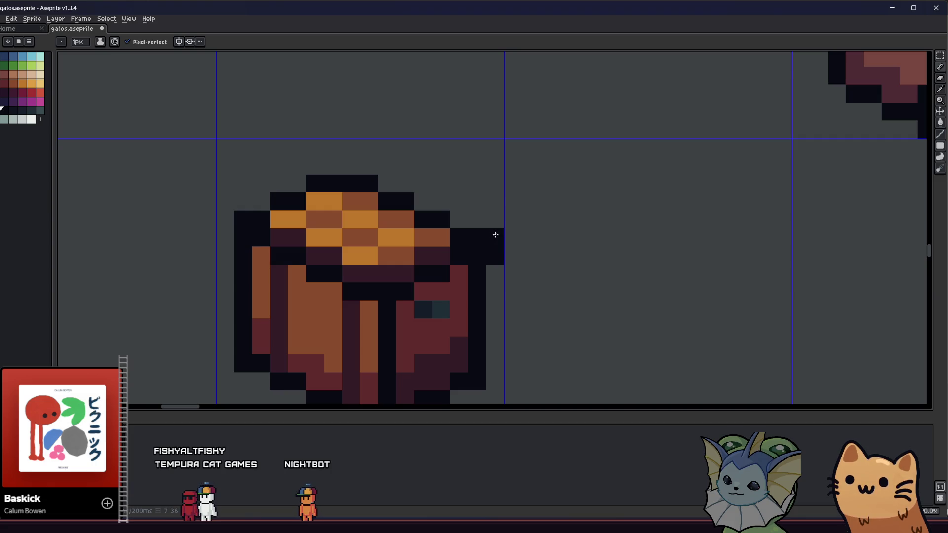
# Step: Darken the left lid-rim pixels dark maroon
pyautogui.scroll(-1, 299, 262)
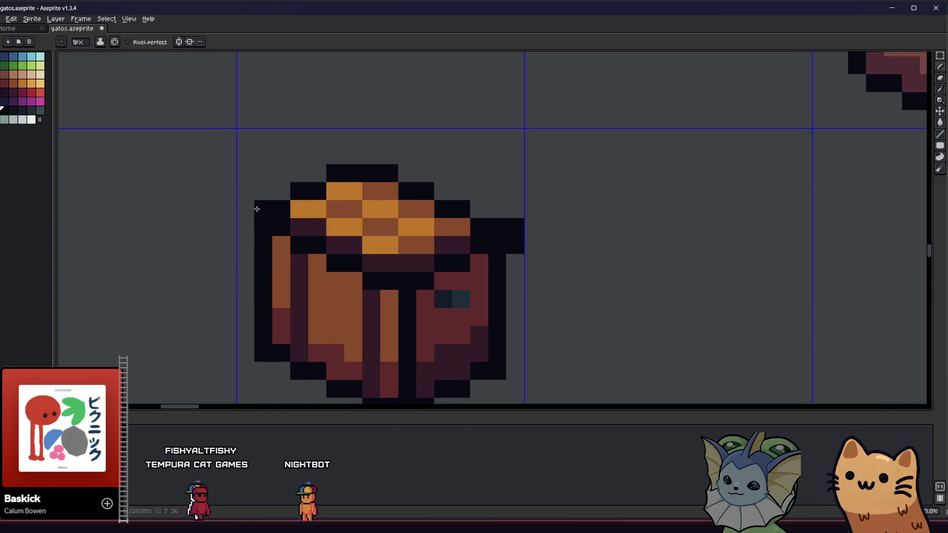
pyautogui.moveTo(257, 208); pyautogui.dragTo(247, 218)
pyautogui.keyDown('alt'); pyautogui.click(296, 222); pyautogui.keyUp('alt')
pyautogui.click(275, 211)
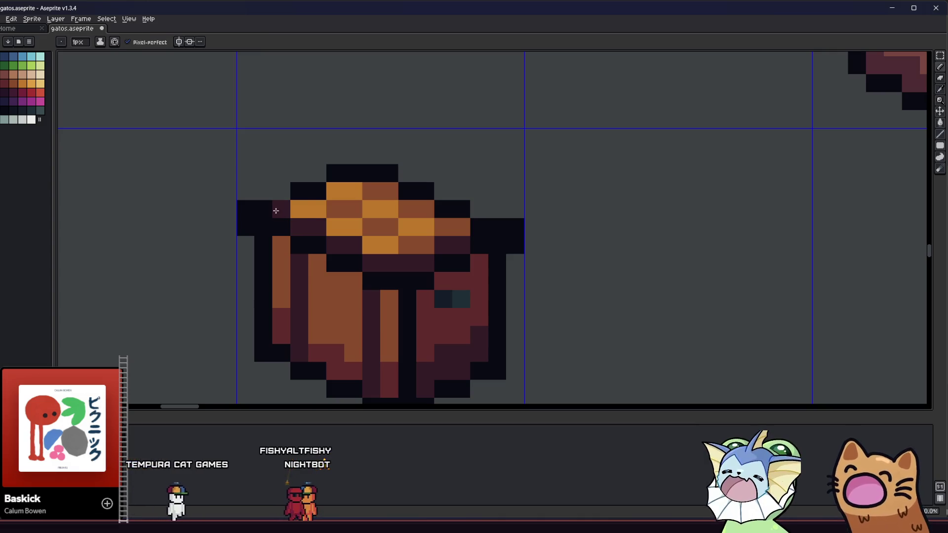
pyautogui.keyDown('alt'); pyautogui.click(465, 210); pyautogui.keyUp('alt')
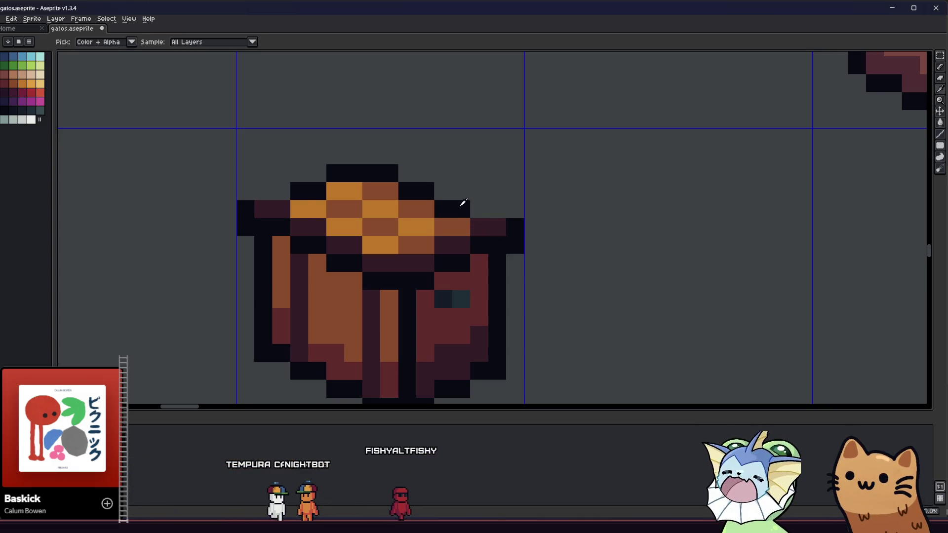
# Step: Try raising the lid a few pixels, then undo the move
pyautogui.press('m')
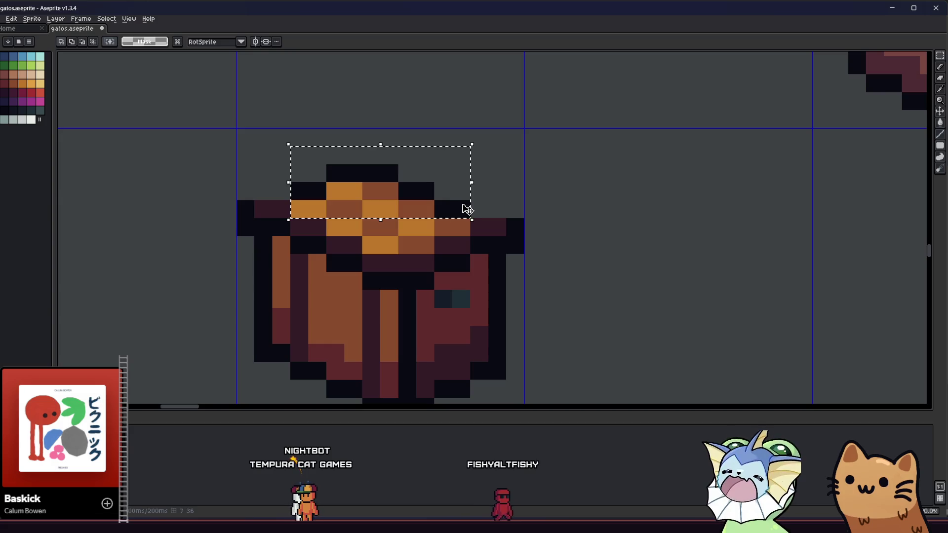
pyautogui.hotkey('ctrl', 'z')
pyautogui.hotkey('ctrl', 'y')
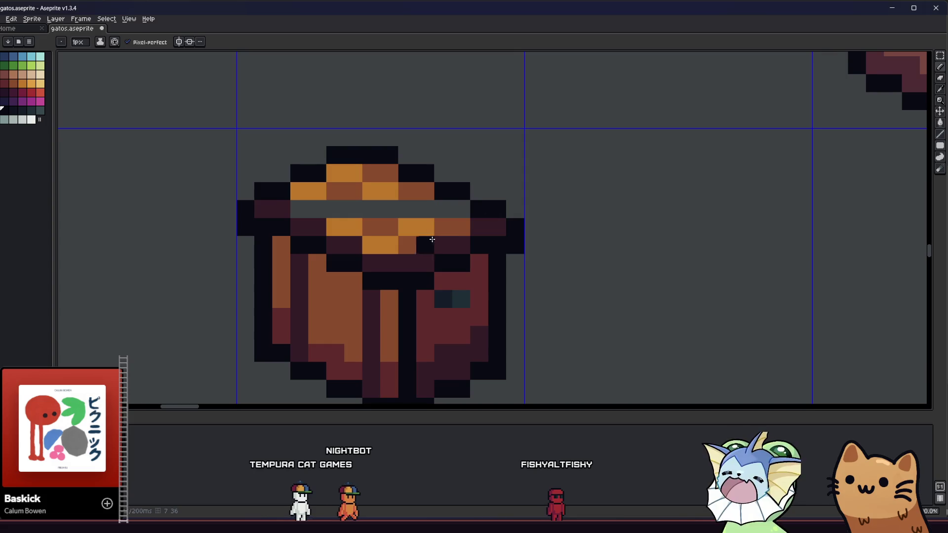
pyautogui.press('i')
pyautogui.hotkey('ctrl', 'z')
pyautogui.scroll(-5, 307, 250)
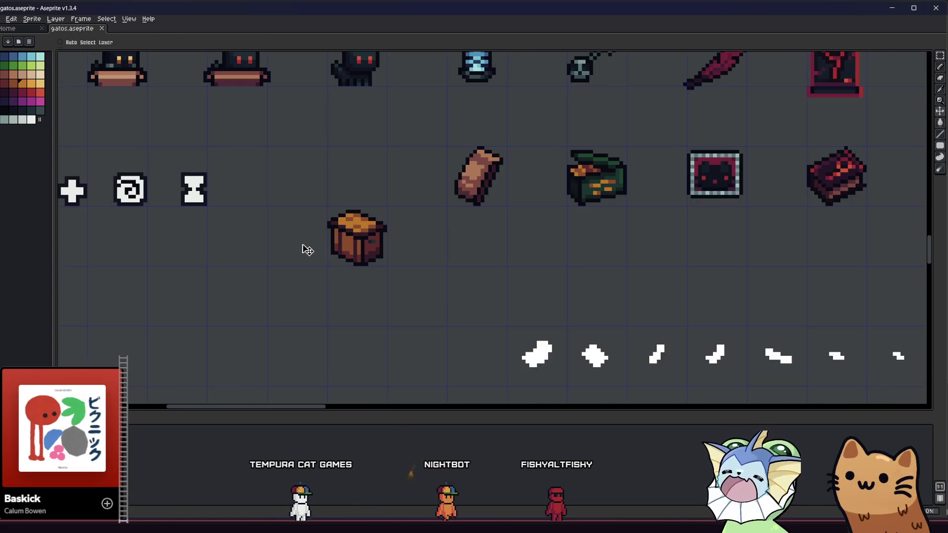
pyautogui.scroll(-1, 321, 257)
pyautogui.scroll(5, 321, 258)
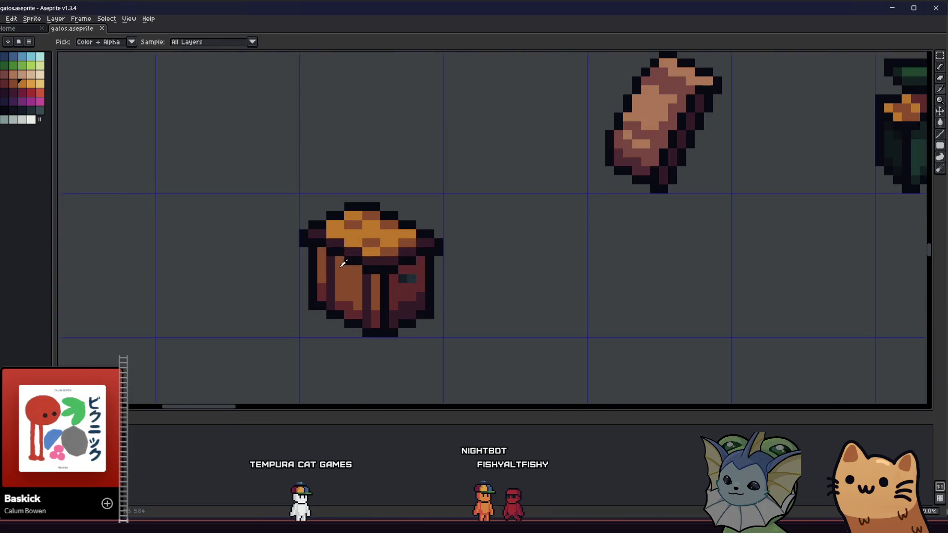
# Step: Paint two lid-rim pixels black
pyautogui.press('b')
pyautogui.click(520, 227)
pyautogui.click(305, 223)
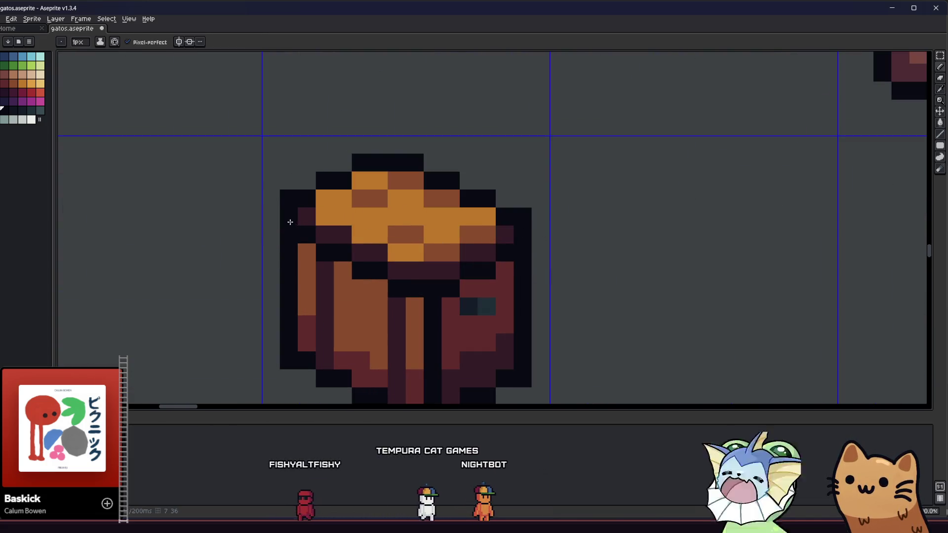
pyautogui.scroll(-5, 290, 223)
pyautogui.moveTo(321, 303); pyautogui.dragTo(255, 282)
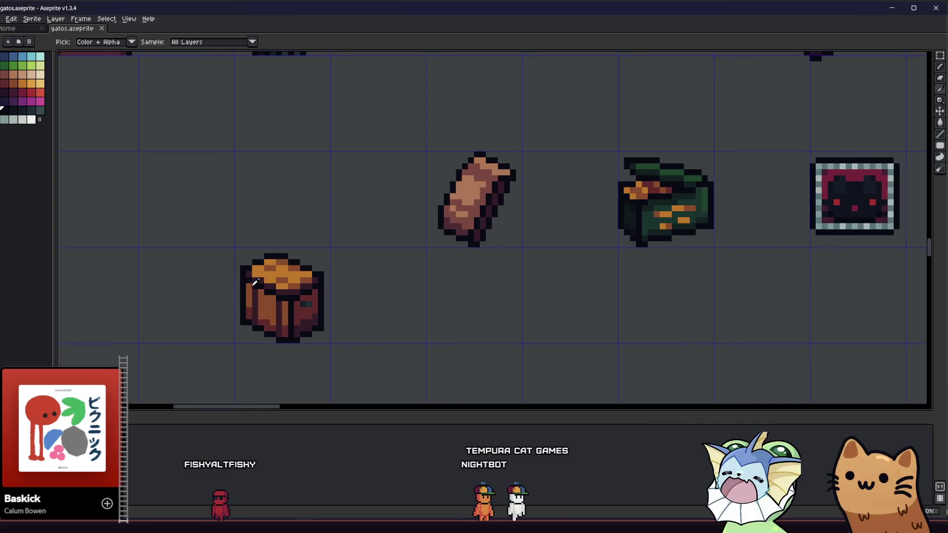
pyautogui.scroll(2, 256, 282)
# Step: Draw a diagonal line of dark-red shading pixels across the lid
pyautogui.press('b')
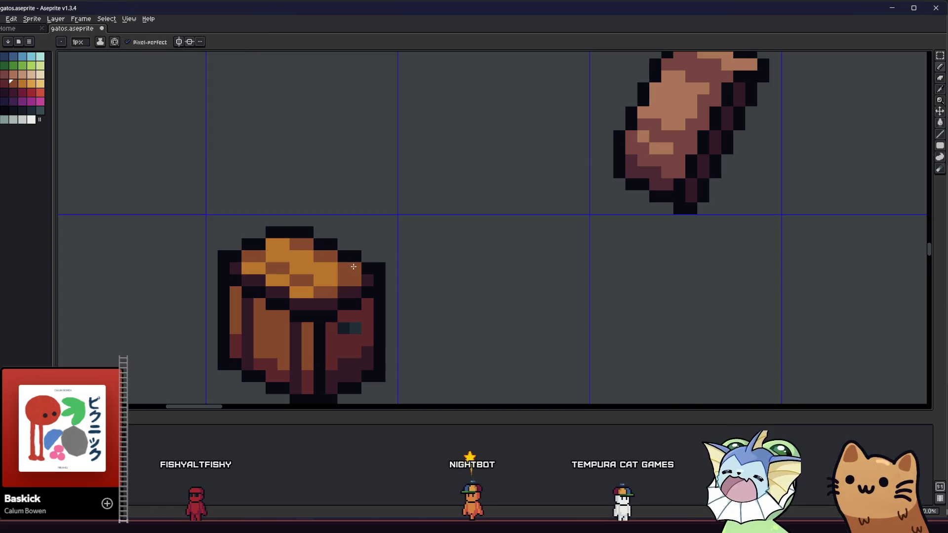
pyautogui.keyDown('alt'); pyautogui.click(329, 266); pyautogui.keyUp('alt')
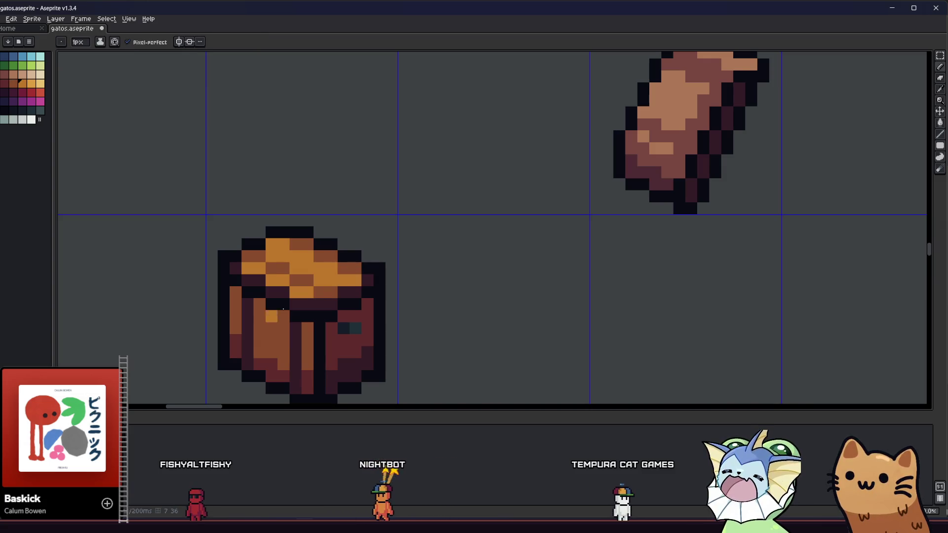
pyautogui.scroll(-5, 283, 309)
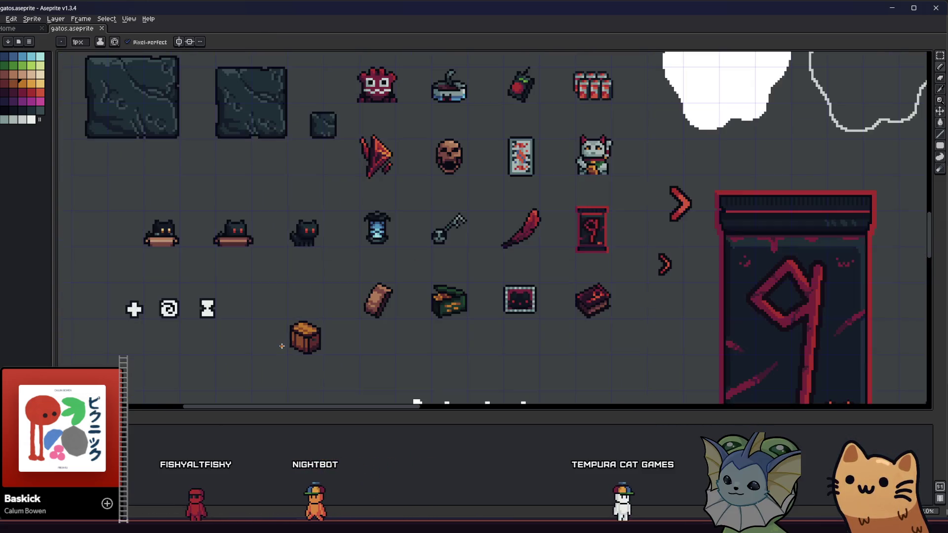
pyautogui.scroll(4, 279, 348)
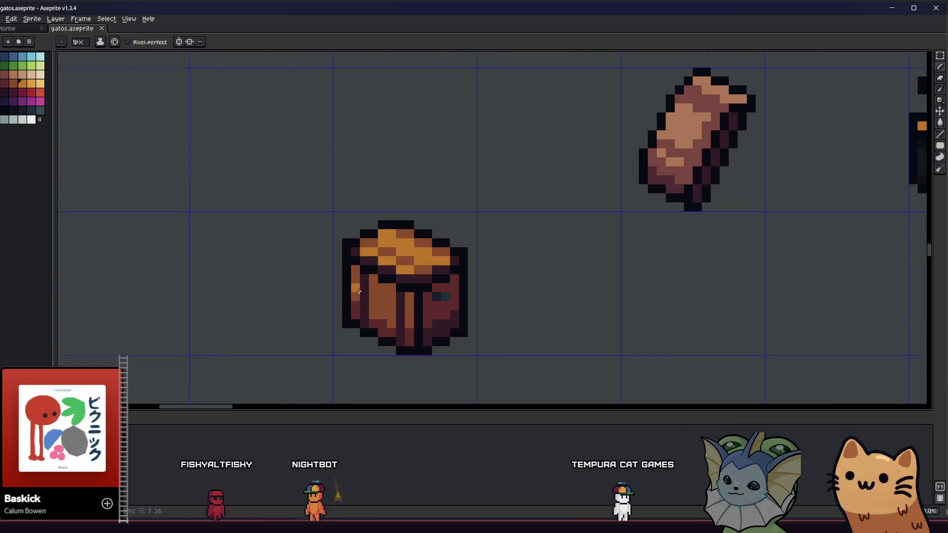
pyautogui.scroll(2, 358, 291)
pyautogui.moveTo(391, 290); pyautogui.dragTo(292, 264)
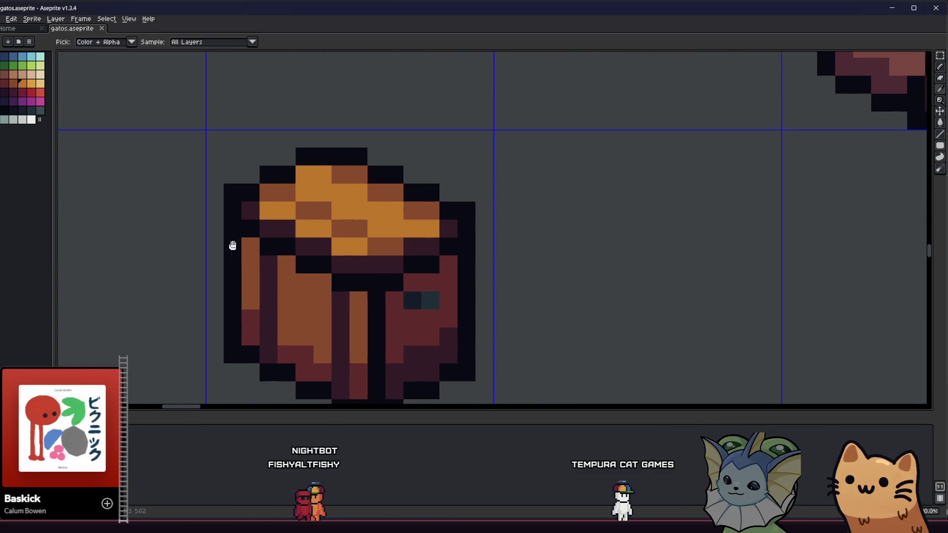
pyautogui.moveTo(233, 245); pyautogui.dragTo(231, 244)
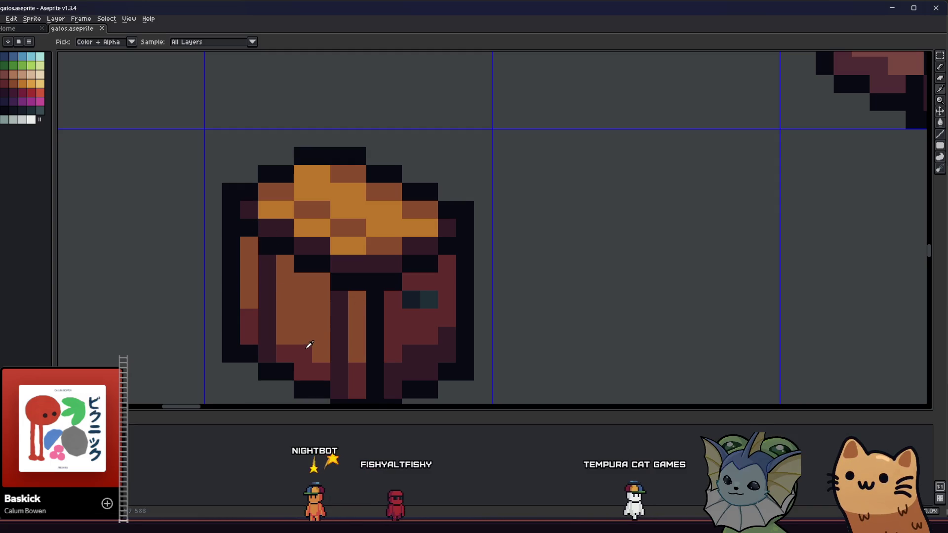
pyautogui.keyDown('alt'); pyautogui.click(310, 344); pyautogui.keyUp('alt')
pyautogui.click(249, 210)
pyautogui.keyDown('shift'); pyautogui.click(307, 243); pyautogui.keyUp('shift')
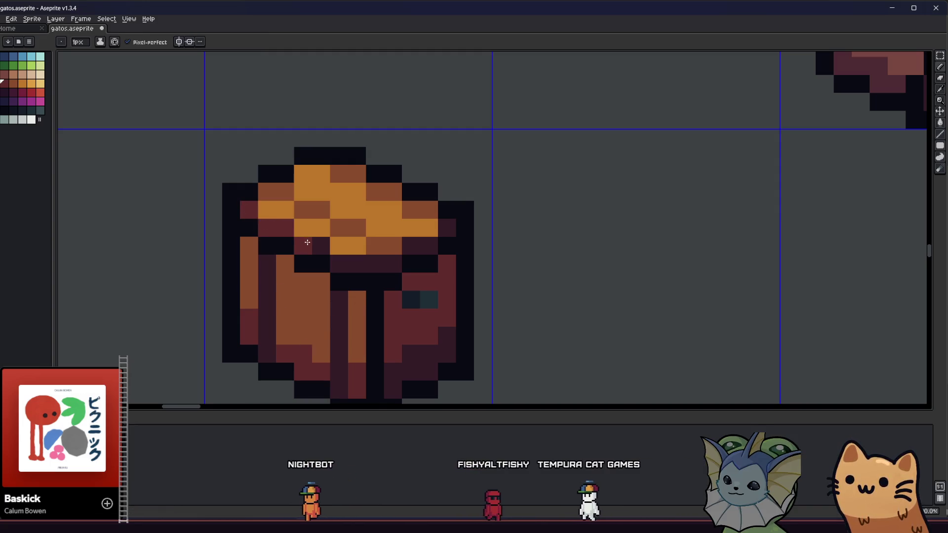
pyautogui.keyDown('shift'); pyautogui.click(357, 263); pyautogui.keyUp('shift')
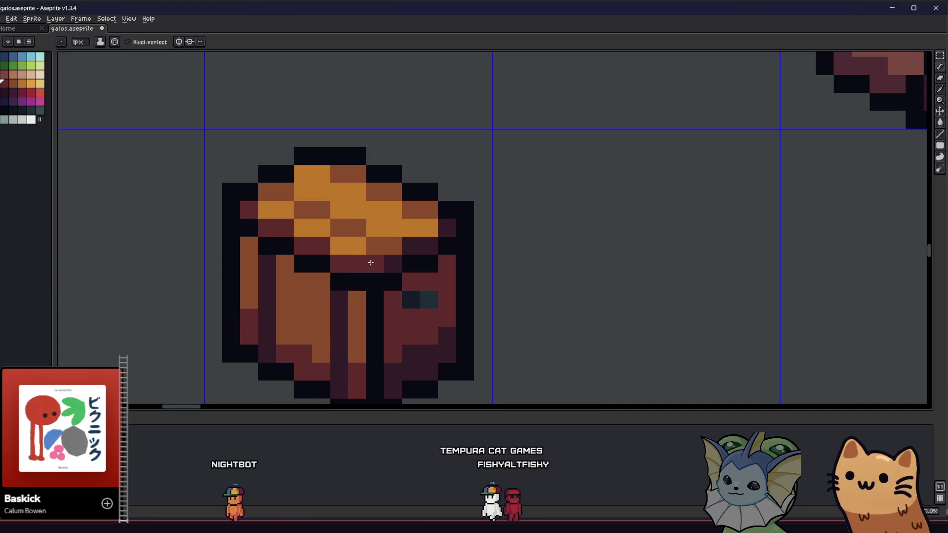
# Step: Add three dark-red shading pixels on the top of the box's left face
pyautogui.scroll(-5, 371, 262)
pyautogui.moveTo(302, 282)
pyautogui.mouseDown()
pyautogui.moveTo(317, 301)
pyautogui.moveTo(521, 326)
pyautogui.moveTo(599, 323)
pyautogui.moveTo(355, 295)
pyautogui.moveTo(239, 294)
pyautogui.mouseUp()
pyautogui.scroll(5, 281, 286)
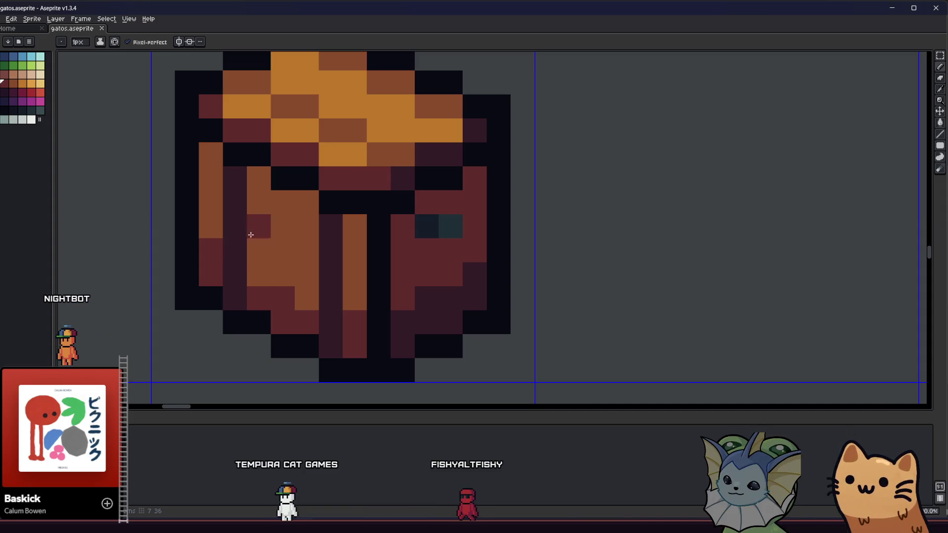
pyautogui.press('alt')
pyautogui.keyDown('alt'); pyautogui.click(260, 134); pyautogui.keyUp('alt')
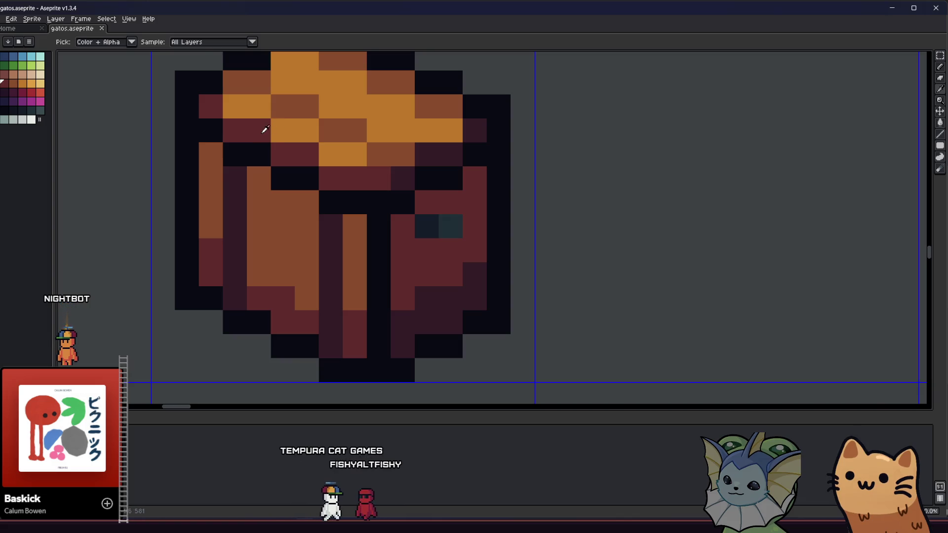
pyautogui.click(227, 170)
pyautogui.click(252, 176)
pyautogui.click(307, 210)
# Step: Save the sprite sheet with Ctrl+S
pyautogui.hotkey('ctrl', 's')
pyautogui.scroll(-4, 326, 219)
pyautogui.scroll(-1, 269, 250)
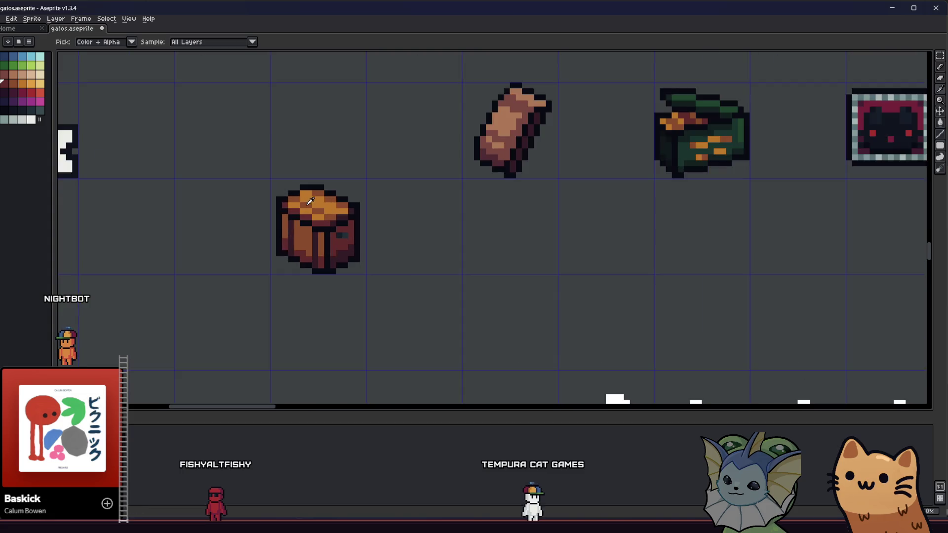
pyautogui.scroll(5, 274, 242)
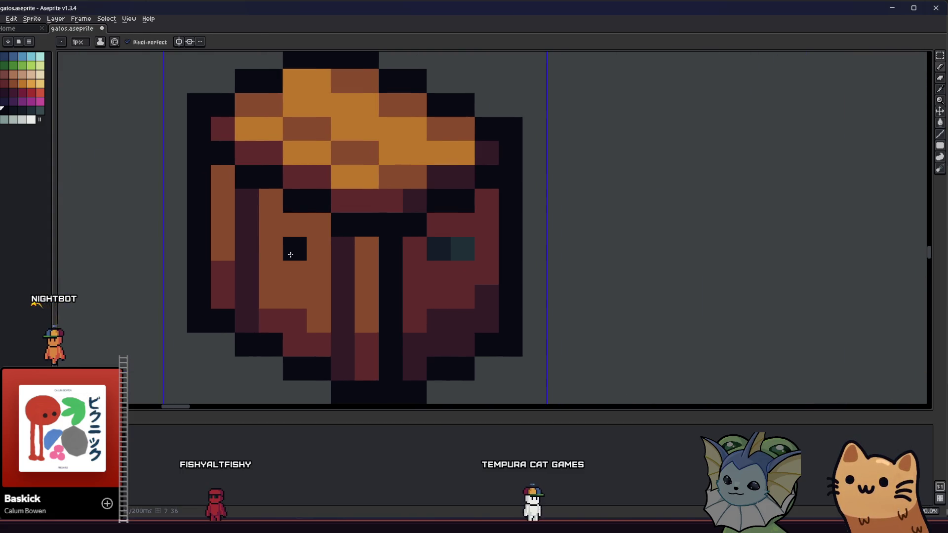
# Step: Draw the latch's black left outline, fill its centre red, and save
pyautogui.moveTo(320, 268)
pyautogui.mouseDown()
pyautogui.moveTo(275, 267)
pyautogui.moveTo(284, 285)
pyautogui.moveTo(272, 246)
pyautogui.moveTo(269, 281)
pyautogui.moveTo(290, 312)
pyautogui.moveTo(318, 303)
pyautogui.mouseUp()
pyautogui.press('i')
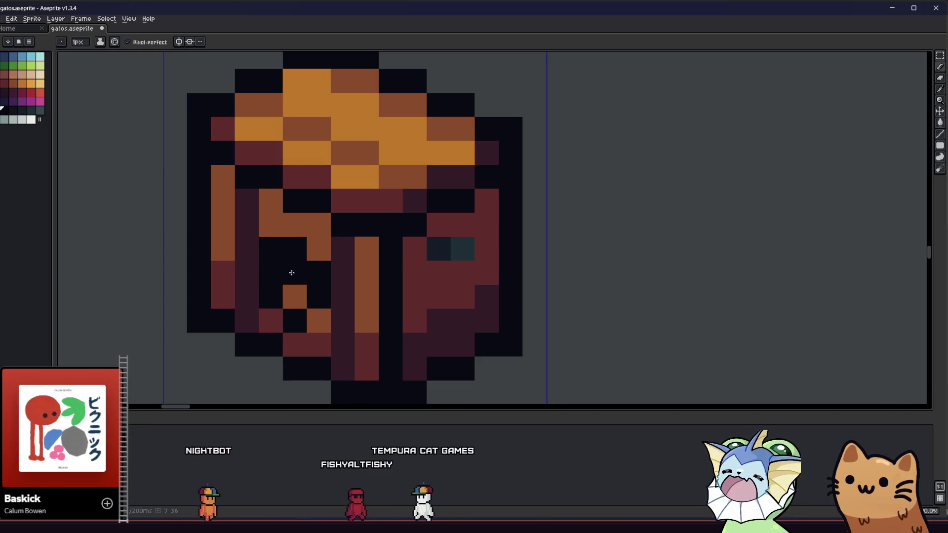
pyautogui.scroll(-7, 287, 223)
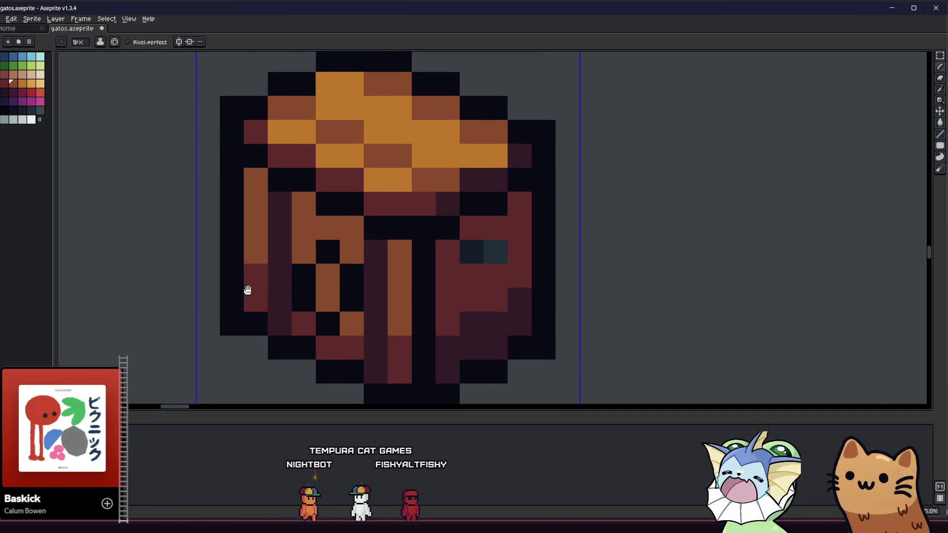
pyautogui.scroll(8, 288, 282)
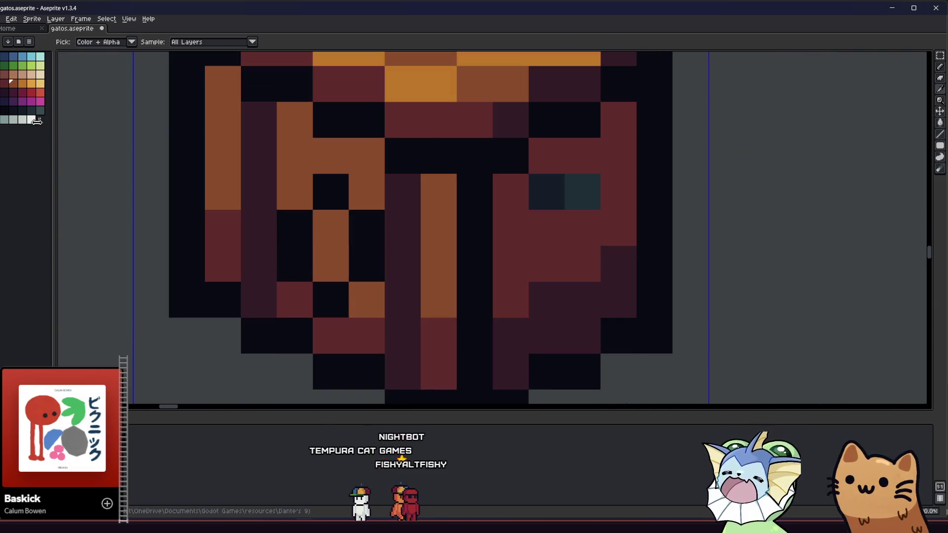
pyautogui.click(13, 66)
pyautogui.press('b')
pyautogui.click(258, 191)
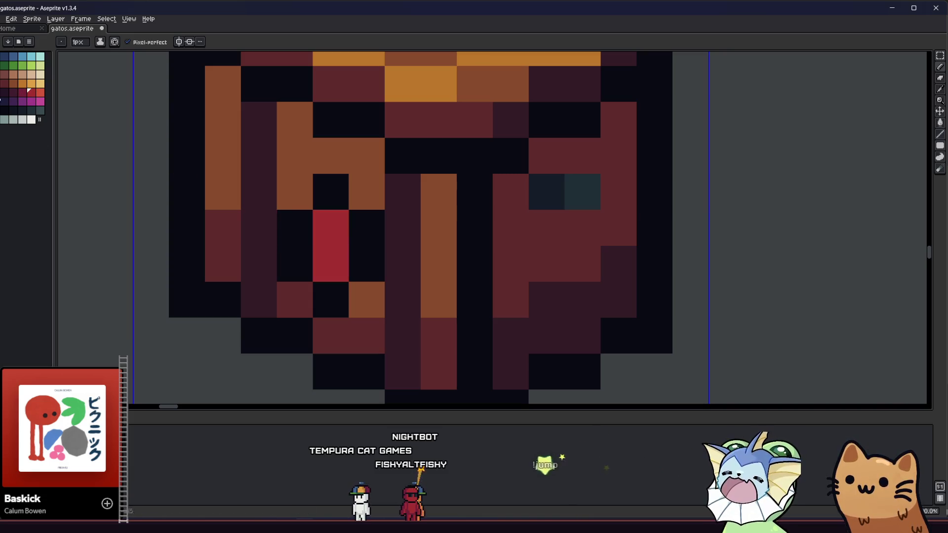
pyautogui.scroll(-7, 314, 223)
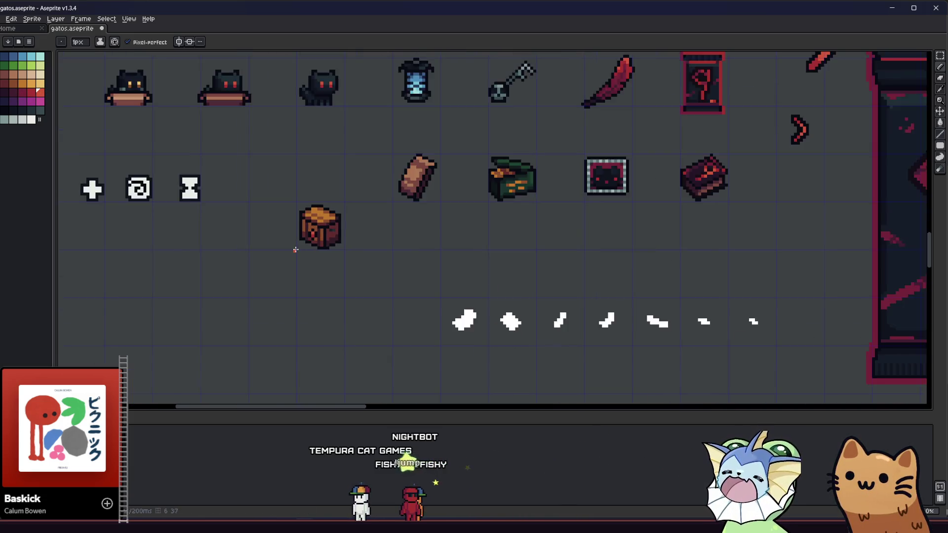
pyautogui.hotkey('ctrl', 's')
pyautogui.scroll(7, 279, 274)
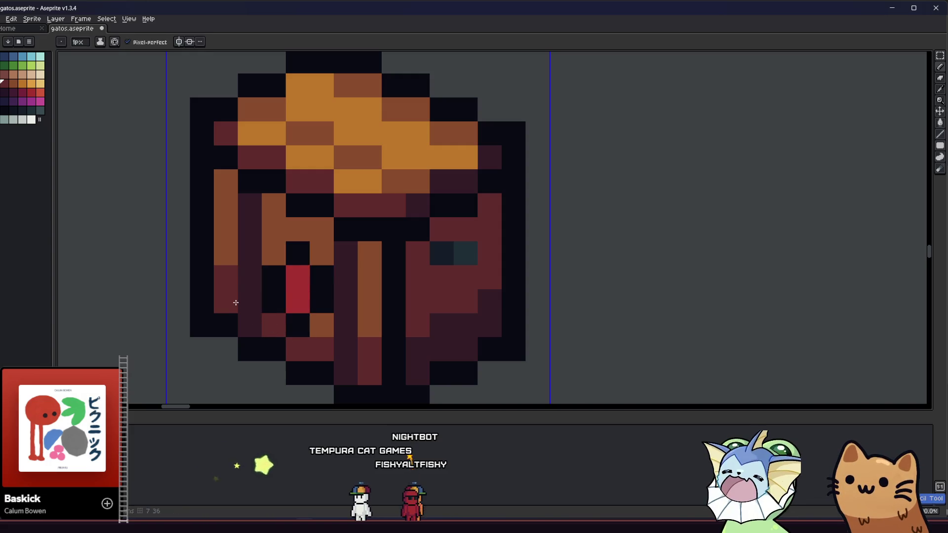
# Step: Paint a dark stroke along a basket row, then undo it
pyautogui.keyDown('alt'); pyautogui.click(285, 276); pyautogui.keyUp('alt')
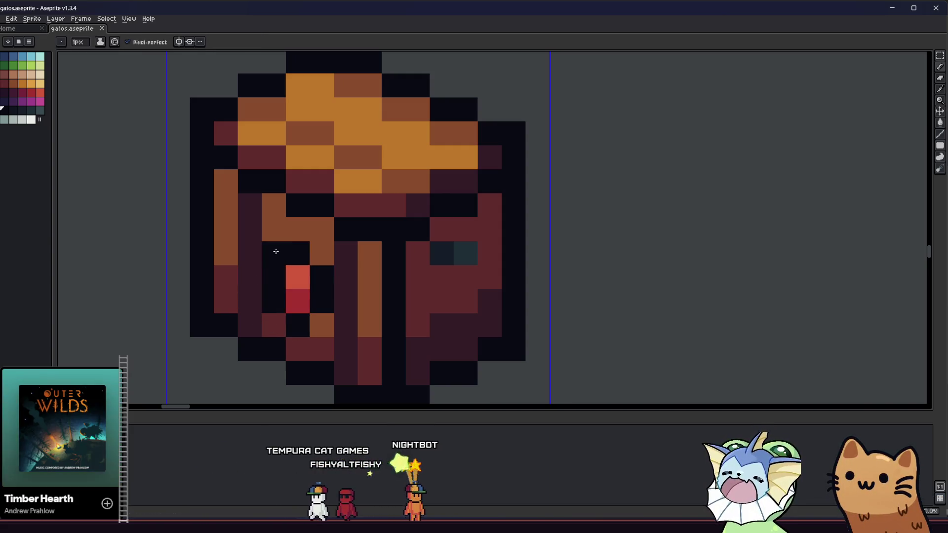
pyautogui.moveTo(275, 321)
pyautogui.mouseDown()
pyautogui.moveTo(339, 323)
pyautogui.moveTo(321, 323)
pyautogui.mouseUp()
pyautogui.hotkey('ctrl', 'z')
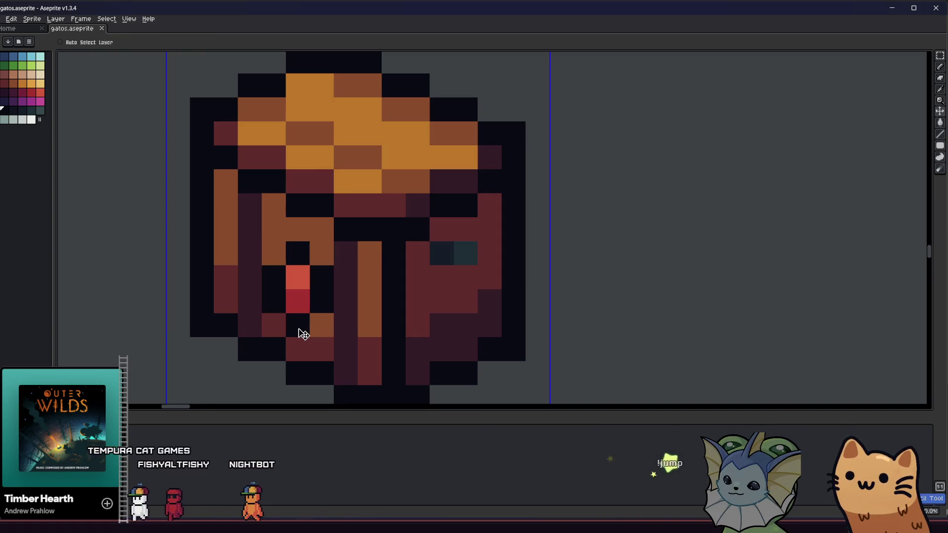
pyautogui.keyDown('alt'); pyautogui.click(250, 271); pyautogui.keyUp('alt')
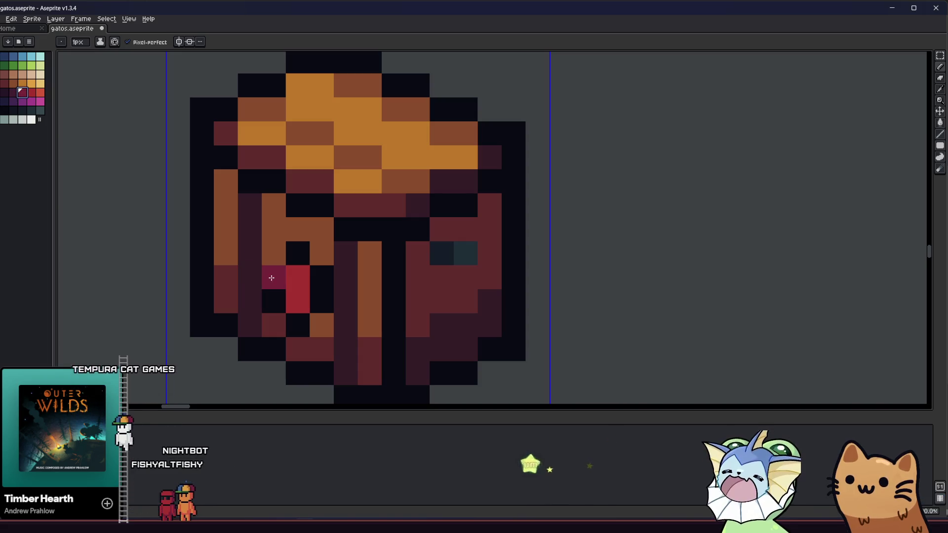
# Step: Paint the latch with a dark green outline and bright green centre, then save
pyautogui.click(16, 70)
pyautogui.moveTo(274, 277)
pyautogui.mouseDown()
pyautogui.moveTo(275, 302)
pyautogui.moveTo(320, 295)
pyautogui.moveTo(298, 254)
pyautogui.mouseUp()
pyautogui.click(4, 66)
pyautogui.click(296, 299)
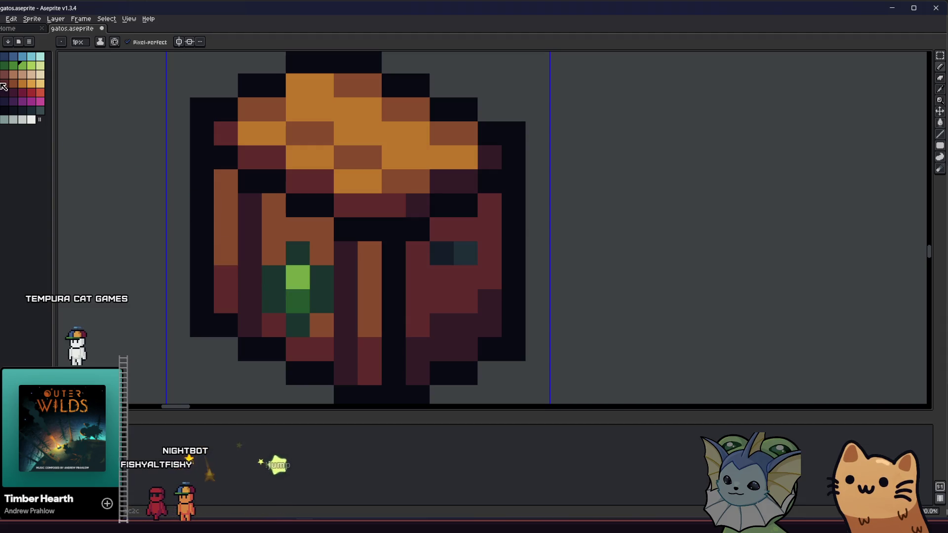
pyautogui.scroll(-6, 316, 305)
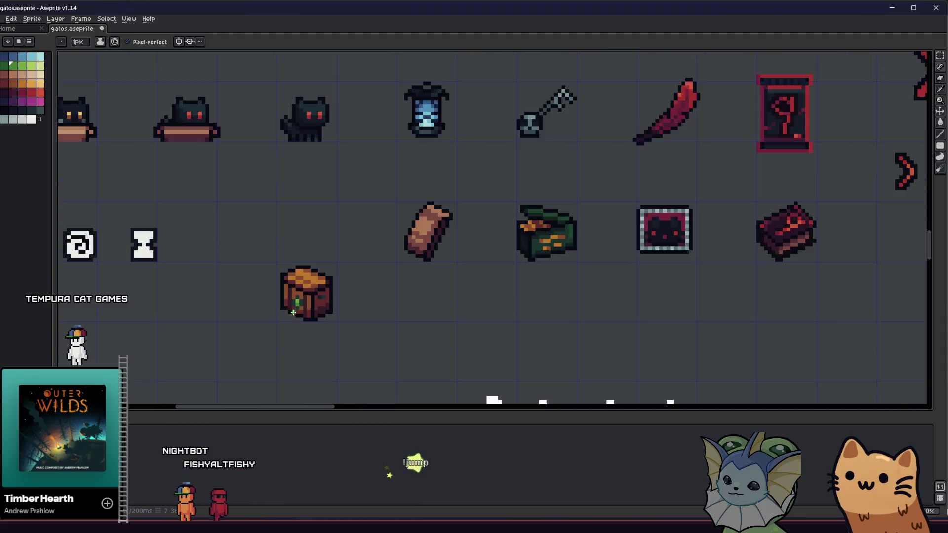
pyautogui.hotkey('ctrl', 's')
# Step: Marquee-select the green latch pixels and nudge the latch up one pixel
pyautogui.scroll(1, 281, 333)
pyautogui.scroll(-3, 281, 333)
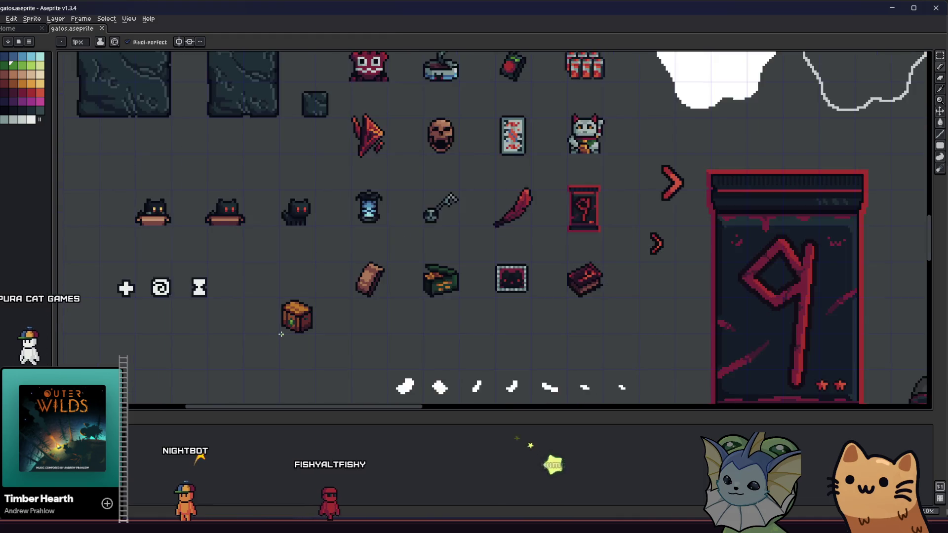
pyautogui.scroll(2, 277, 331)
pyautogui.scroll(3, 289, 327)
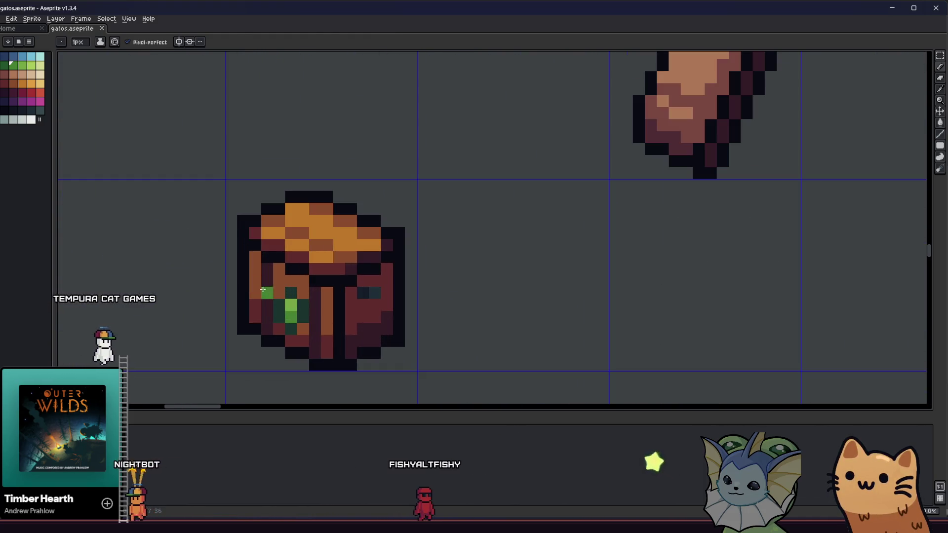
pyautogui.press('m')
pyautogui.moveTo(237, 251); pyautogui.dragTo(248, 263)
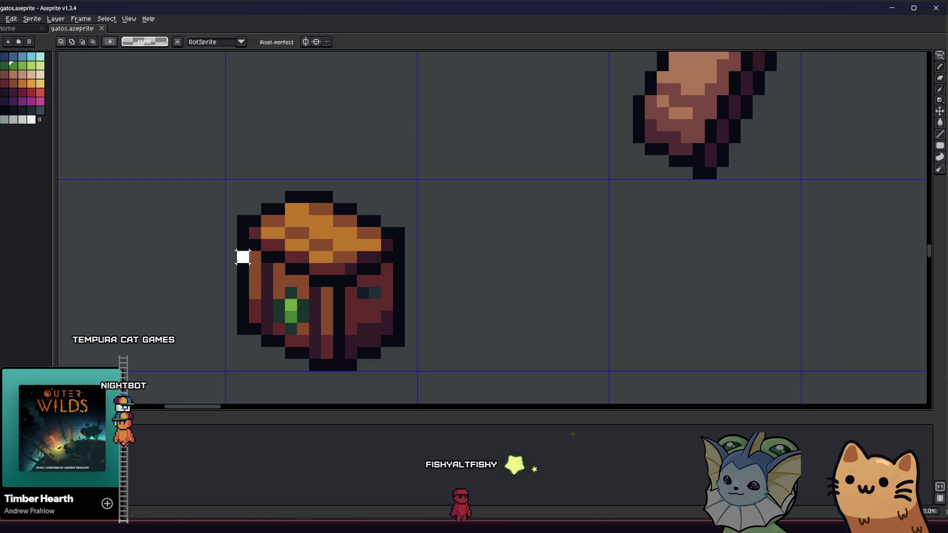
pyautogui.scroll(2, 242, 259)
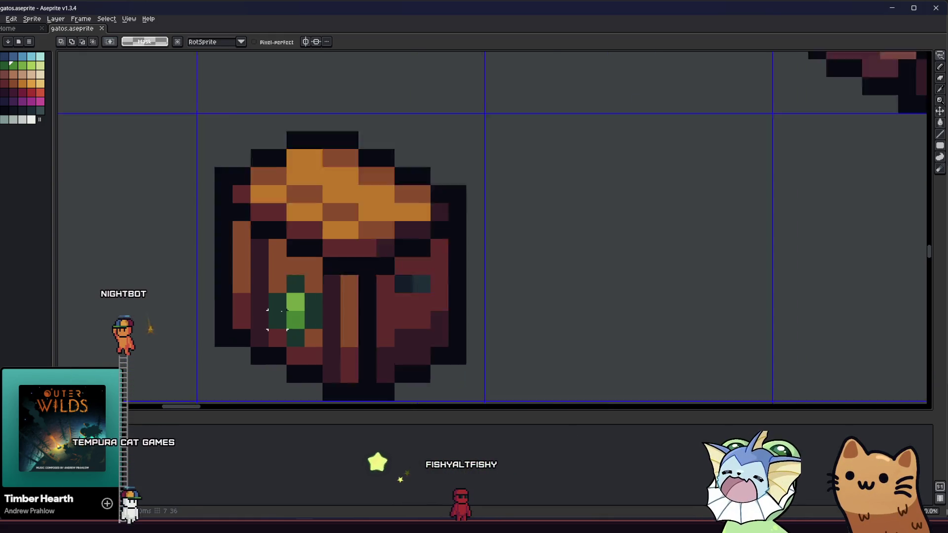
pyautogui.moveTo(265, 264)
pyautogui.mouseDown()
pyautogui.moveTo(336, 311)
pyautogui.moveTo(307, 283)
pyautogui.mouseUp()
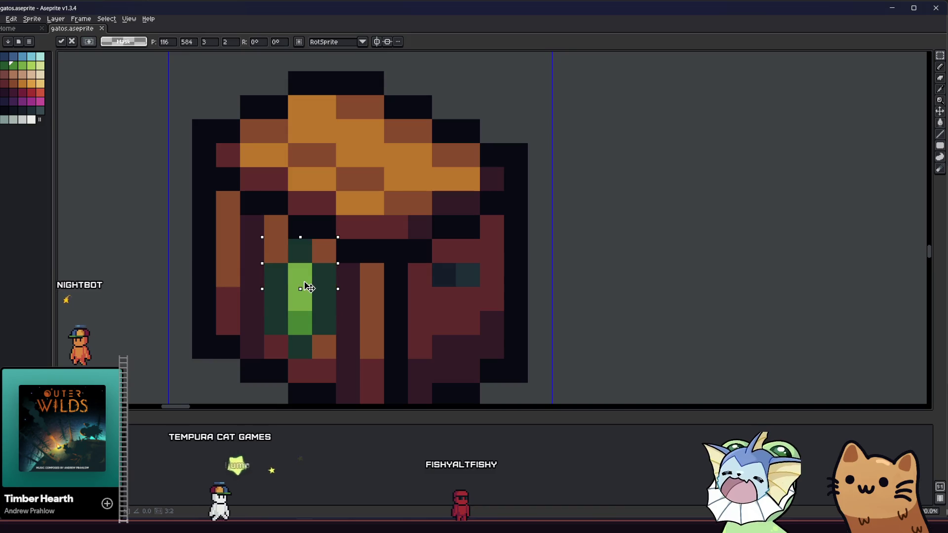
pyautogui.hotkey('ctrl', 'd')
# Step: Lasso the basket's lid and lower it by one pixel
pyautogui.moveTo(234, 332)
pyautogui.mouseDown()
pyautogui.moveTo(357, 323)
pyautogui.moveTo(321, 343)
pyautogui.moveTo(277, 338)
pyautogui.moveTo(244, 275)
pyautogui.mouseUp()
pyautogui.scroll(-3, 358, 323)
pyautogui.scroll(-1, 277, 338)
pyautogui.scroll(4, 285, 326)
pyautogui.press('b')
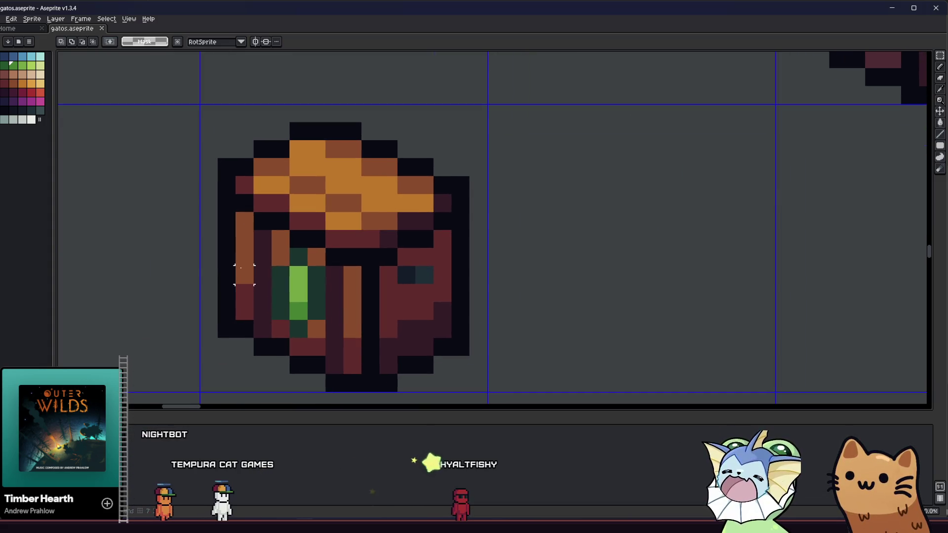
pyautogui.moveTo(227, 239)
pyautogui.mouseDown()
pyautogui.moveTo(280, 274)
pyautogui.moveTo(326, 274)
pyautogui.moveTo(352, 293)
pyautogui.mouseUp()
pyautogui.moveTo(442, 275)
pyautogui.mouseDown()
pyautogui.moveTo(398, 79)
pyautogui.moveTo(197, 207)
pyautogui.mouseUp()
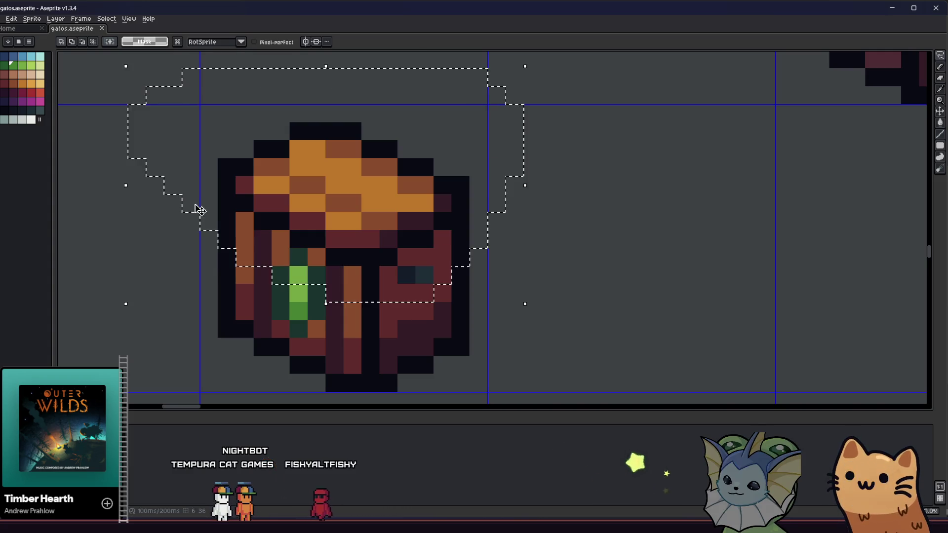
pyautogui.moveTo(301, 200); pyautogui.dragTo(302, 218)
pyautogui.press('Return')
pyautogui.scroll(-5, 269, 340)
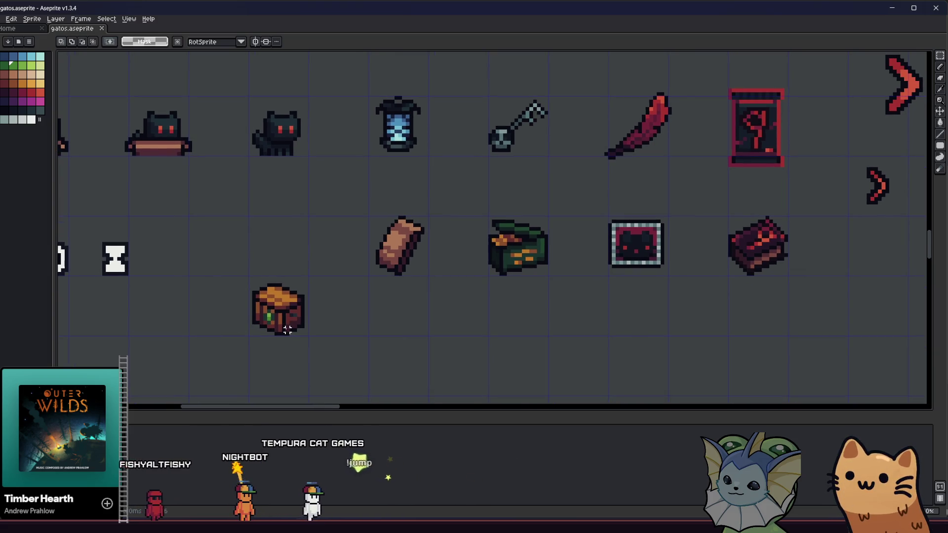
pyautogui.scroll(-2, 267, 330)
pyautogui.press('i')
pyautogui.scroll(4, 316, 316)
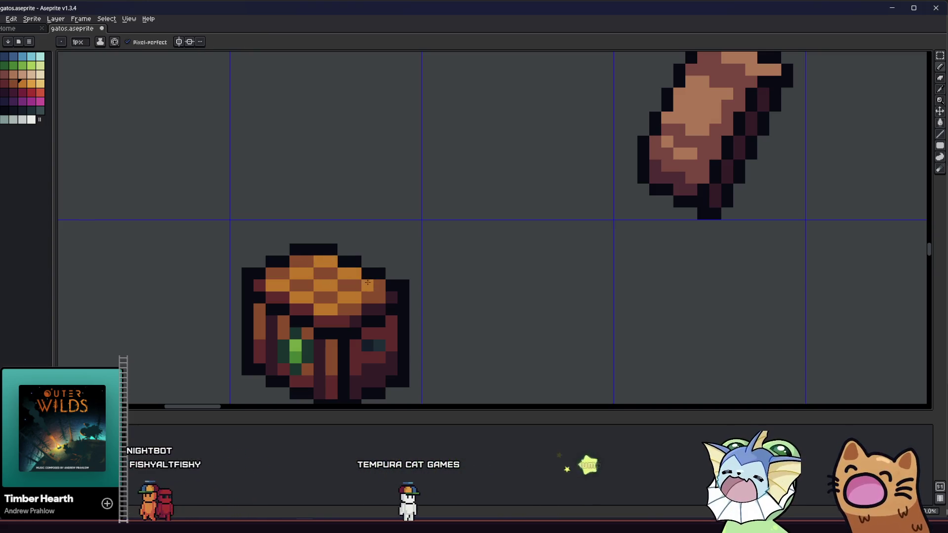
# Step: Try a dark green pixel beside the latch, then undo the stray pixel
pyautogui.scroll(-4, 289, 312)
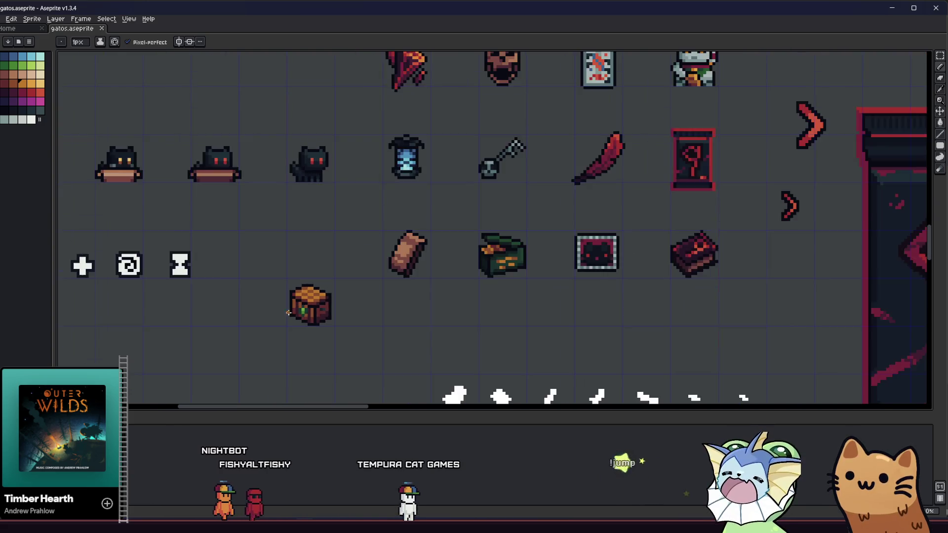
pyautogui.scroll(-2, 288, 312)
pyautogui.scroll(3, 289, 313)
pyautogui.moveTo(289, 313); pyautogui.dragTo(190, 320)
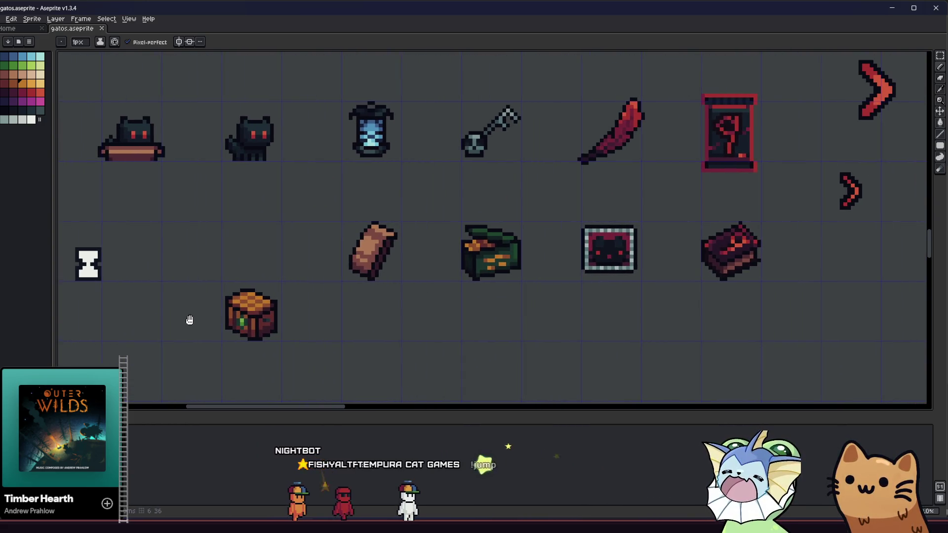
pyautogui.scroll(5, 205, 327)
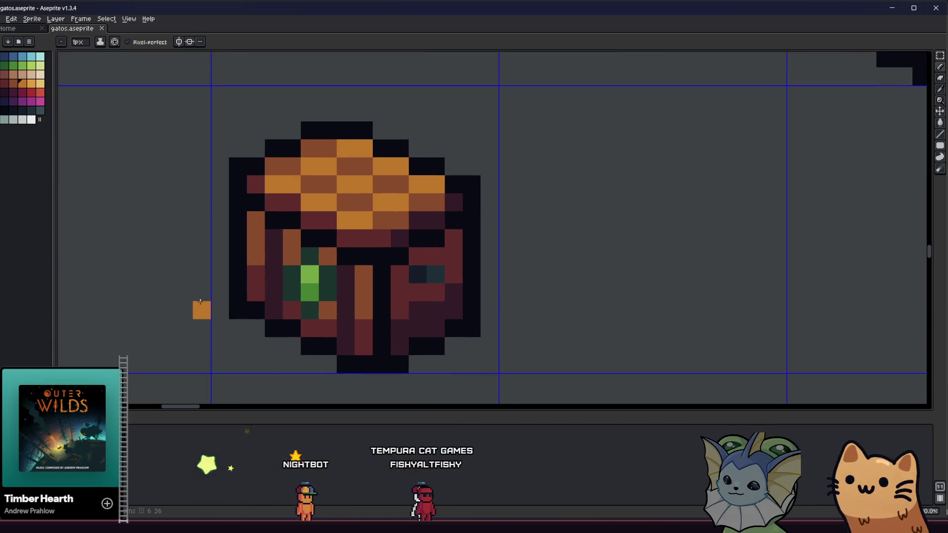
pyautogui.scroll(1, 289, 256)
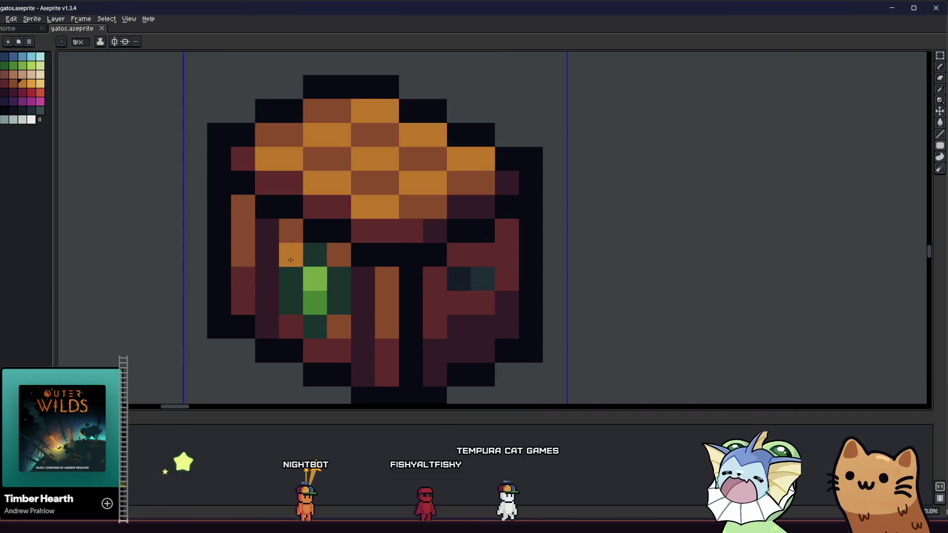
pyautogui.scroll(-1, 285, 262)
pyautogui.keyDown('alt'); pyautogui.click(292, 239); pyautogui.keyUp('alt')
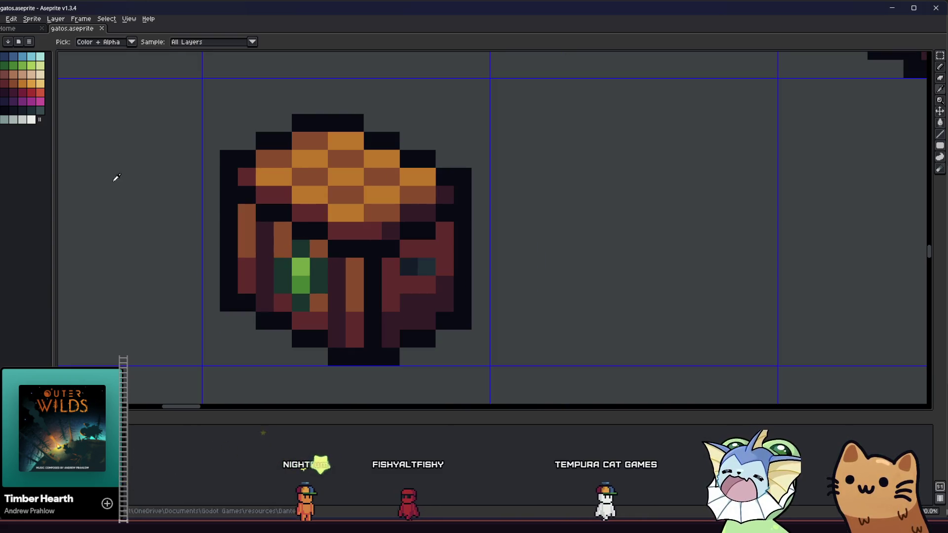
pyautogui.click(264, 231)
pyautogui.hotkey('ctrl', 'z')
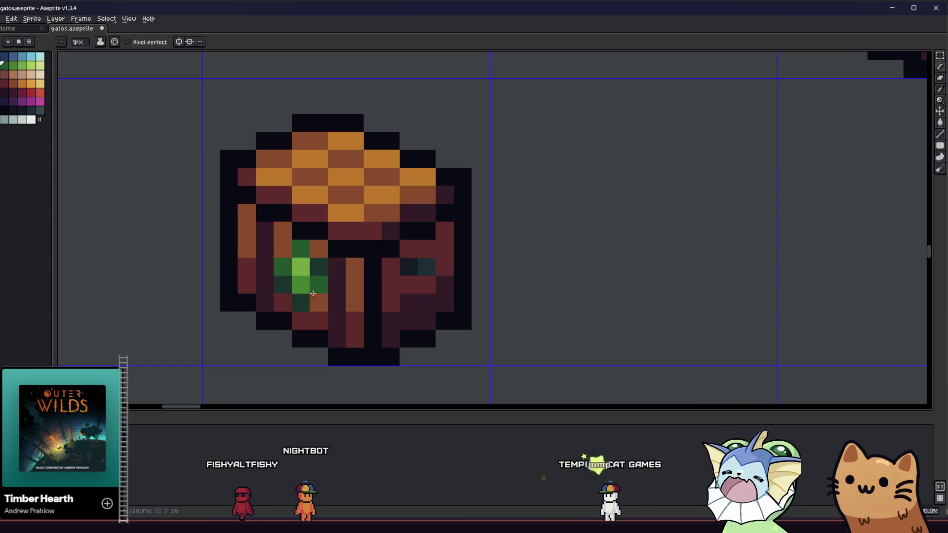
pyautogui.scroll(-3, 315, 274)
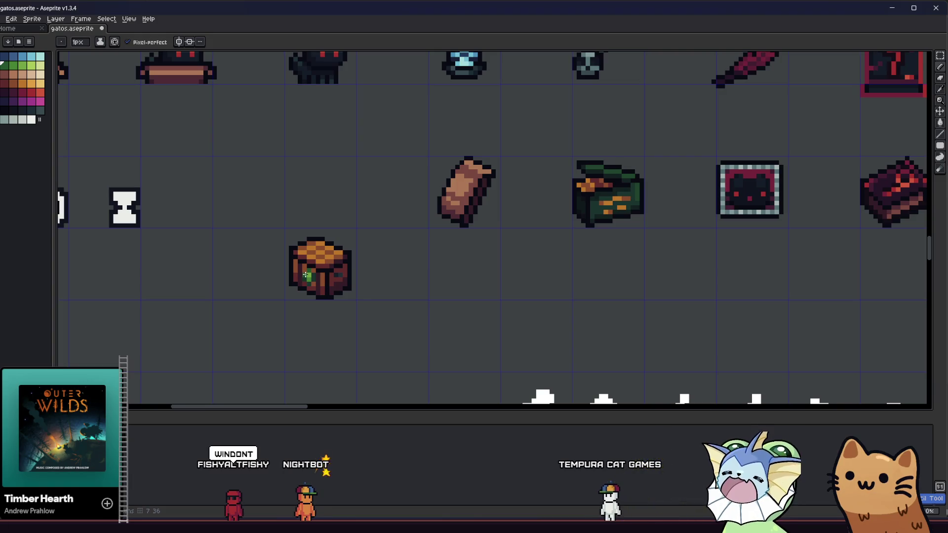
# Step: Save the sheet, then select the whole basket and move it up one pixel
pyautogui.hotkey('ctrl', 's')
pyautogui.press('m')
pyautogui.scroll(1, 271, 282)
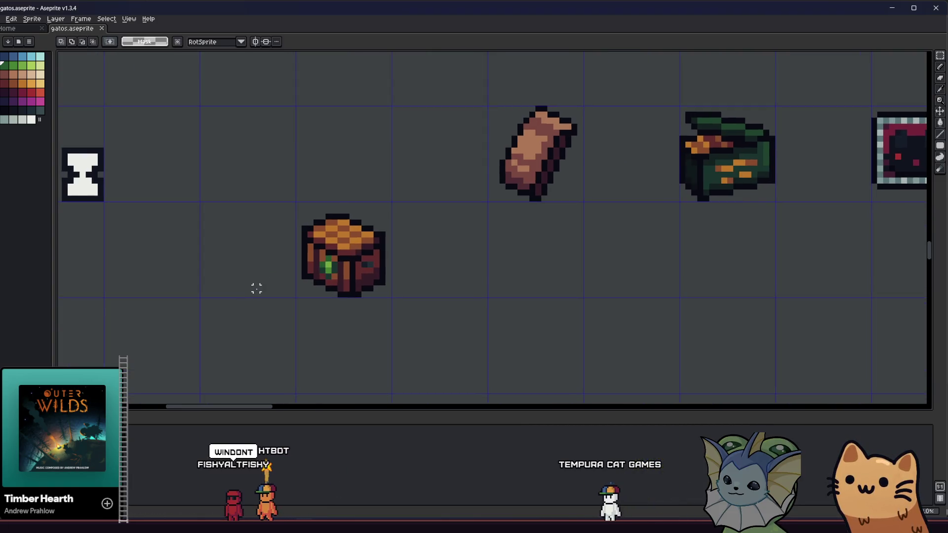
pyautogui.scroll(3, 256, 282)
pyautogui.scroll(-1, 241, 290)
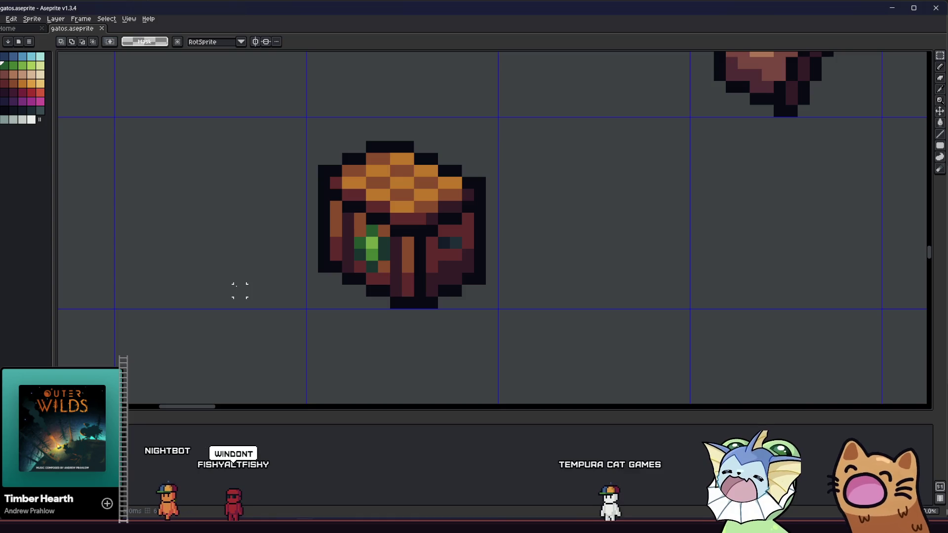
pyautogui.moveTo(286, 107); pyautogui.dragTo(546, 346)
pyautogui.moveTo(466, 281); pyautogui.dragTo(461, 271)
pyautogui.hotkey('ctrl', 'd')
# Step: Recentre the view on the basket and marquee-select its sprite cell for export
pyautogui.moveTo(248, 249); pyautogui.dragTo(240, 265)
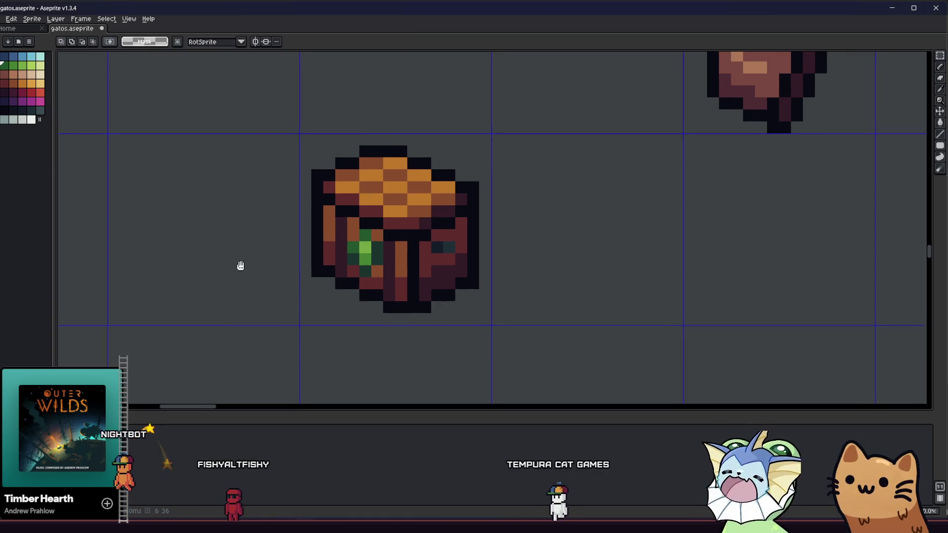
pyautogui.scroll(-3, 237, 271)
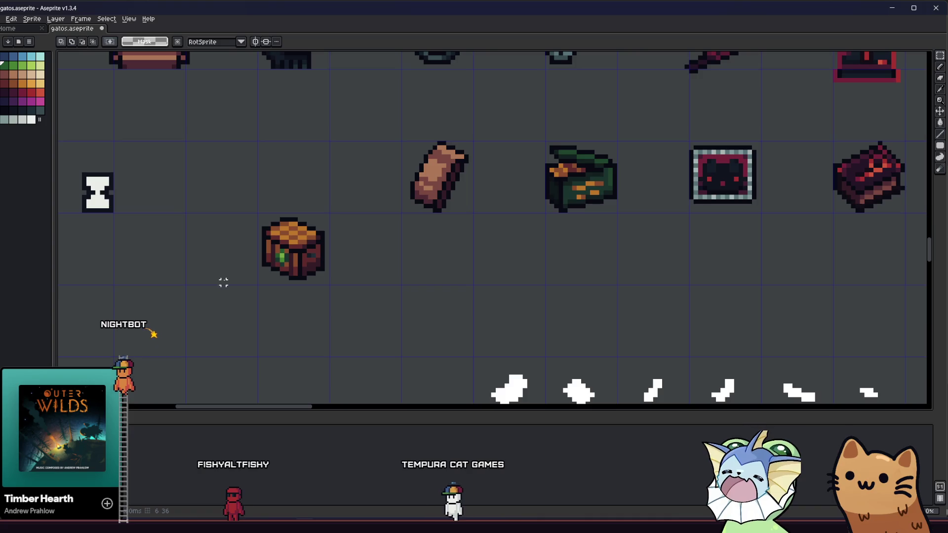
pyautogui.scroll(3, 229, 282)
pyautogui.moveTo(251, 260)
pyautogui.mouseDown()
pyautogui.moveTo(236, 263)
pyautogui.moveTo(267, 264)
pyautogui.mouseUp()
pyautogui.scroll(-5, 269, 266)
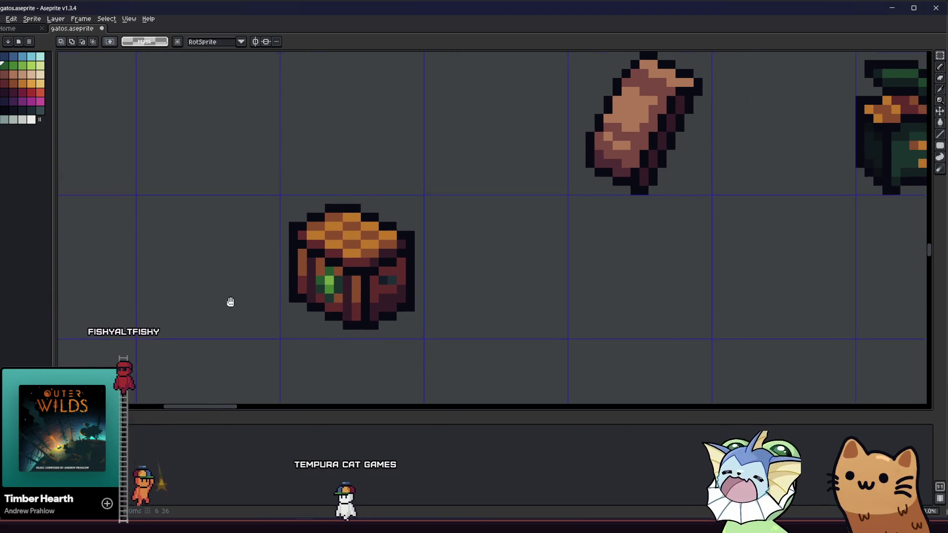
pyautogui.scroll(-3, 223, 300)
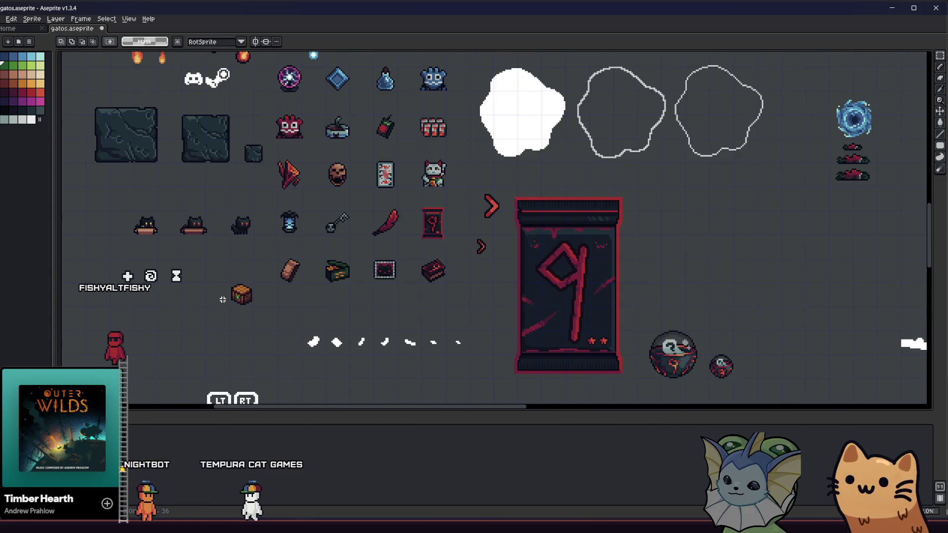
pyautogui.moveTo(200, 319); pyautogui.dragTo(207, 322)
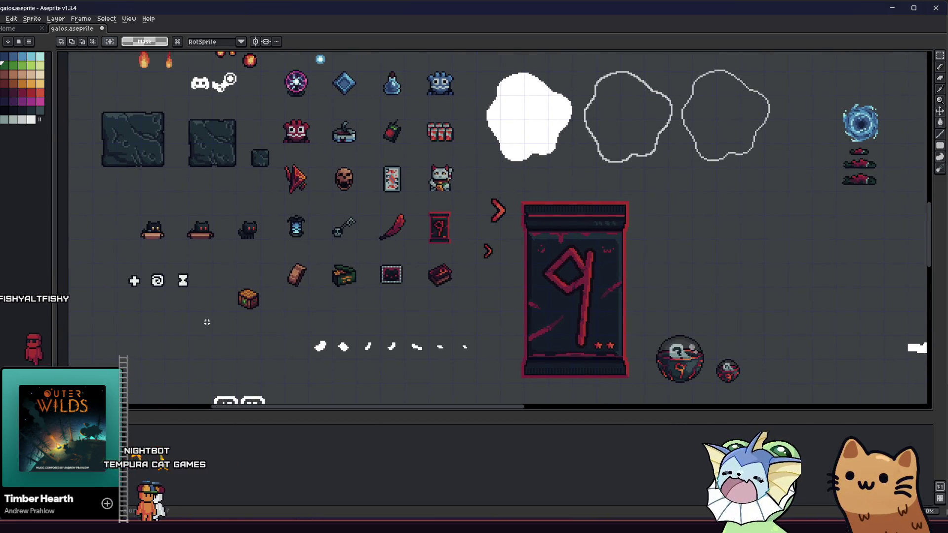
pyautogui.scroll(5, 270, 310)
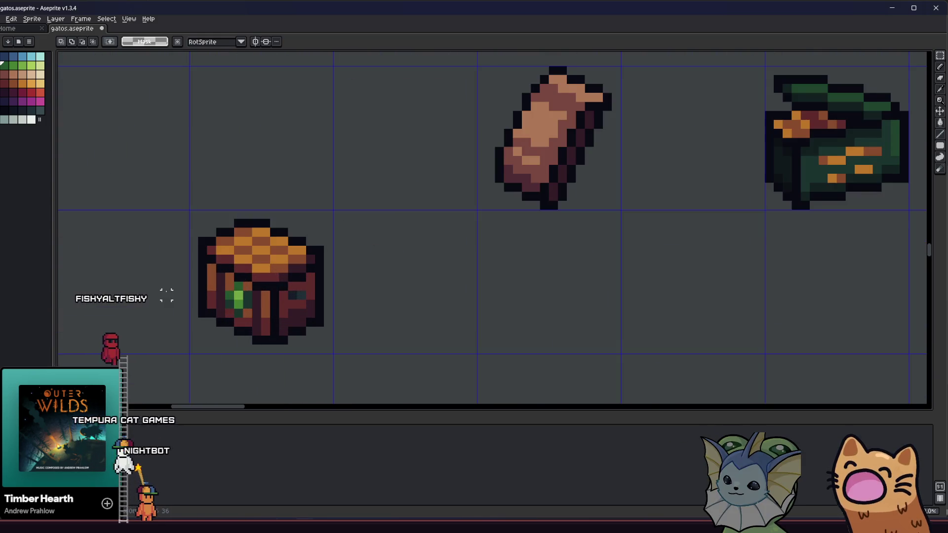
pyautogui.scroll(-2, 117, 294)
pyautogui.moveTo(203, 271); pyautogui.dragTo(290, 254)
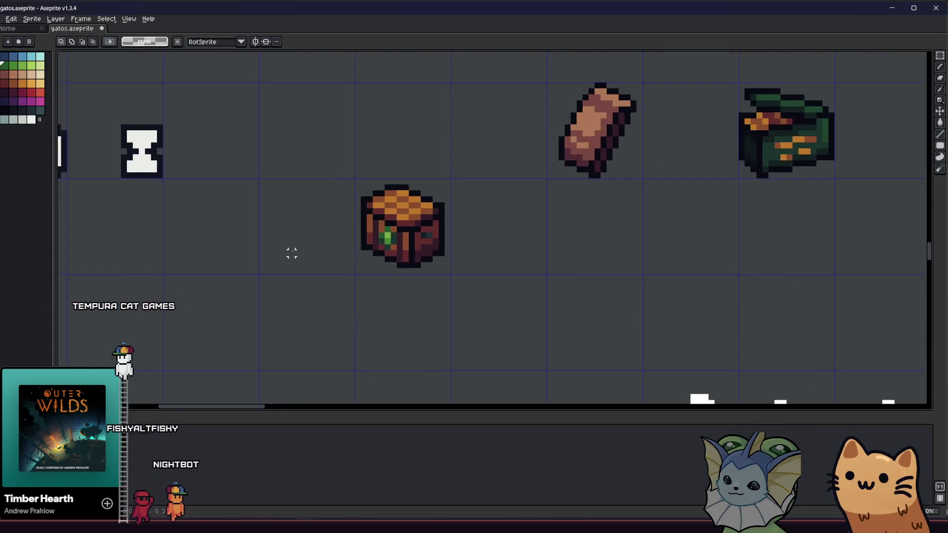
pyautogui.scroll(2, 290, 253)
pyautogui.scroll(1, 318, 242)
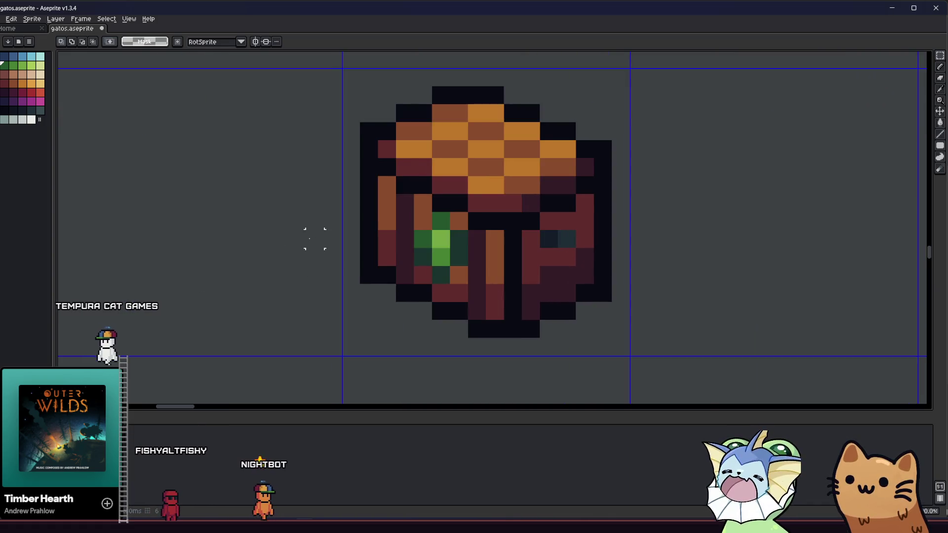
pyautogui.scroll(-1, 291, 257)
pyautogui.scroll(1, 292, 261)
pyautogui.scroll(-1, 289, 262)
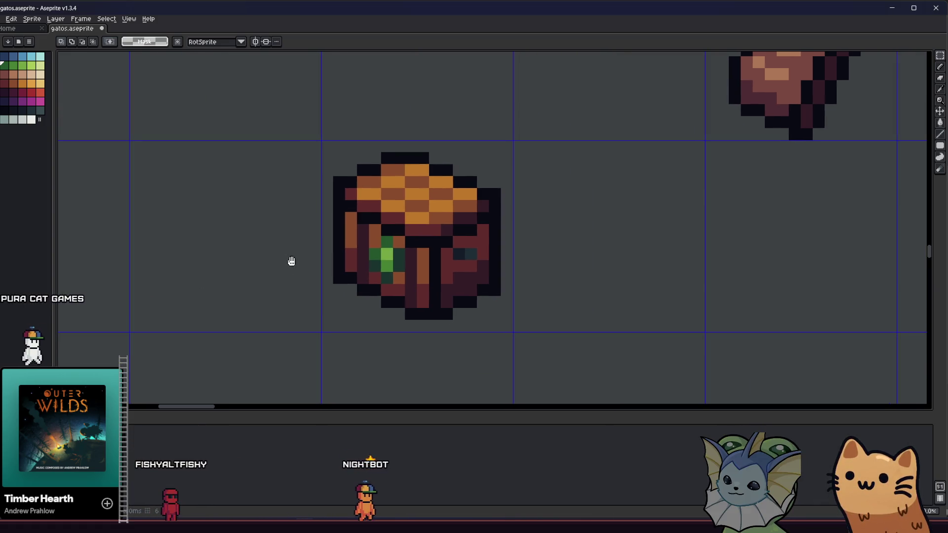
pyautogui.scroll(1, 266, 276)
pyautogui.scroll(-1, 267, 278)
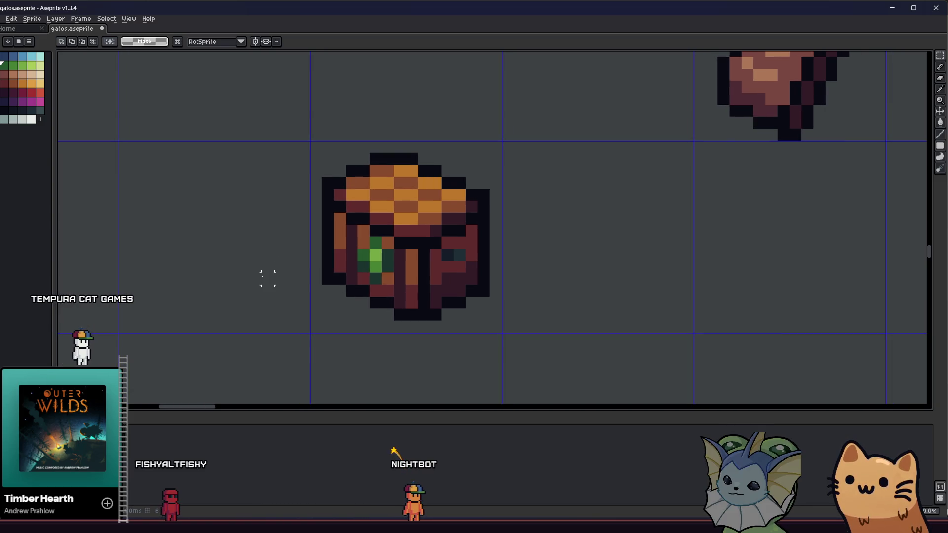
pyautogui.moveTo(309, 141); pyautogui.dragTo(503, 334)
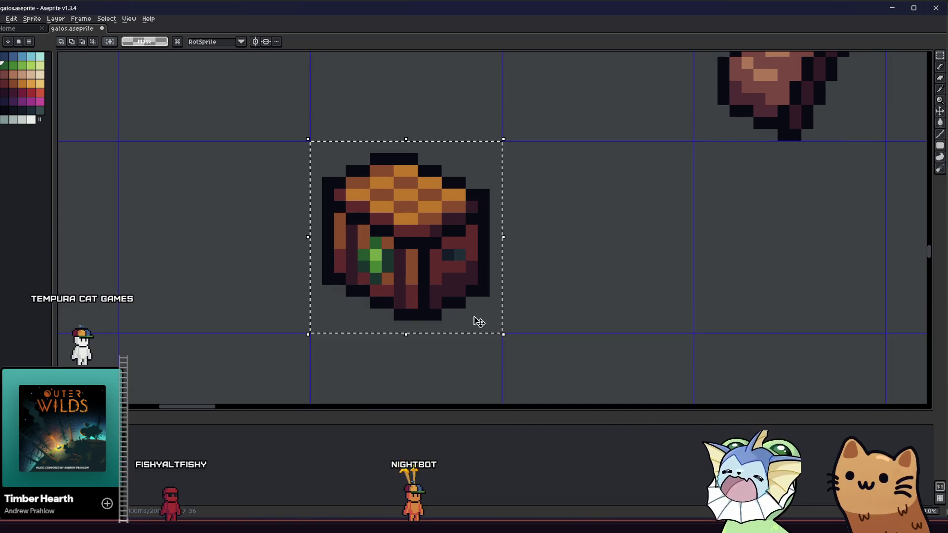
# Step: Start Export As on the selection and rename the output to relic_loot_box
pyautogui.hotkey('alt', 'f')
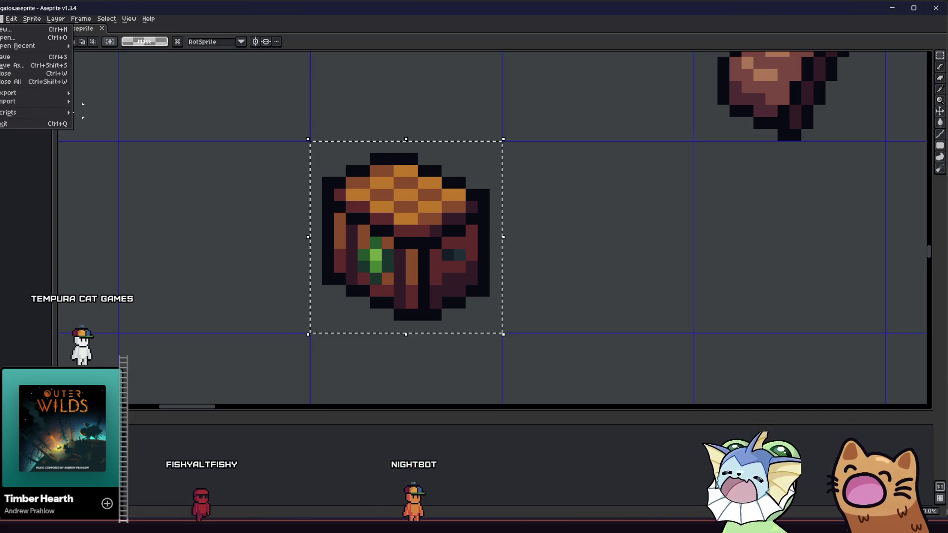
pyautogui.press('e')
pyautogui.press('Return')
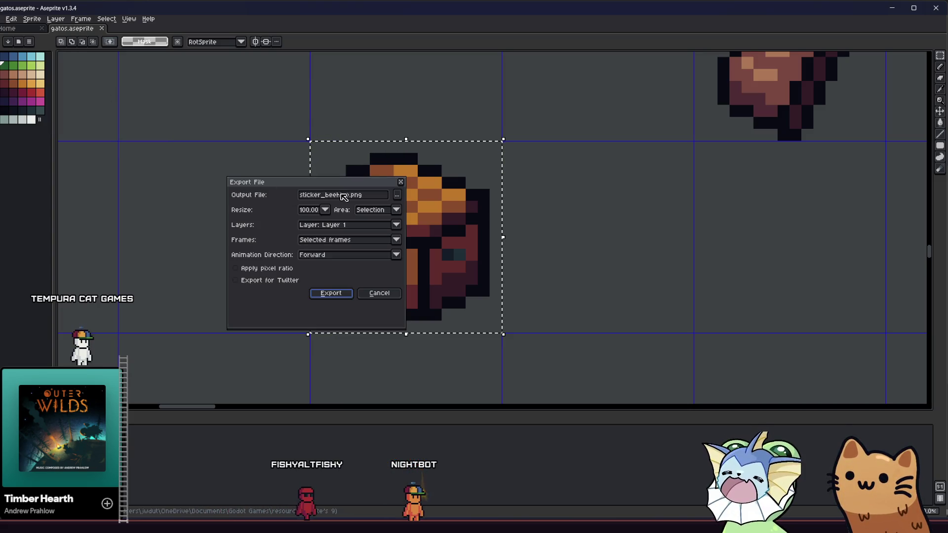
pyautogui.doubleClick(341, 195)
pyautogui.write('relic')
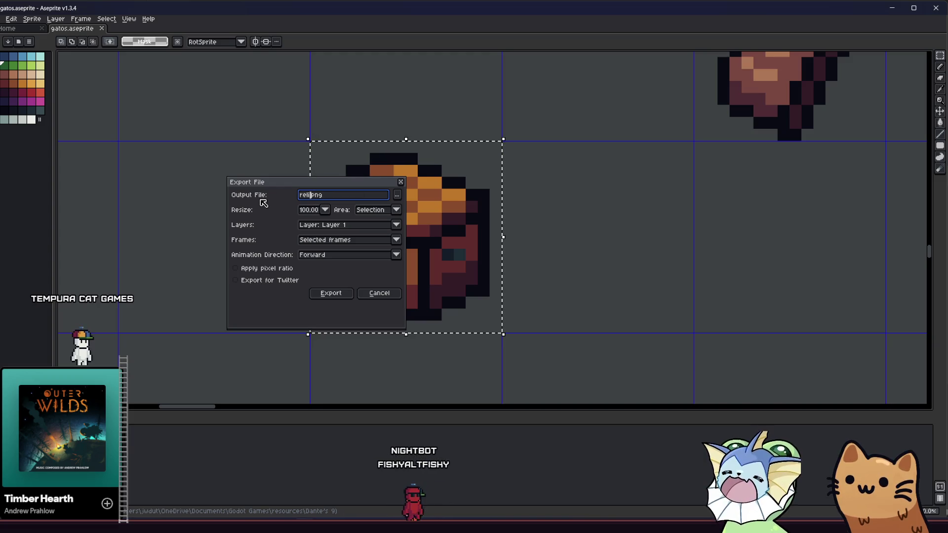
pyautogui.write('_loot_')
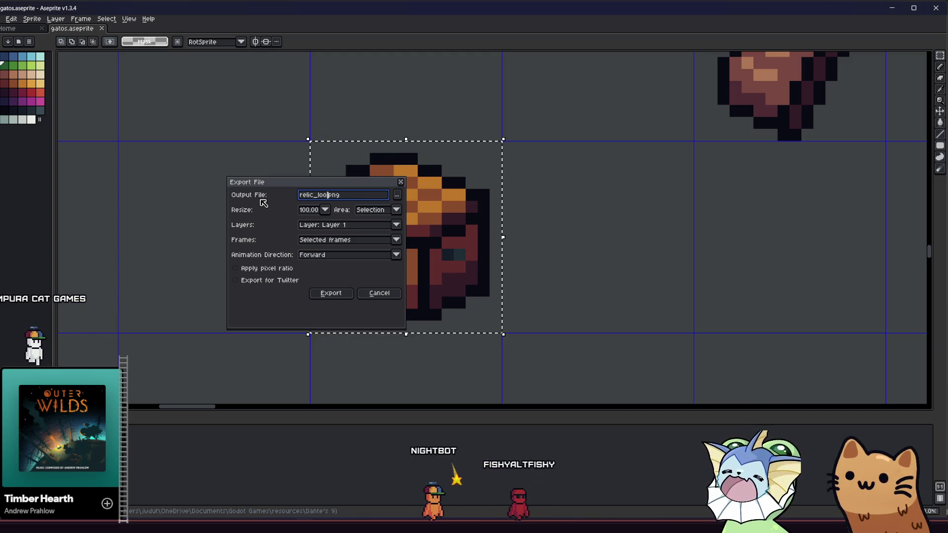
pyautogui.write('box.')
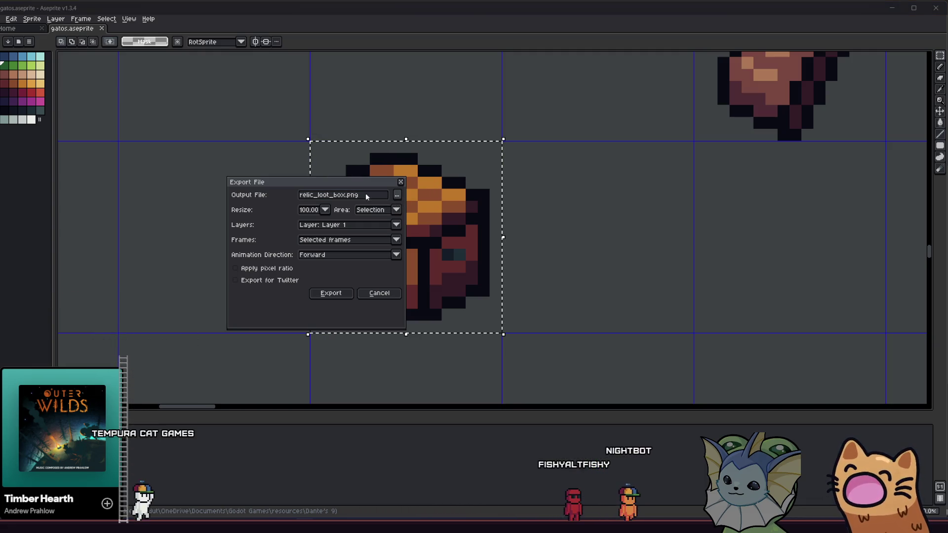
# Step: Set the destination to the relics folder under Dante's 9 and run the export
pyautogui.click(397, 195)
pyautogui.click(45, 41)
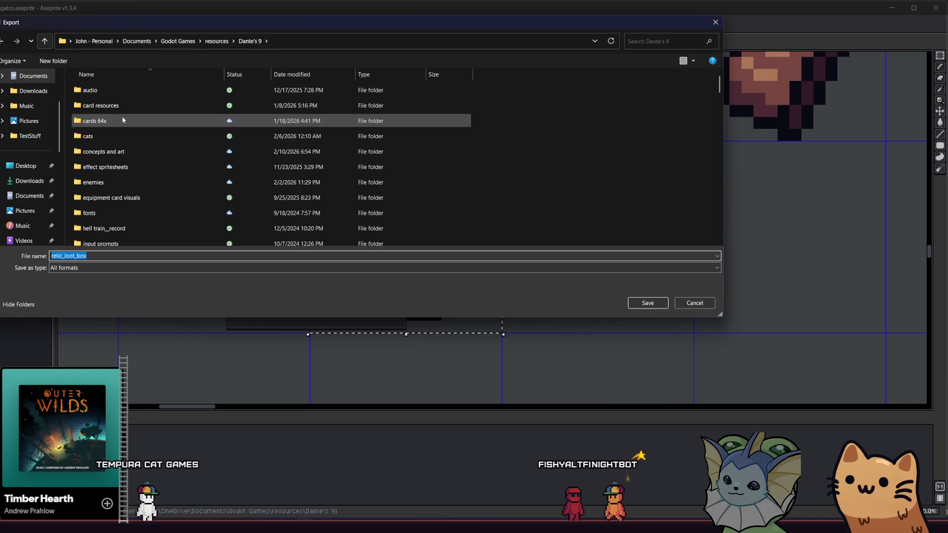
pyautogui.doubleClick(132, 105)
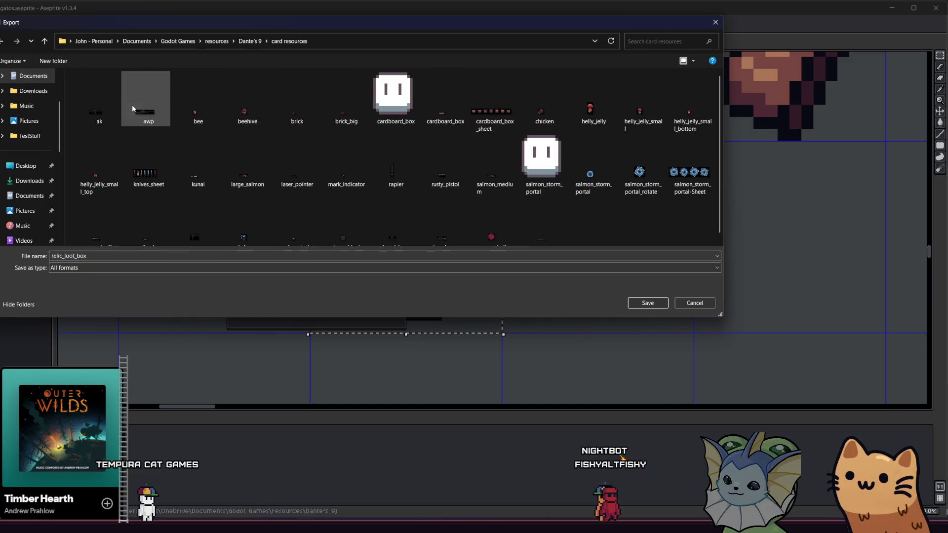
pyautogui.click(47, 41)
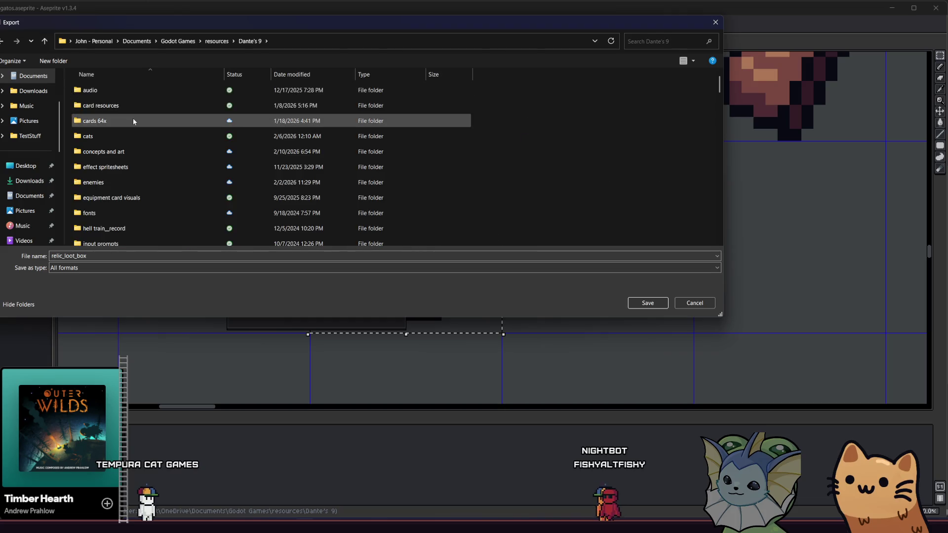
pyautogui.scroll(-5, 130, 176)
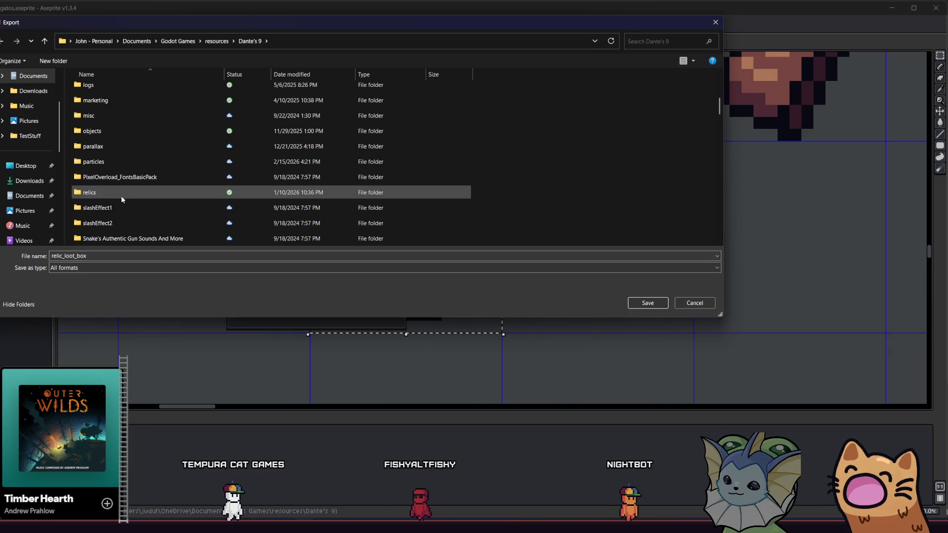
pyautogui.doubleClick(121, 194)
pyautogui.click(632, 302)
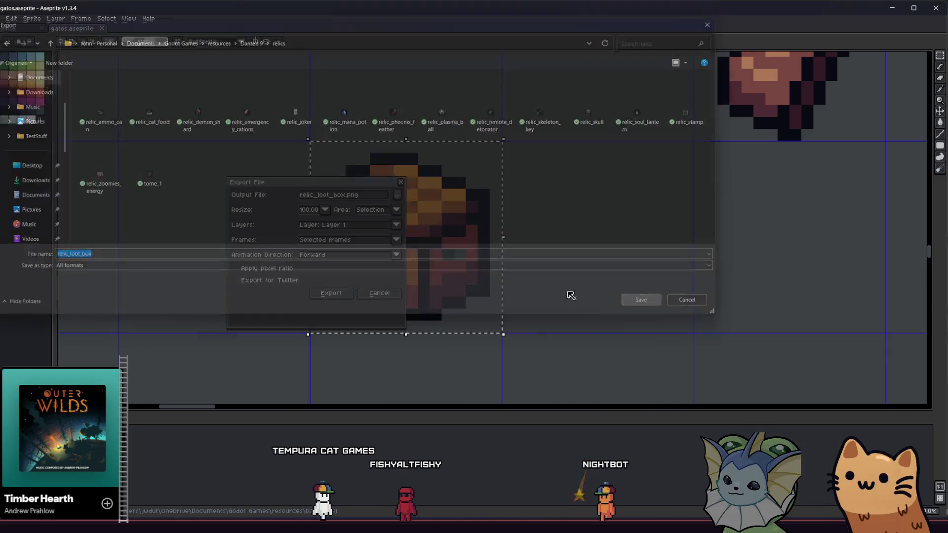
pyautogui.click(328, 292)
pyautogui.scroll(-1, 268, 266)
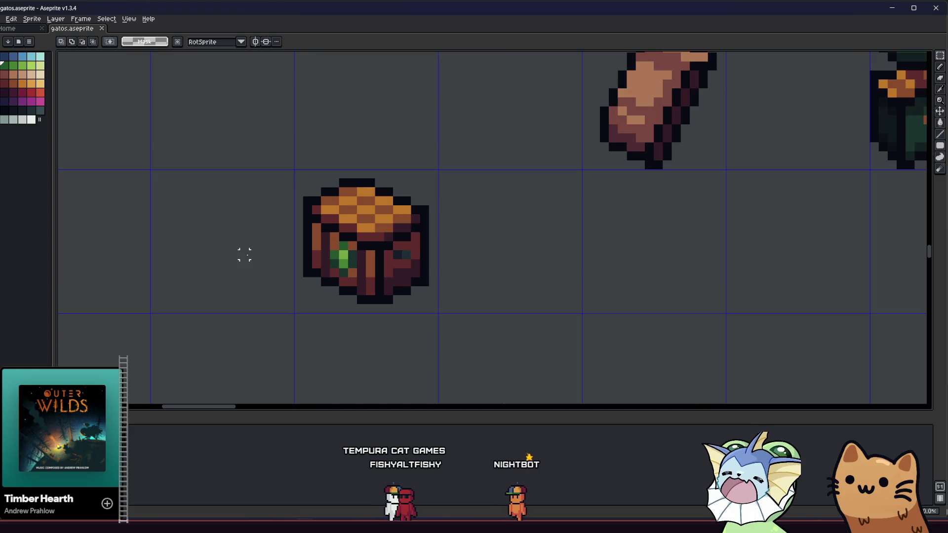
pyautogui.hotkey('alt', 'Tab')
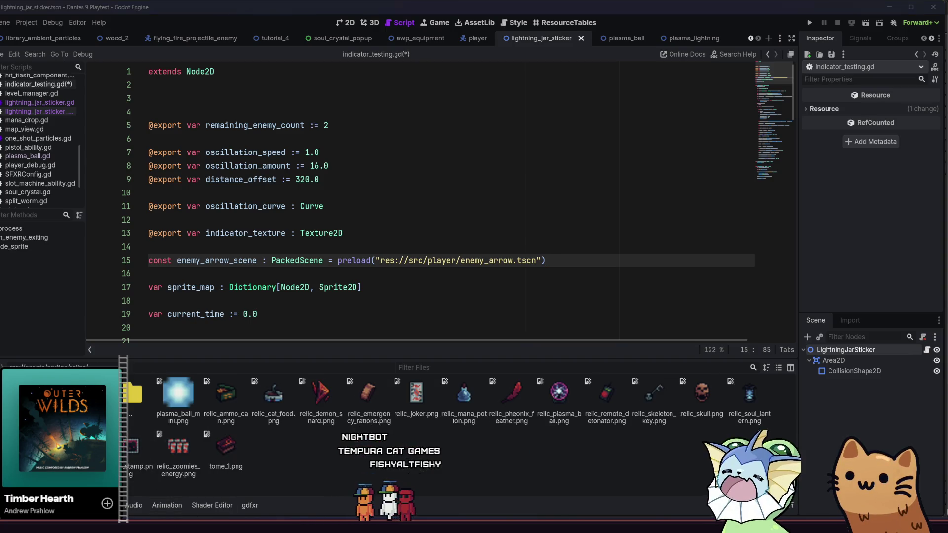
# Step: Wait in Godot until relic_loot_box.png appears in the relics folder
pyautogui.press('super+e')
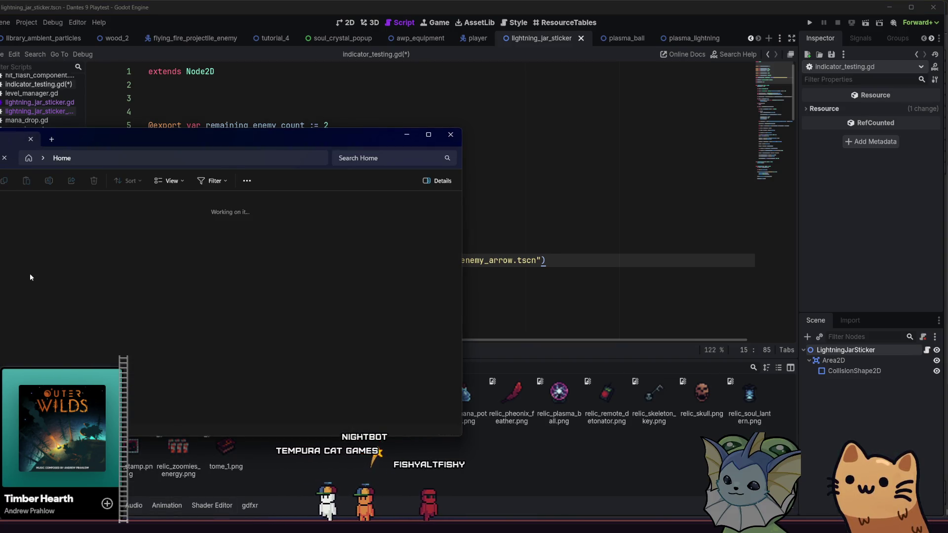
pyautogui.hotkey('alt', 'F4')
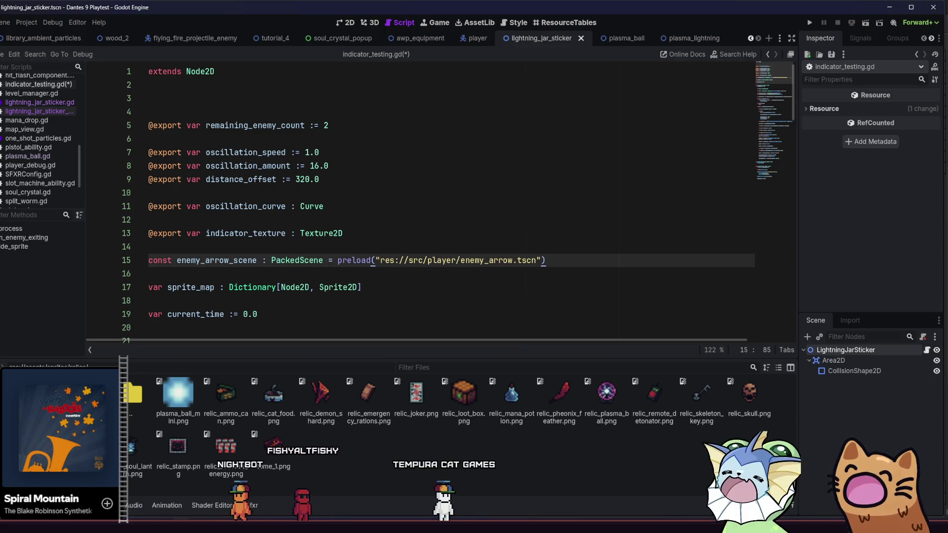
pyautogui.moveTo(388, 421)
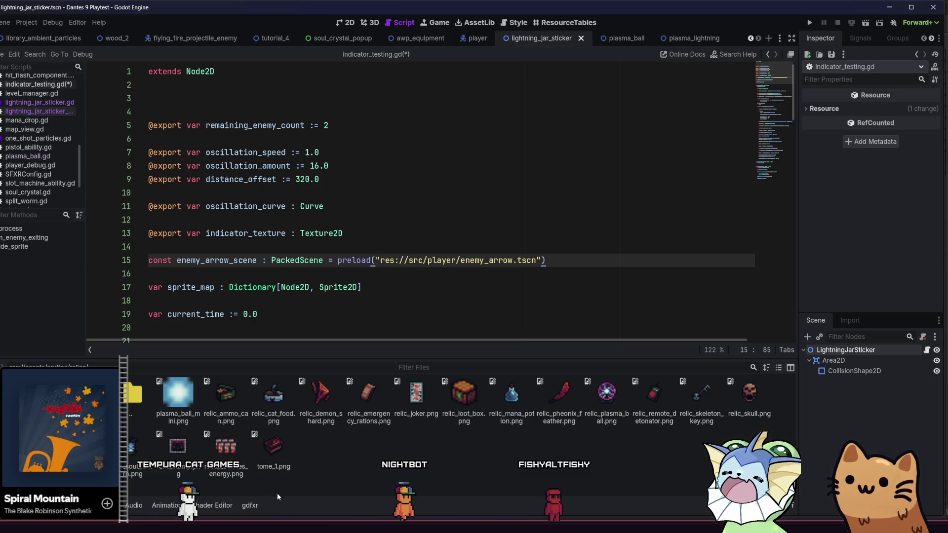
# Step: Back in Aseprite, lasso the basket lid and shift it down to sit lower
pyautogui.hotkey('alt', 'Tab')
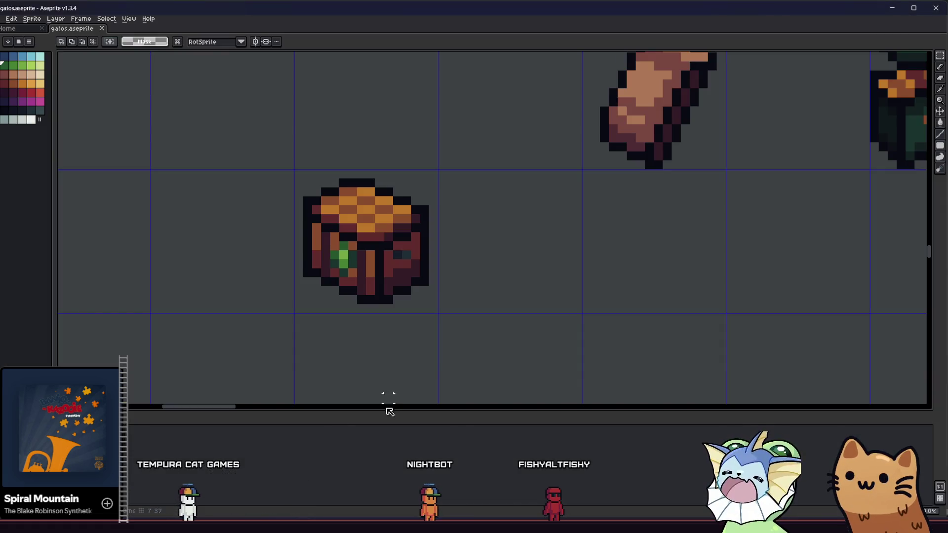
pyautogui.scroll(2, 350, 260)
pyautogui.press('q')
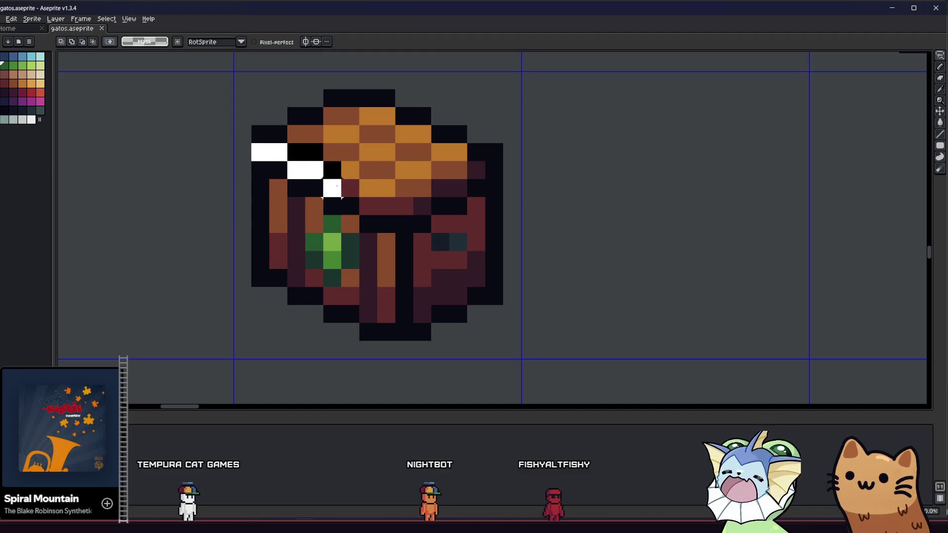
pyautogui.moveTo(486, 170)
pyautogui.mouseDown()
pyautogui.moveTo(451, 79)
pyautogui.moveTo(254, 158)
pyautogui.moveTo(250, 178)
pyautogui.mouseUp()
pyautogui.moveTo(328, 127); pyautogui.dragTo(329, 140)
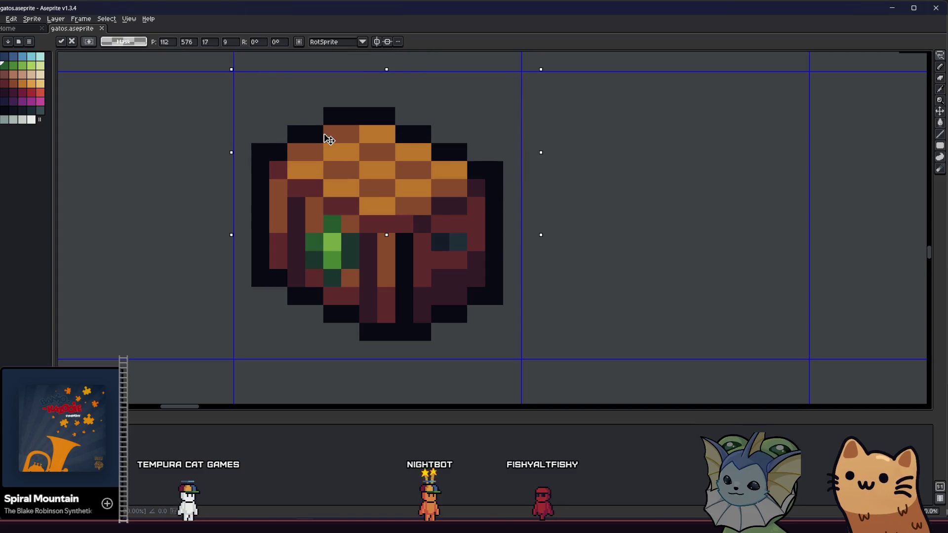
pyautogui.press('Return')
pyautogui.scroll(-4, 253, 238)
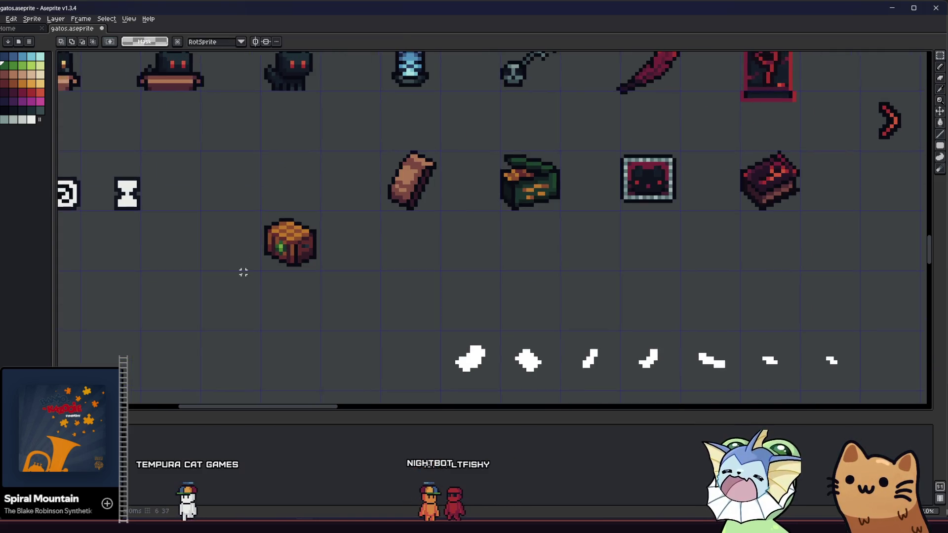
pyautogui.scroll(-4, 243, 273)
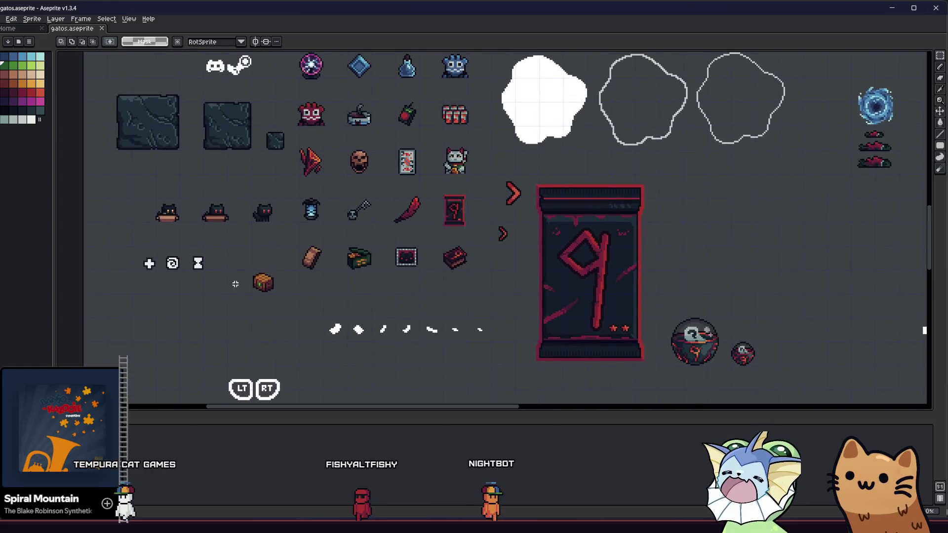
pyautogui.scroll(-2, 236, 284)
pyautogui.scroll(5, 243, 280)
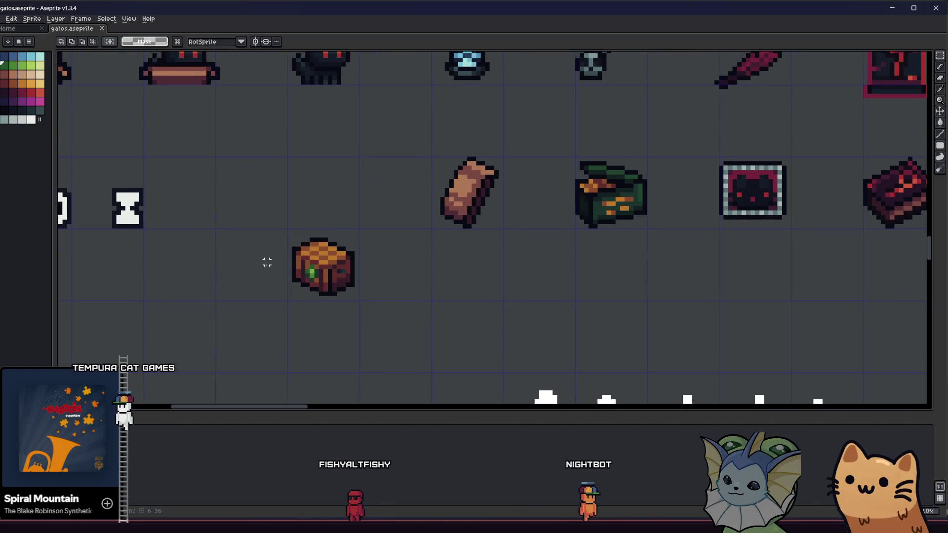
pyautogui.scroll(3, 306, 262)
# Step: Paint a dark maroon pixel above the latch and save the sheet
pyautogui.press('b')
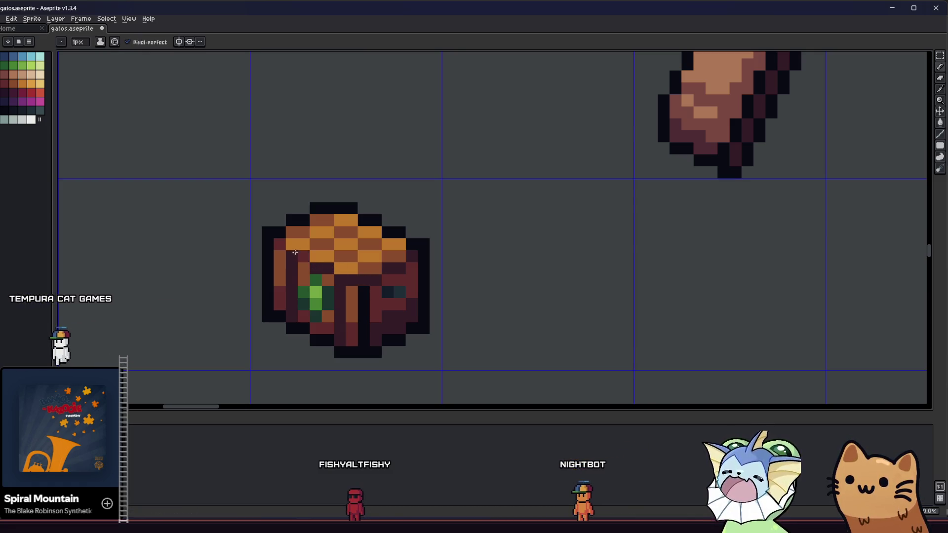
pyautogui.scroll(1, 292, 257)
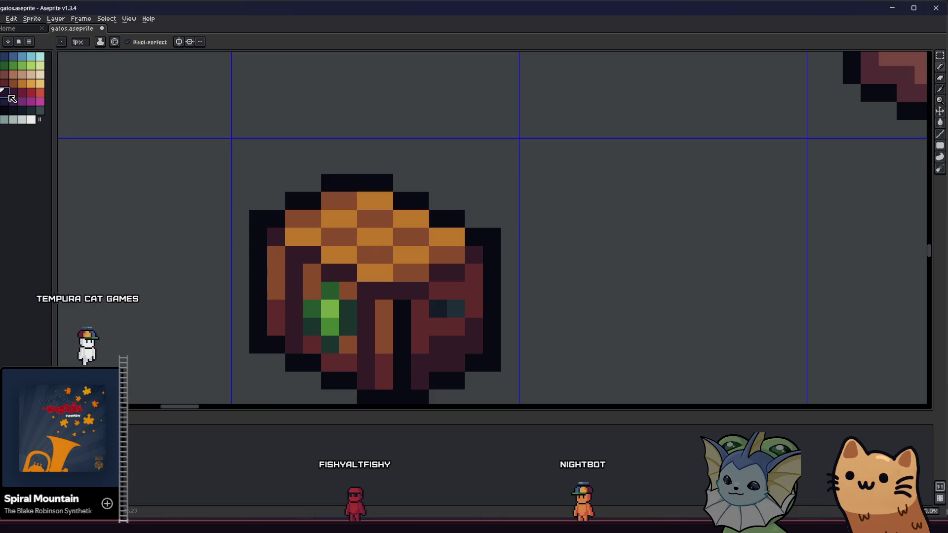
pyautogui.click(311, 291)
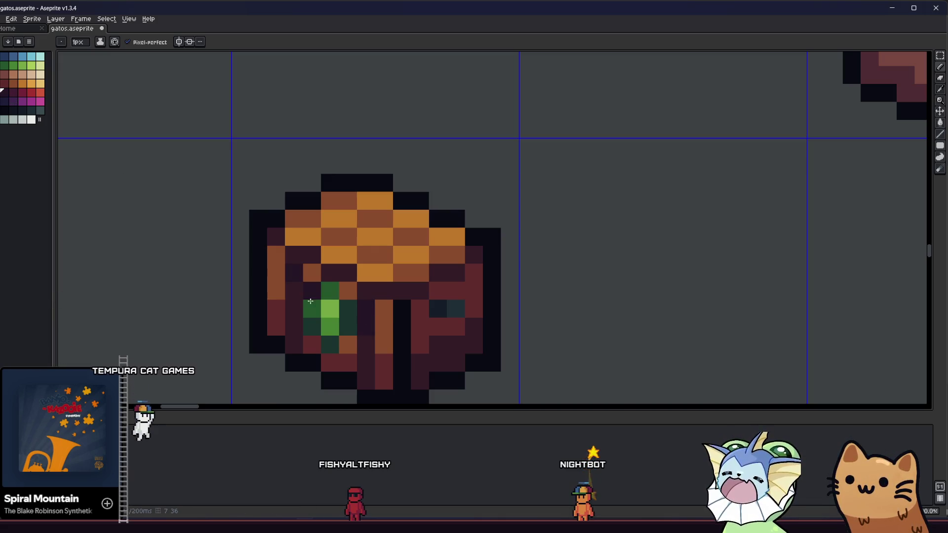
pyautogui.scroll(-3, 310, 301)
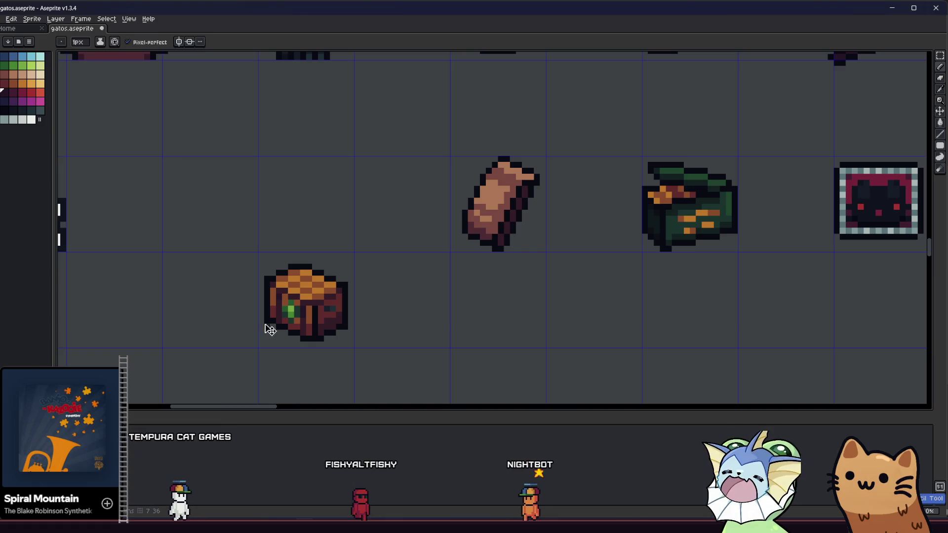
pyautogui.scroll(-2, 292, 308)
pyautogui.scroll(4, 292, 306)
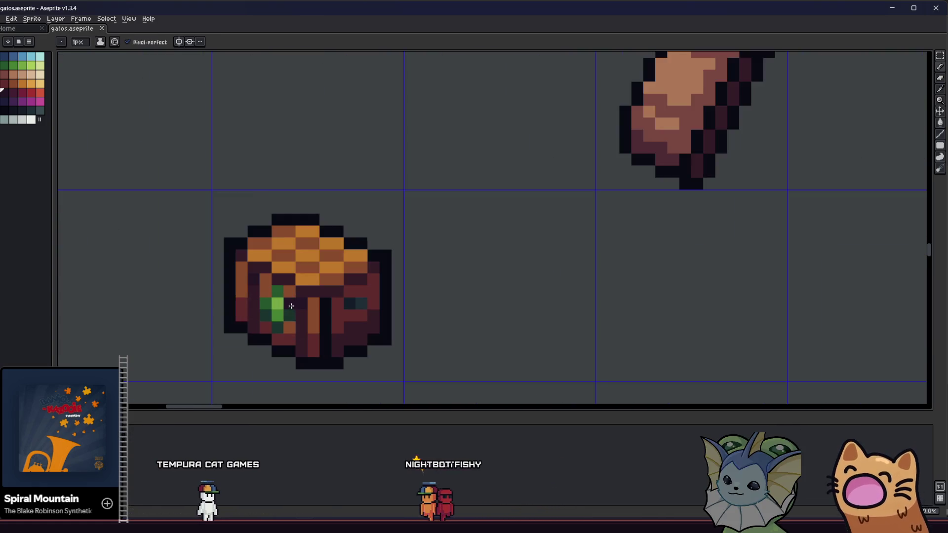
pyautogui.scroll(2, 334, 281)
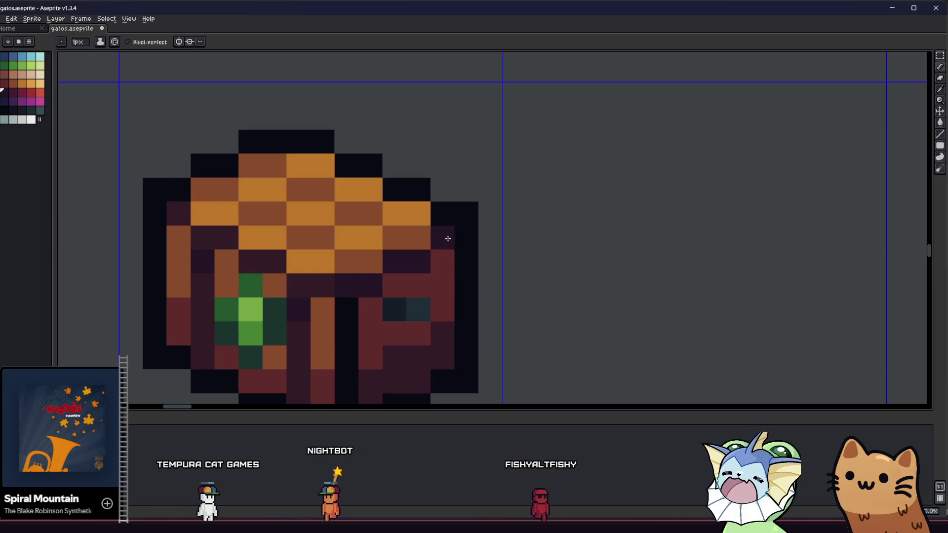
pyautogui.scroll(-4, 345, 272)
pyautogui.hotkey('ctrl', 's')
# Step: Paste the lid piece onto the basket and nudge it down one pixel
pyautogui.scroll(-5, 295, 296)
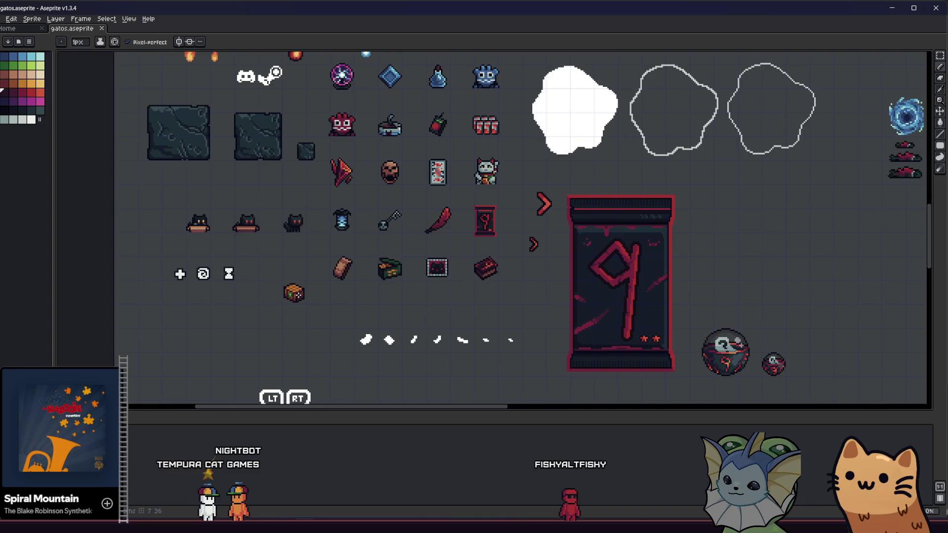
pyautogui.scroll(5, 252, 304)
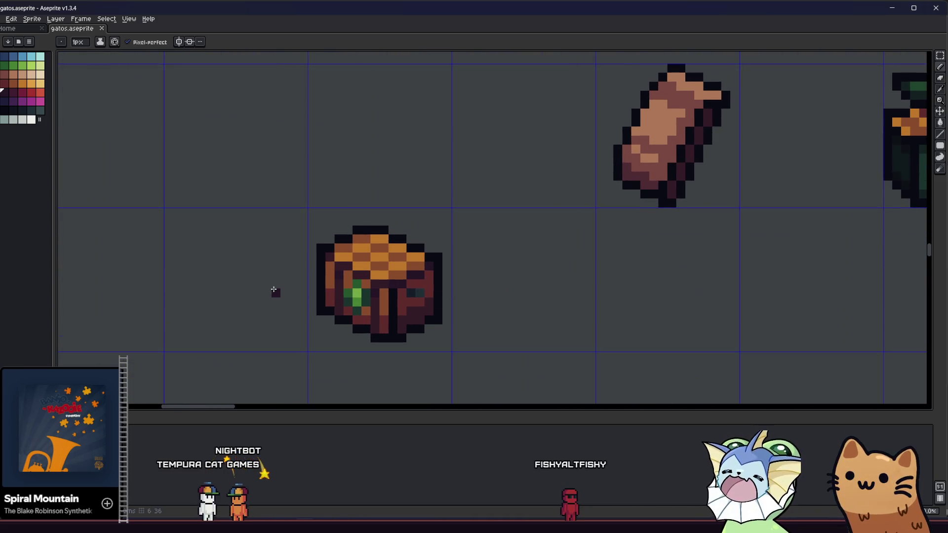
pyautogui.scroll(-2, 267, 271)
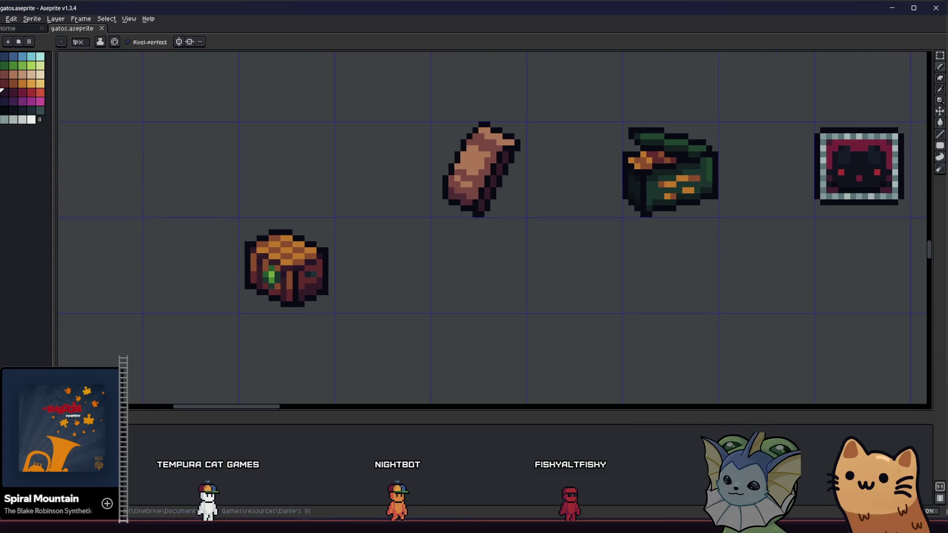
pyautogui.moveTo(245, 289)
pyautogui.mouseDown()
pyautogui.moveTo(260, 284)
pyautogui.moveTo(222, 284)
pyautogui.moveTo(266, 290)
pyautogui.moveTo(274, 311)
pyautogui.mouseUp()
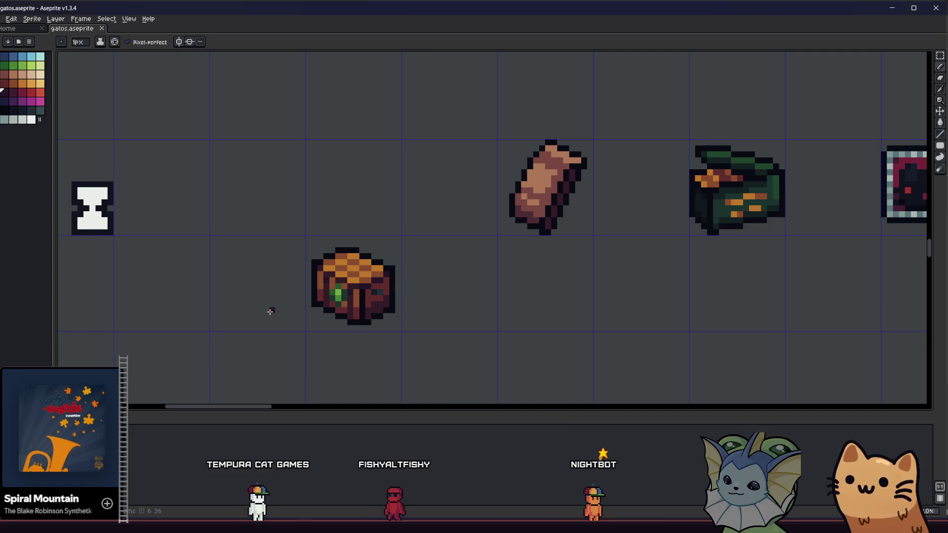
pyautogui.press('ctrl')
pyautogui.hotkey('ctrl', 'v')
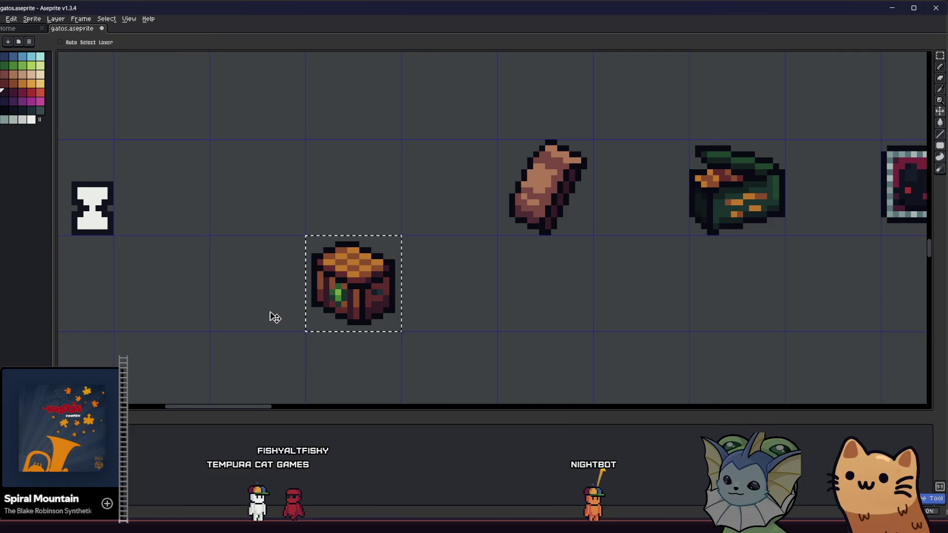
pyautogui.hotkey('ctrl', 'v')
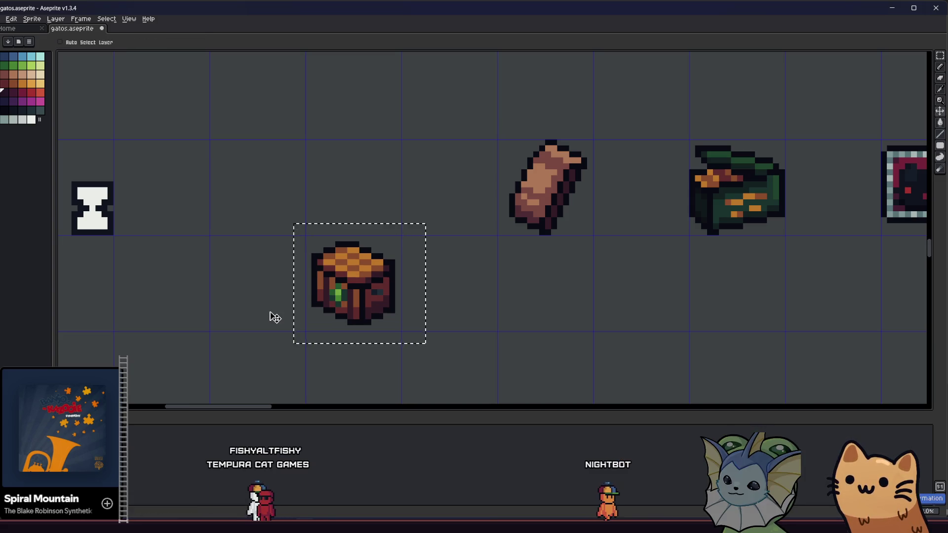
pyautogui.press('Down')
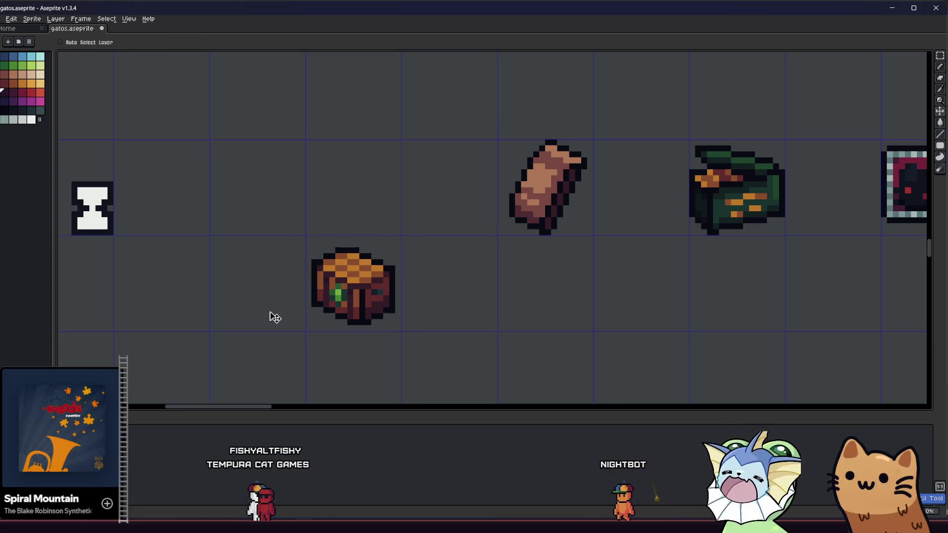
pyautogui.scroll(1, 265, 311)
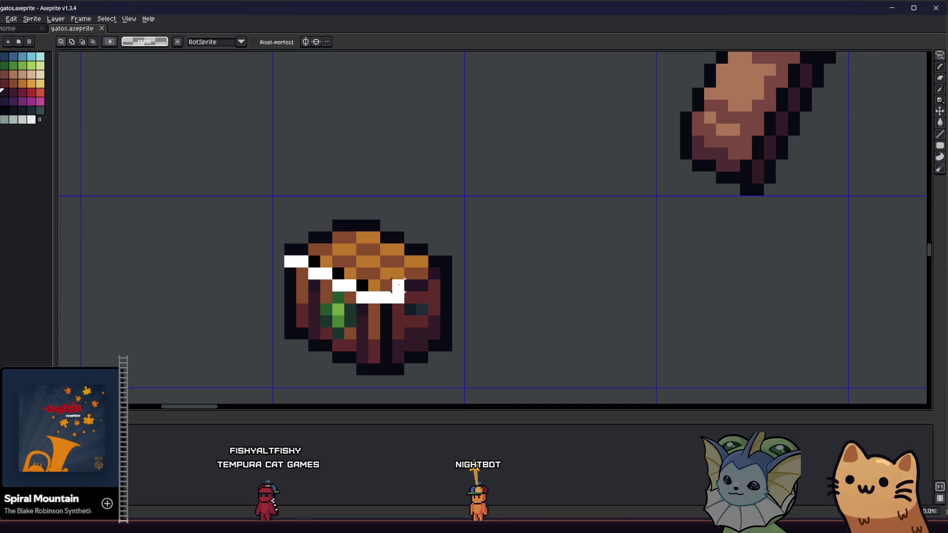
# Step: Lasso the basket's lid and lift it up slightly
pyautogui.moveTo(453, 273); pyautogui.dragTo(286, 267)
pyautogui.moveTo(355, 263); pyautogui.dragTo(354, 251)
pyautogui.scroll(-5, 264, 316)
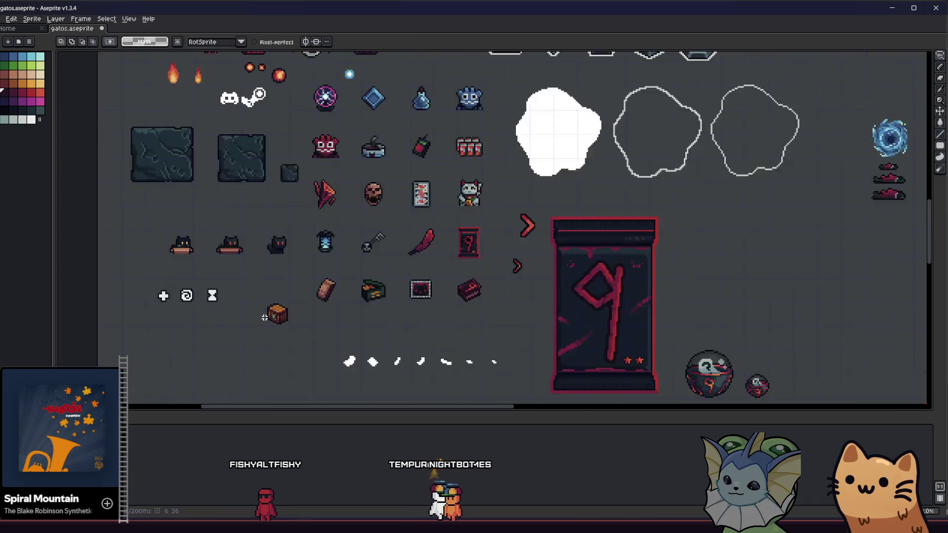
pyautogui.scroll(10, 262, 312)
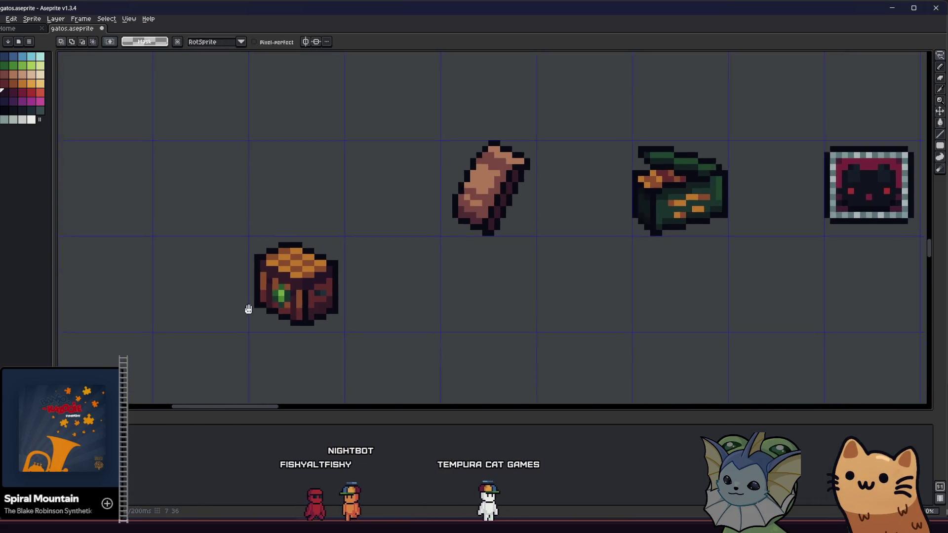
# Step: Shade the basket body with orange, red and dark red pixels picked from the canvas
pyautogui.moveTo(258, 256); pyautogui.dragTo(264, 262)
pyautogui.keyDown('alt'); pyautogui.click(258, 184); pyautogui.keyUp('alt')
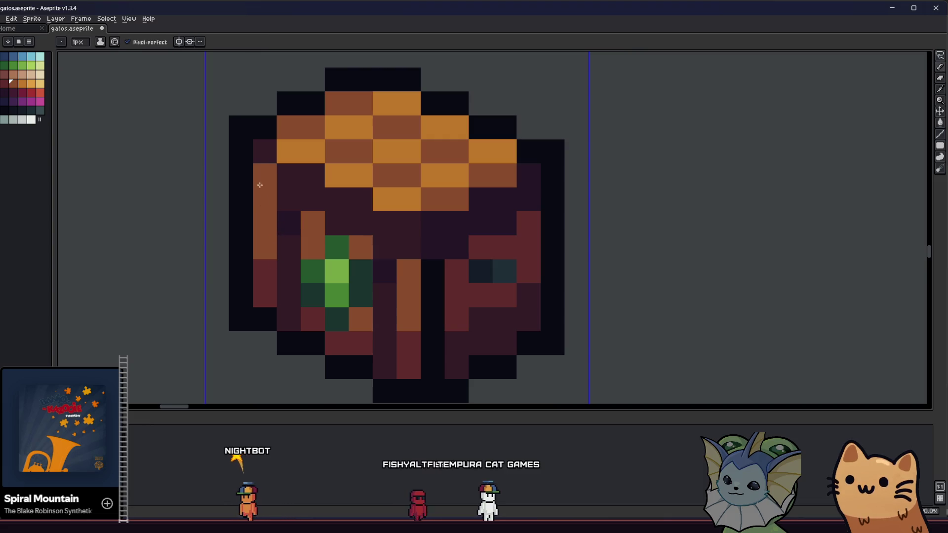
pyautogui.moveTo(332, 217)
pyautogui.mouseDown()
pyautogui.moveTo(392, 252)
pyautogui.moveTo(470, 239)
pyautogui.mouseUp()
pyautogui.keyDown('alt'); pyautogui.click(462, 246); pyautogui.keyUp('alt')
pyautogui.click(528, 200)
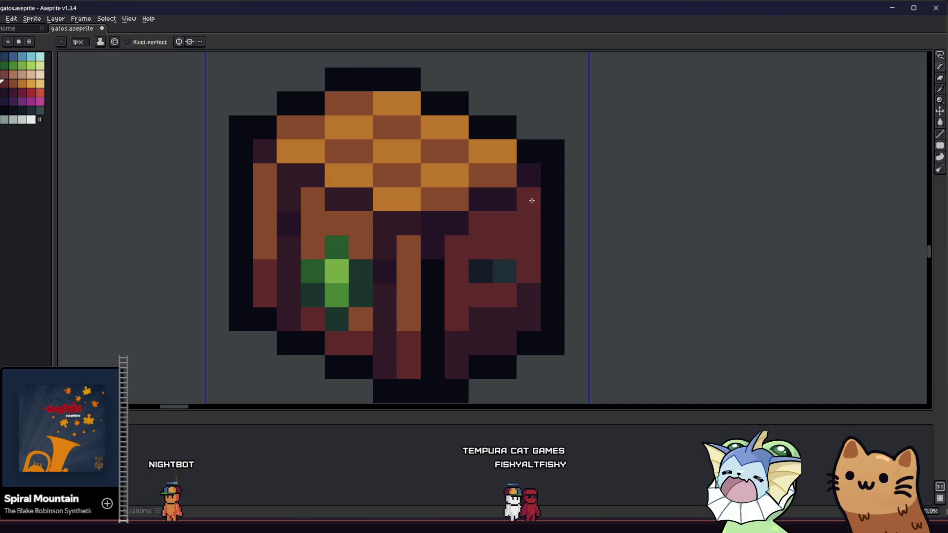
pyautogui.moveTo(529, 197); pyautogui.dragTo(569, 205)
pyautogui.moveTo(405, 229); pyautogui.dragTo(386, 233)
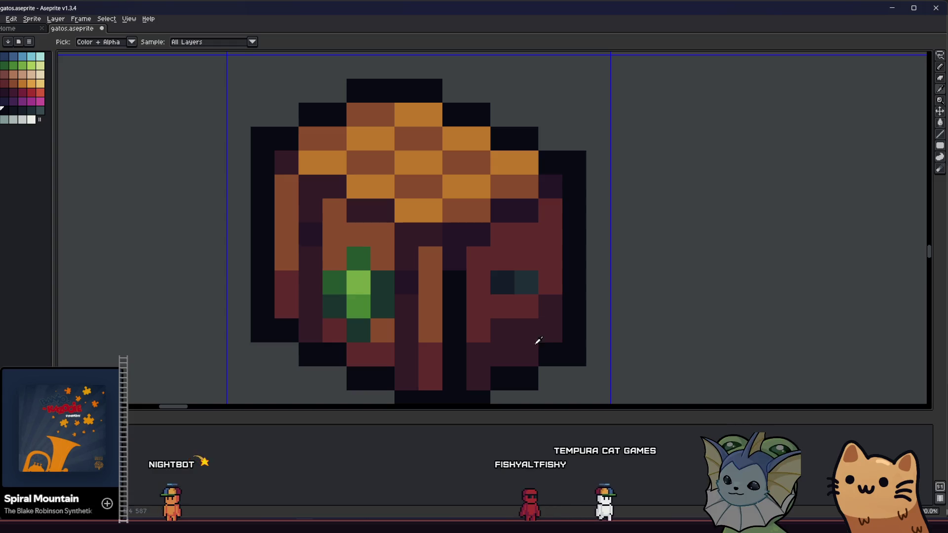
pyautogui.moveTo(491, 250); pyautogui.dragTo(548, 205)
pyautogui.click(392, 244)
pyautogui.click(382, 235)
pyautogui.click(430, 258)
pyautogui.click(368, 227)
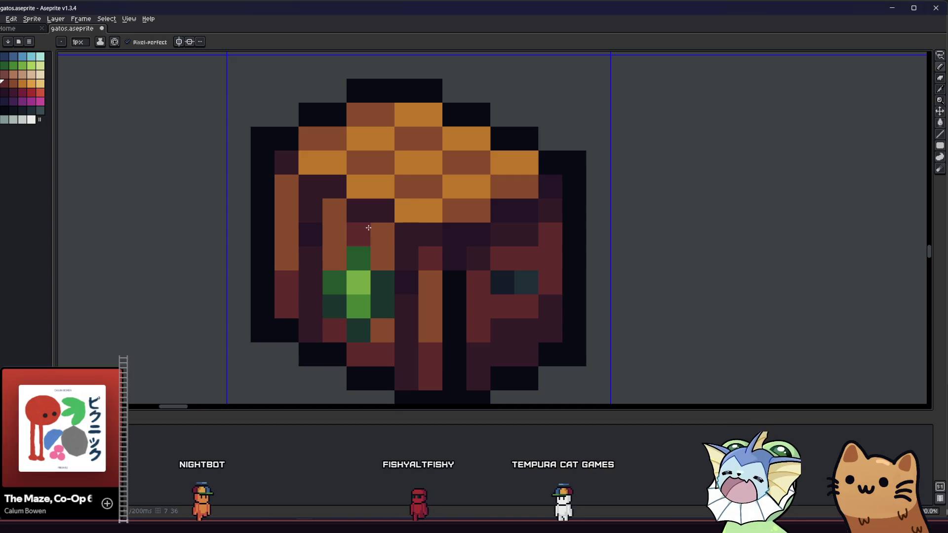
# Step: Pan across the sheet to the red door sprite and back around the basket
pyautogui.scroll(-3, 264, 244)
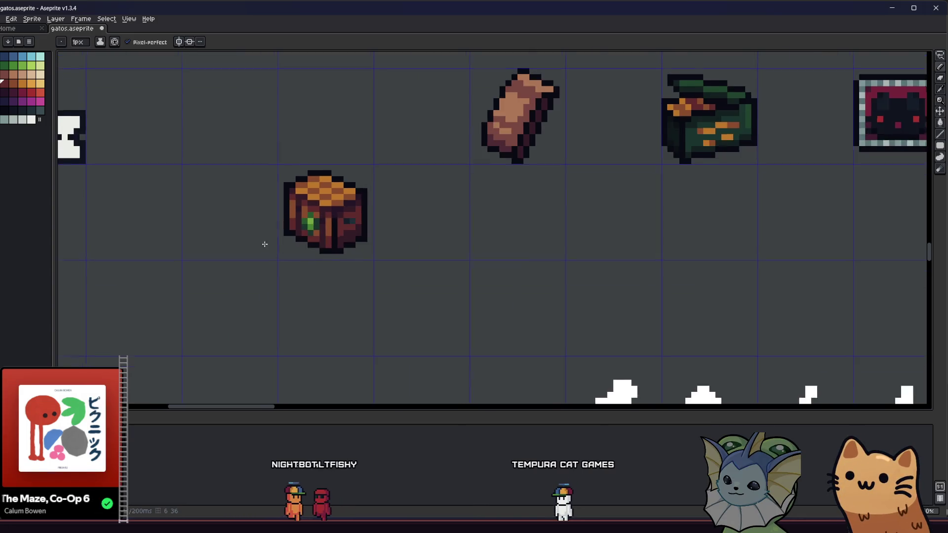
pyautogui.scroll(-1, 269, 261)
pyautogui.scroll(-1, 282, 287)
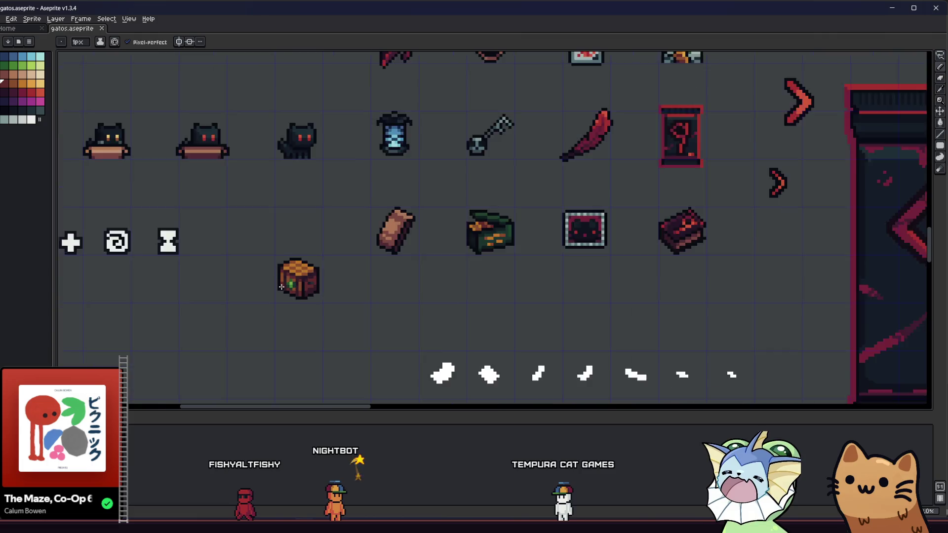
pyautogui.scroll(-1, 281, 286)
pyautogui.moveTo(258, 291)
pyautogui.mouseDown()
pyautogui.moveTo(206, 317)
pyautogui.moveTo(168, 321)
pyautogui.mouseUp()
pyautogui.moveTo(110, 328); pyautogui.dragTo(206, 326)
pyautogui.scroll(5, 271, 316)
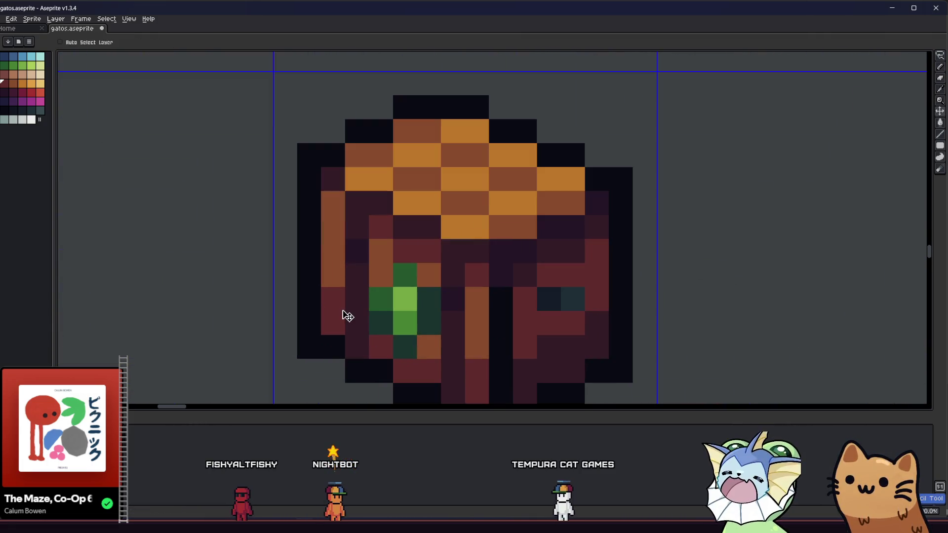
pyautogui.moveTo(347, 316); pyautogui.dragTo(253, 286)
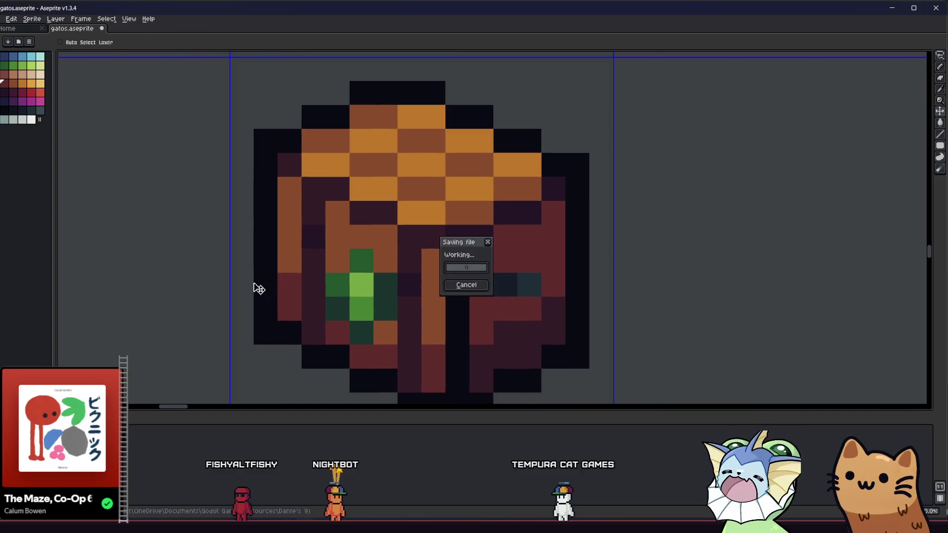
# Step: Bring the basket into view on the gatos.aseprite sprite sheet and switch to rectangular selection
pyautogui.scroll(-1, 309, 255)
pyautogui.moveTo(316, 242)
pyautogui.mouseDown()
pyautogui.moveTo(255, 259)
pyautogui.moveTo(256, 286)
pyautogui.mouseUp()
pyautogui.scroll(-5, 255, 259)
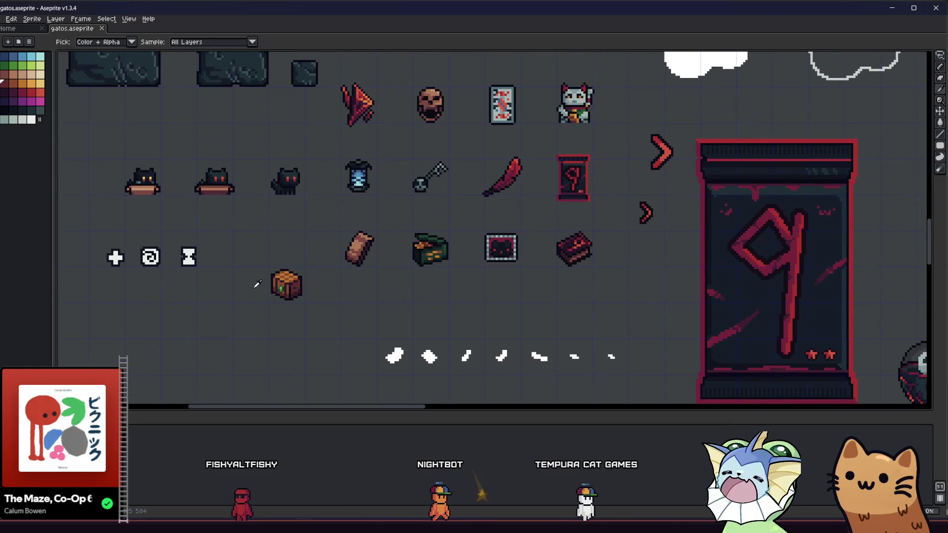
pyautogui.scroll(-1, 254, 284)
pyautogui.moveTo(197, 296); pyautogui.dragTo(221, 294)
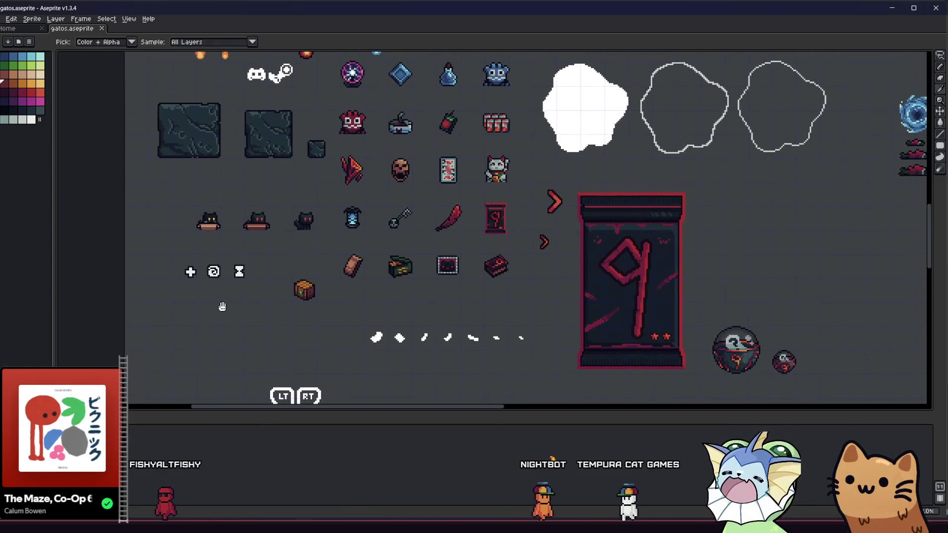
pyautogui.scroll(7, 291, 274)
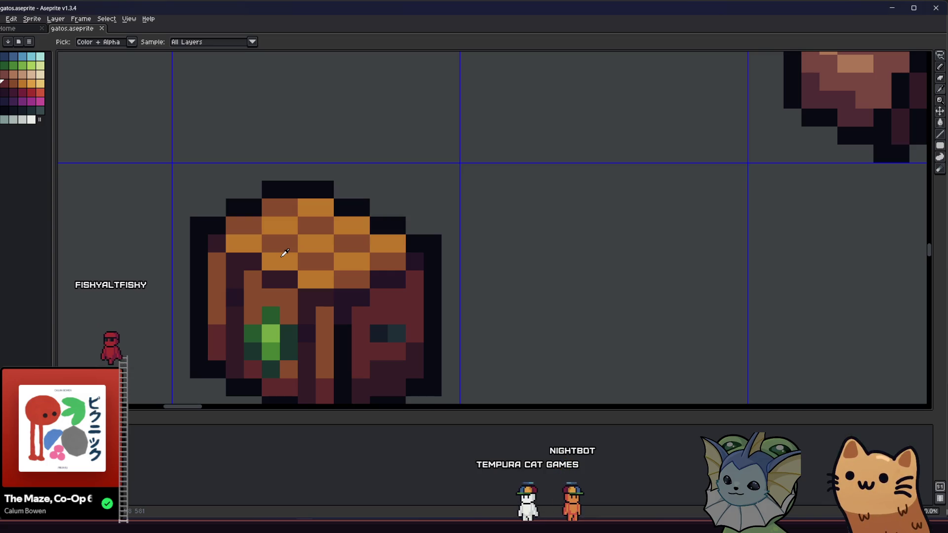
pyautogui.scroll(-3, 285, 253)
pyautogui.scroll(-2, 236, 247)
pyautogui.press('m')
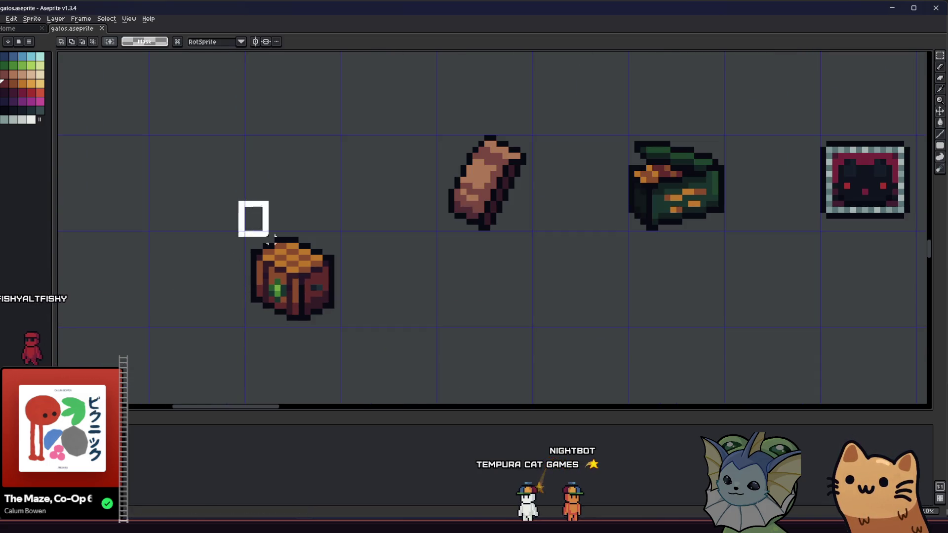
pyautogui.hotkey('ctrl', 'Tab')
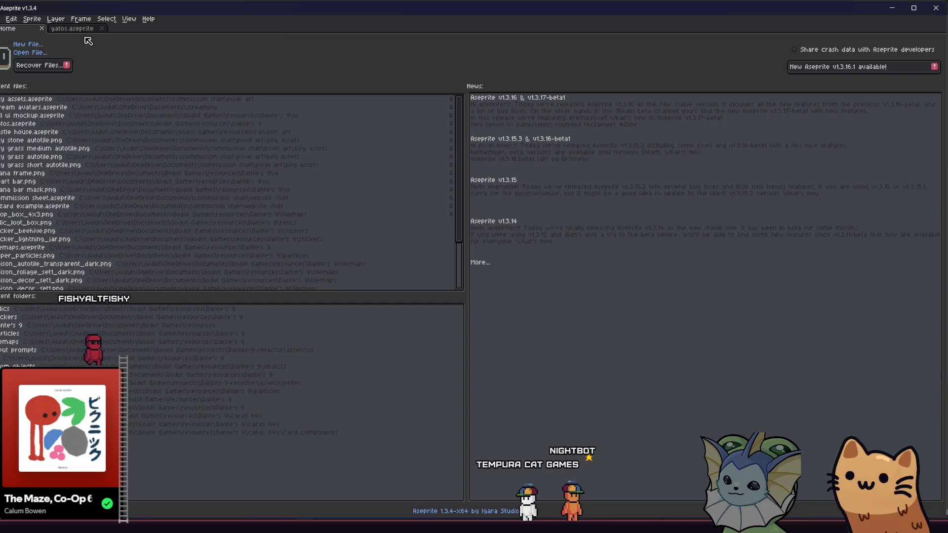
pyautogui.hotkey('ctrl', 'Tab')
# Step: Export the selected basket over relic_loot_box.png in the relics folder, confirming the overwrite
pyautogui.click(2, 19)
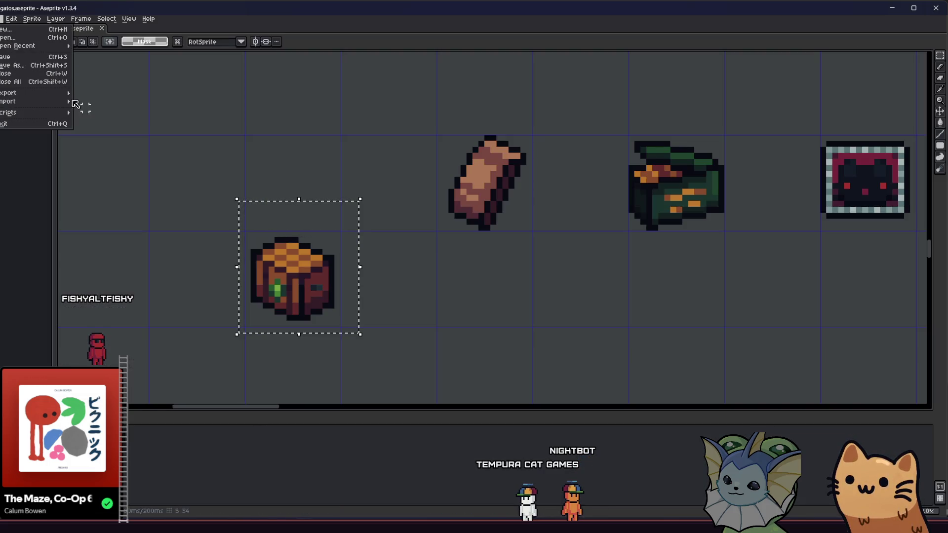
pyautogui.click(175, 227)
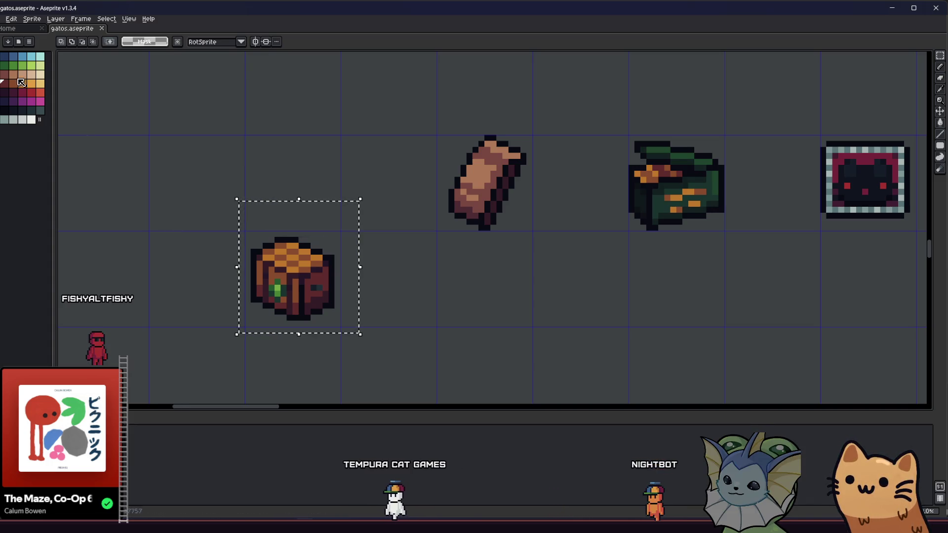
pyautogui.click(2, 19)
pyautogui.moveTo(38, 99)
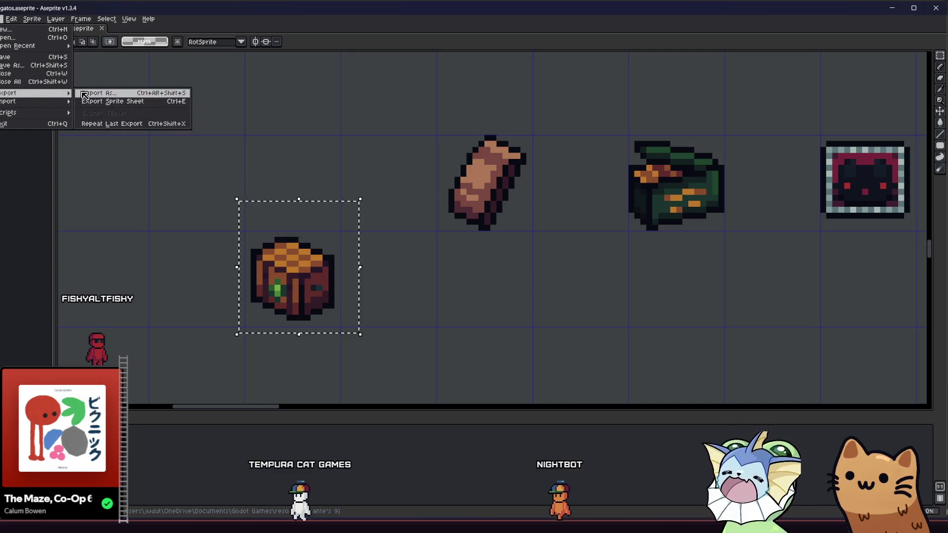
pyautogui.click(99, 94)
pyautogui.click(331, 295)
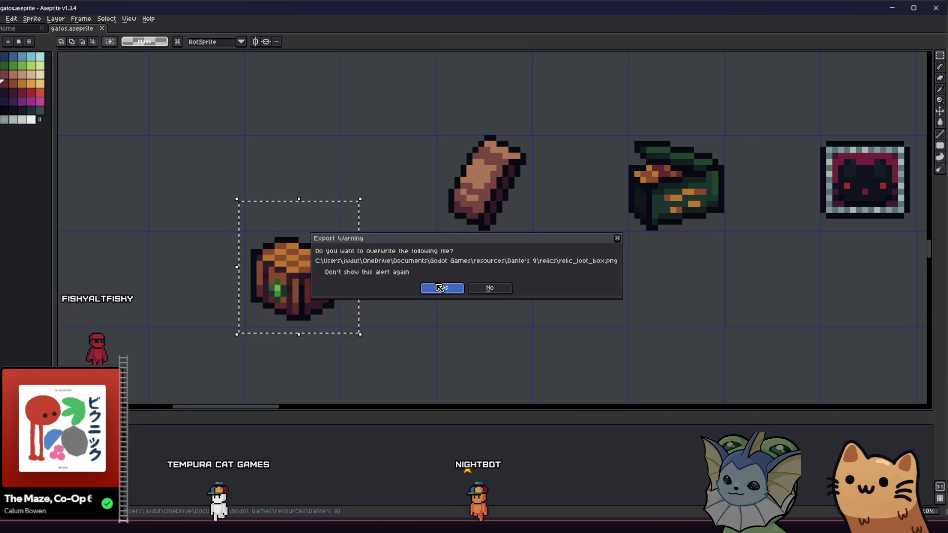
pyautogui.press('Return')
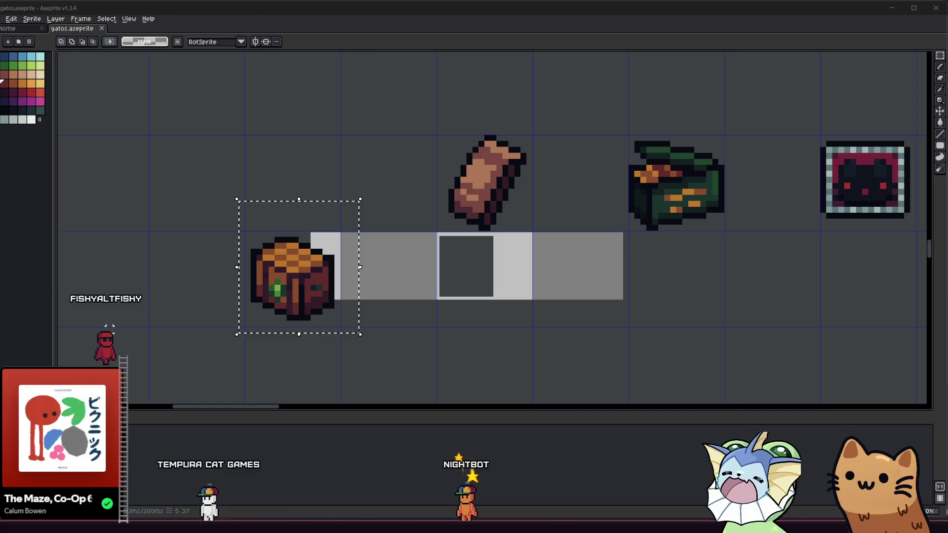
# Step: Dismiss the file explorer's recent-folders list and switch back to Godot Engine
pyautogui.rightClick(222, 526)
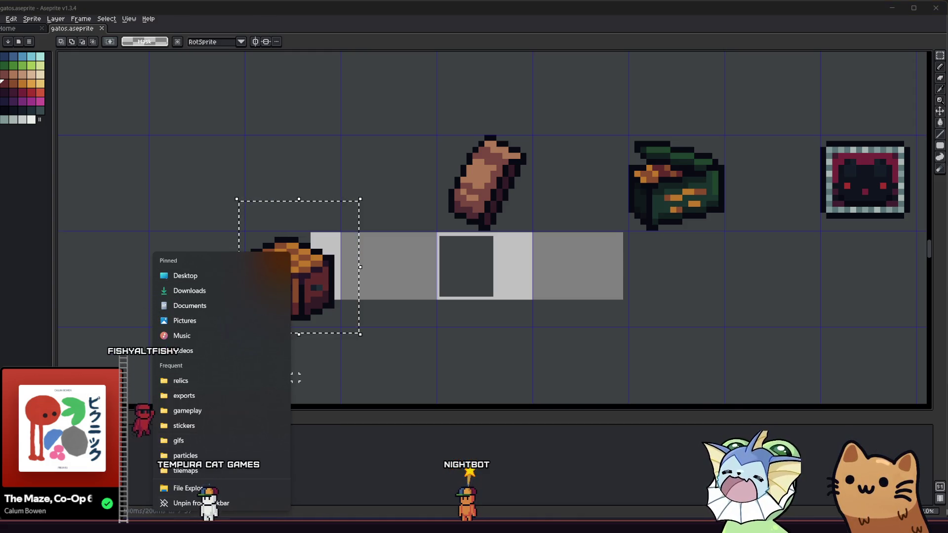
pyautogui.press('Escape')
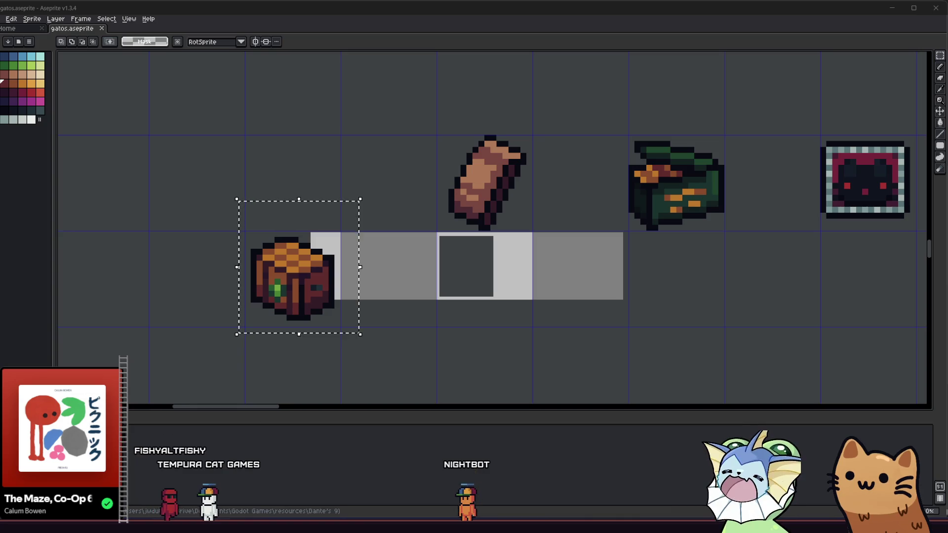
pyautogui.hotkey('alt', 'Tab')
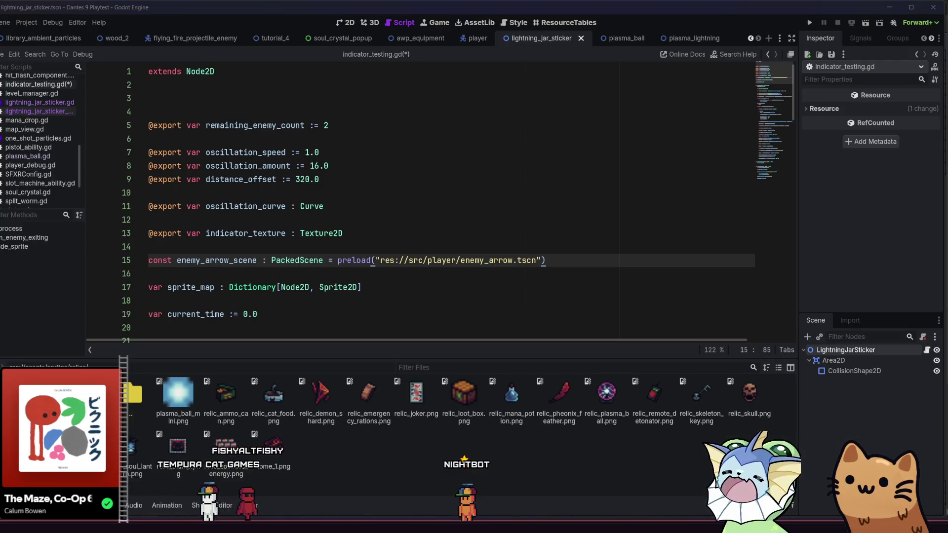
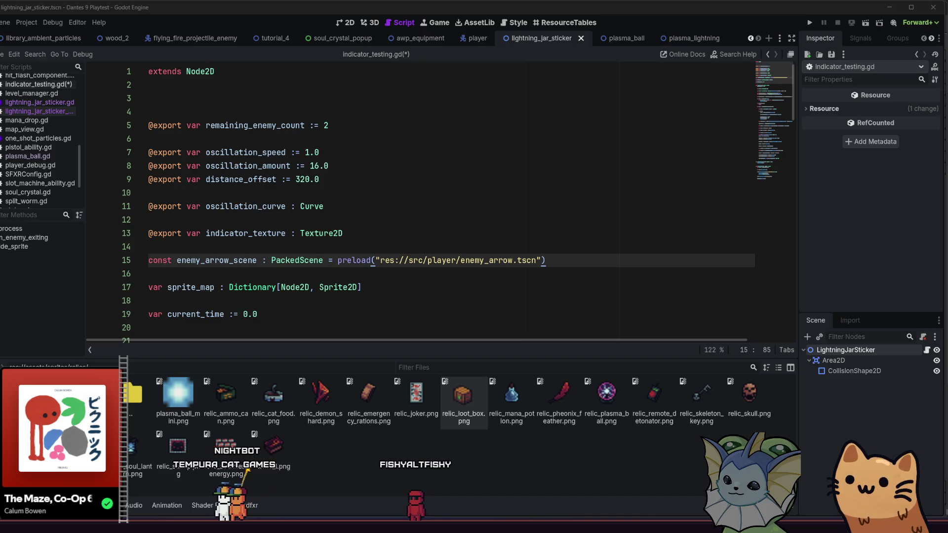
# Step: Create a Relic resource in the data/relics folder and save it as relic_loot_box.tres
pyautogui.click(314, 287)
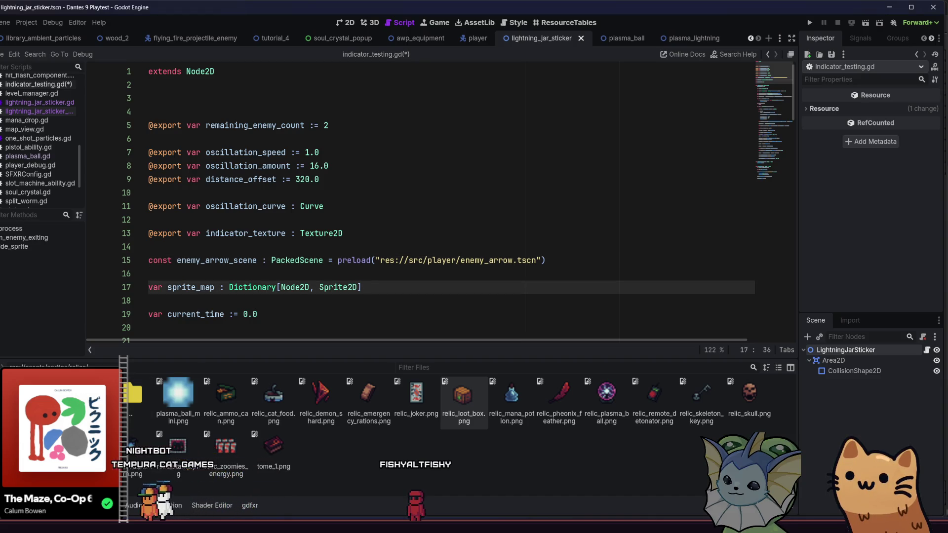
pyautogui.rightClick(296, 445)
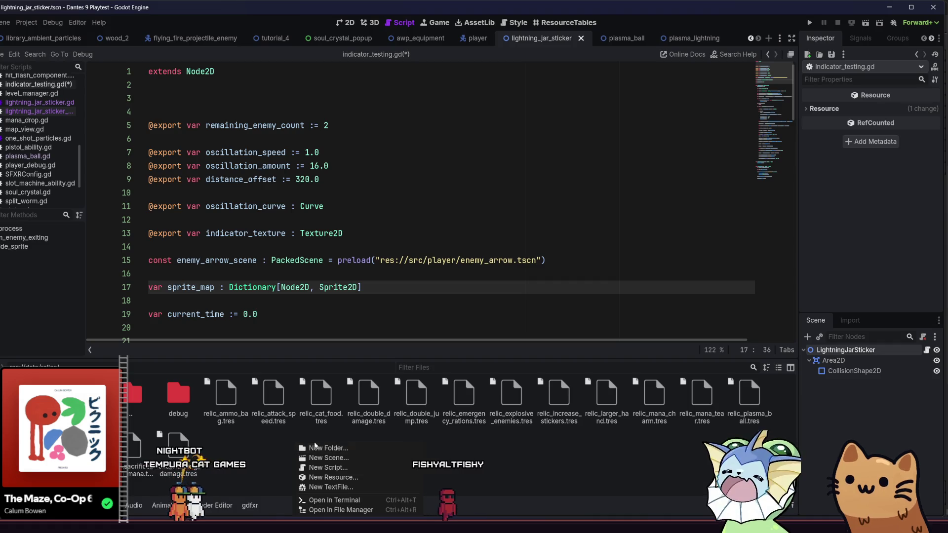
pyautogui.click(336, 477)
pyautogui.write('relic')
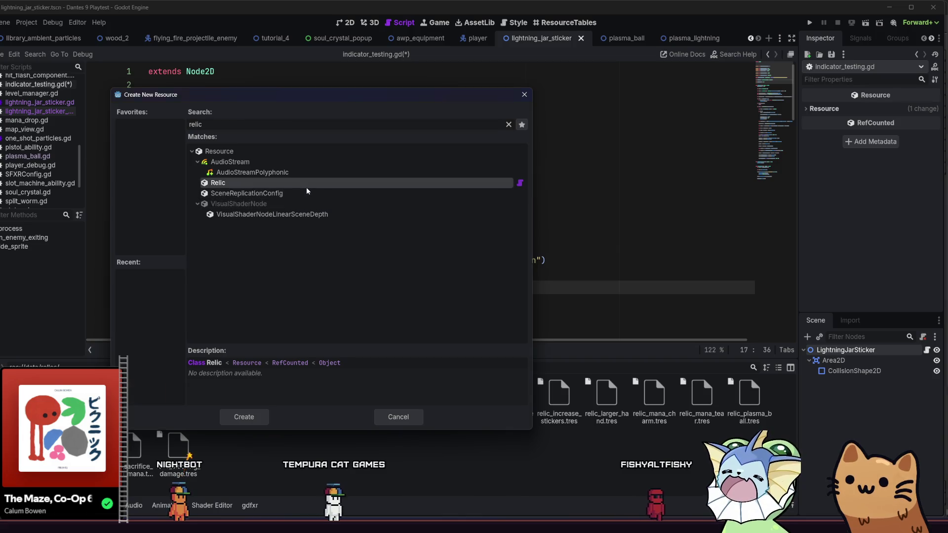
pyautogui.doubleClick(307, 188)
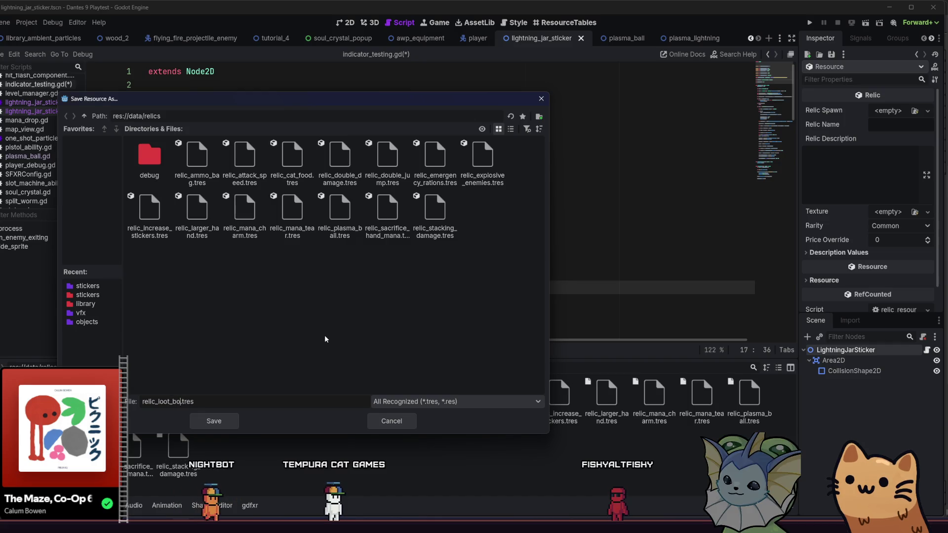
pyautogui.write('x')
pyautogui.press('Return')
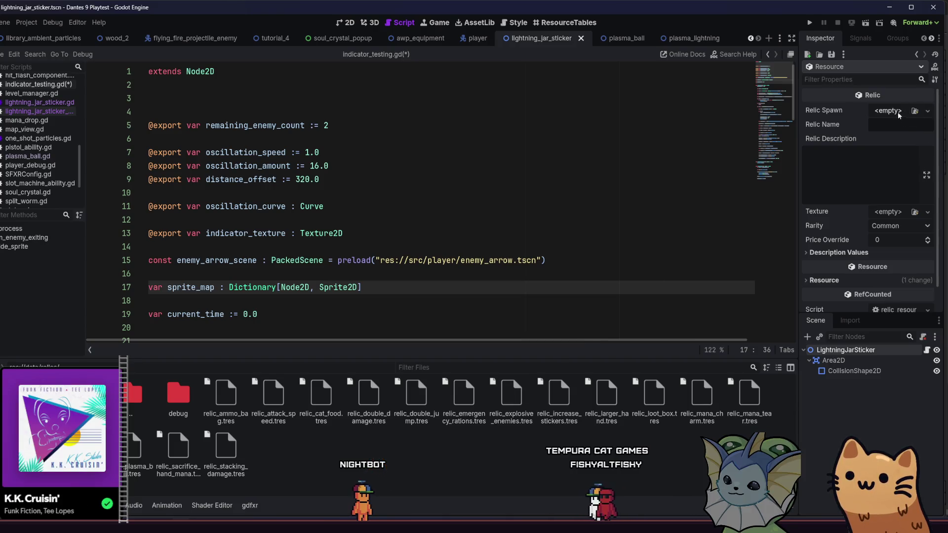
# Step: Name the relic 'Loot Box' and describe it: 'Draw a random temporary card with 2 random stickers applied at the beginning of each room!'
pyautogui.write('Loot B')
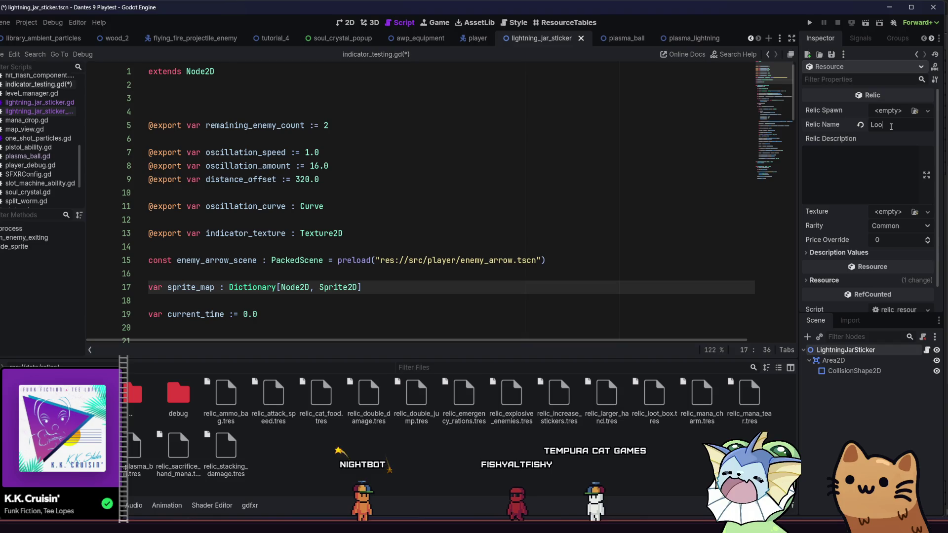
pyautogui.write('ox')
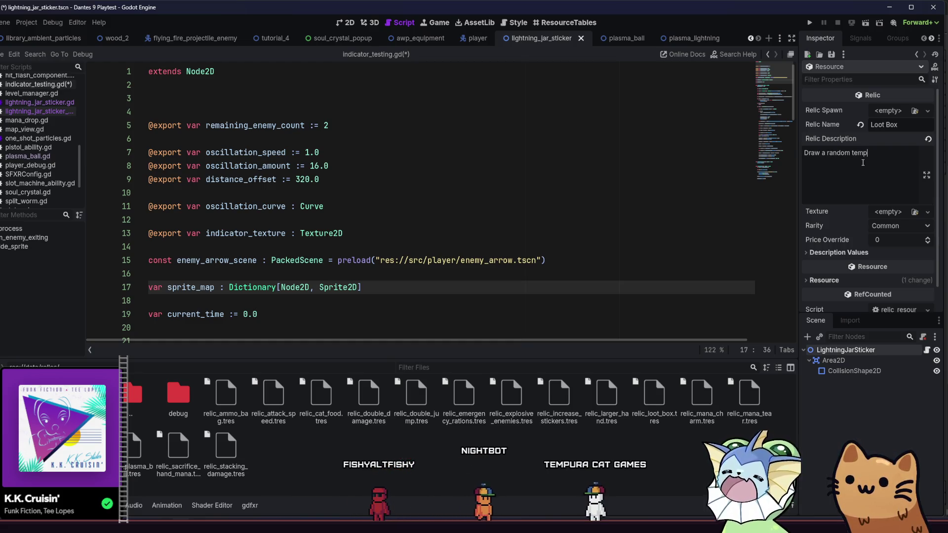
pyautogui.write('rary card')
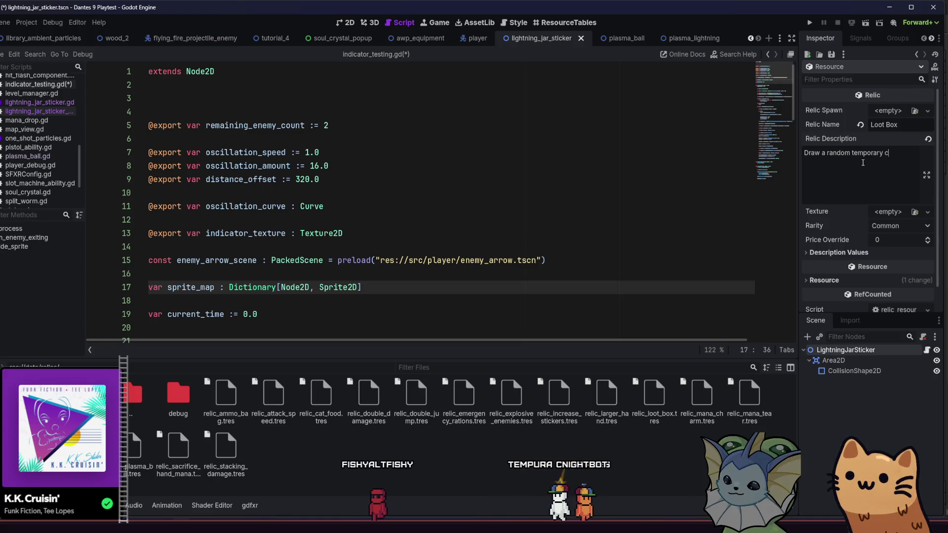
pyautogui.write(' with 2 sticker')
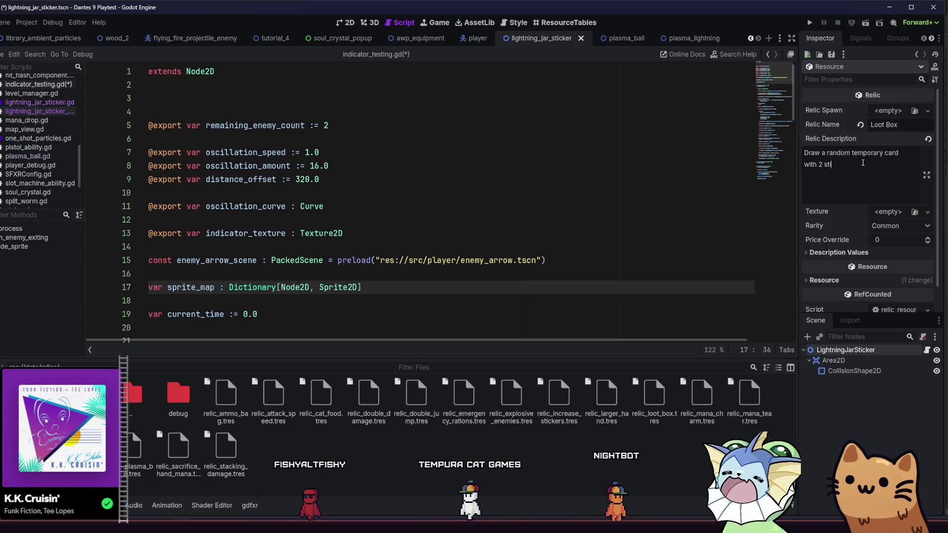
pyautogui.press('BackSpace')
pyautogui.press('BackSpace')
pyautogui.press('BackSpace')
pyautogui.write('random')
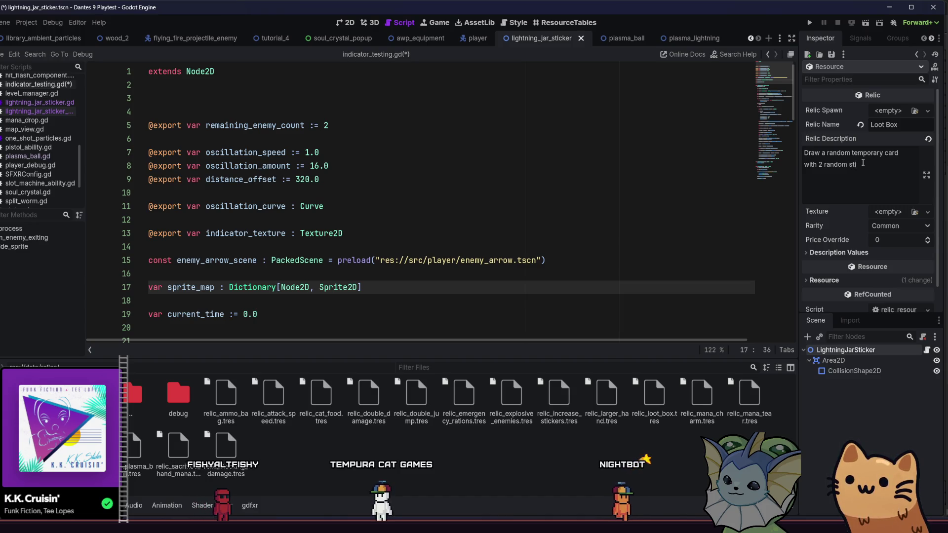
pyautogui.write('pplied ')
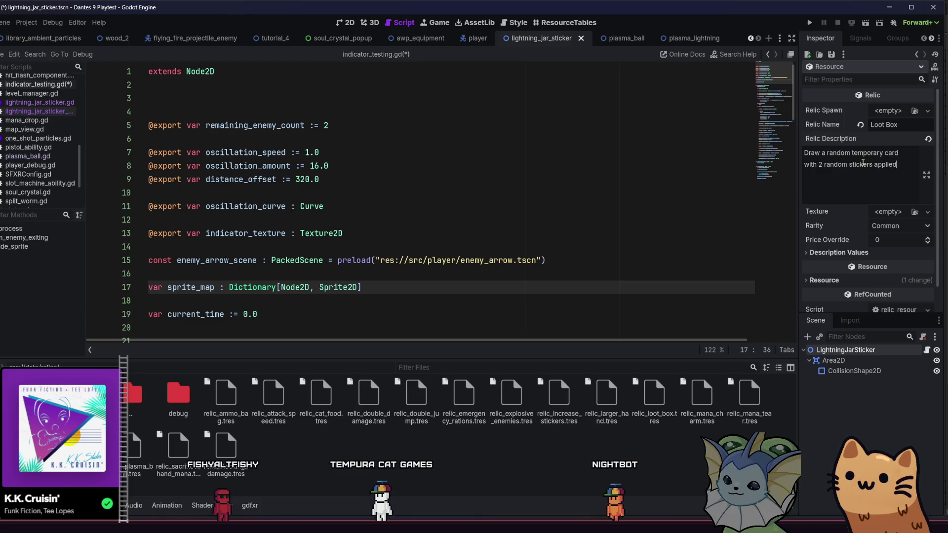
pyautogui.write('at the beg')
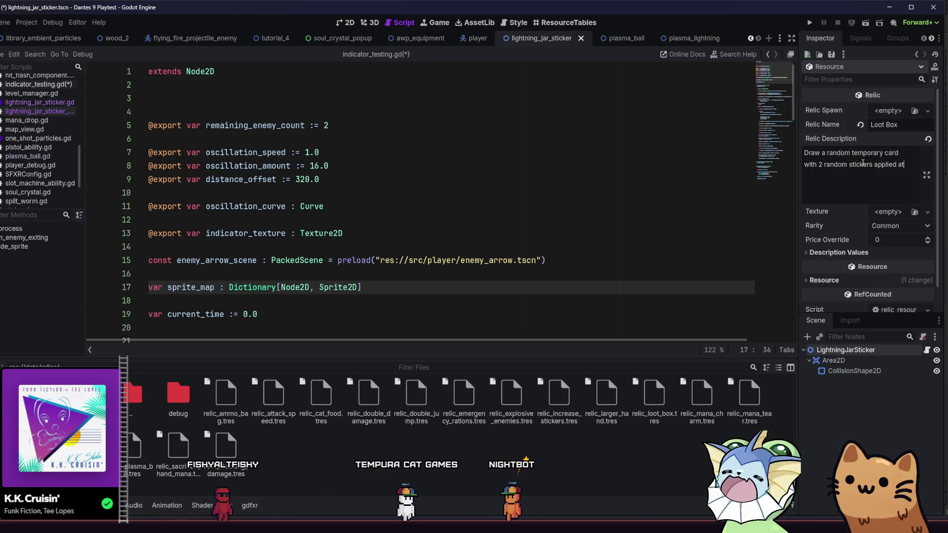
pyautogui.write('inning of ')
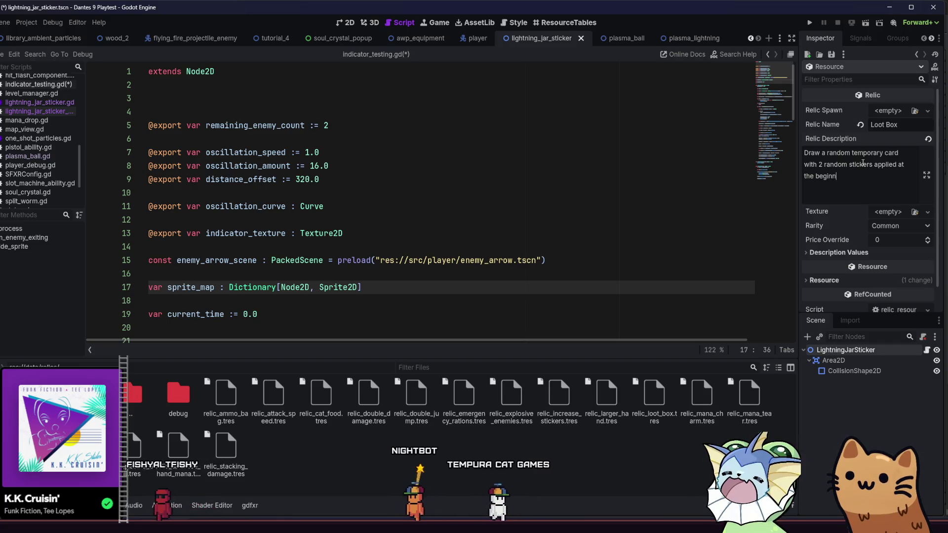
pyautogui.write('each room!')
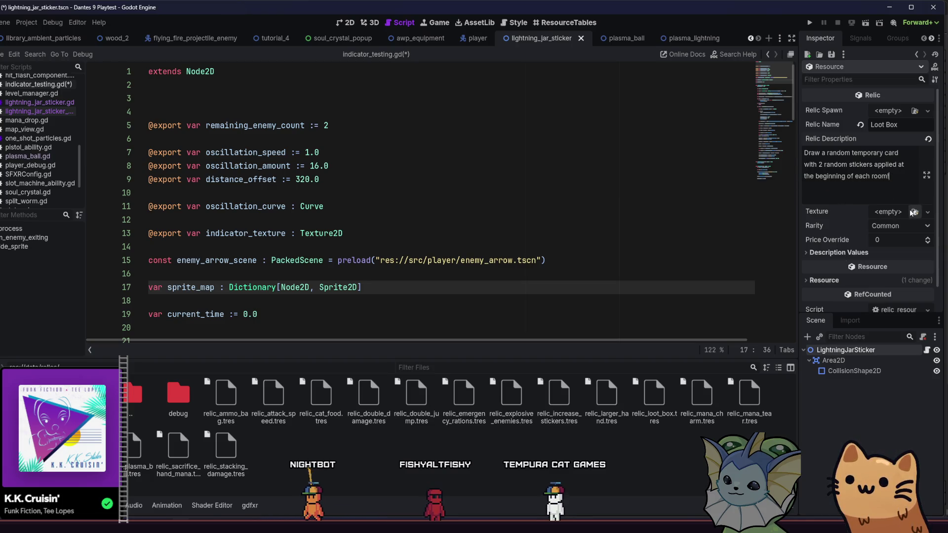
# Step: Assign relic_loot_box.png as the relic's texture and set its rarity to Rare
pyautogui.click(913, 212)
pyautogui.write('loot')
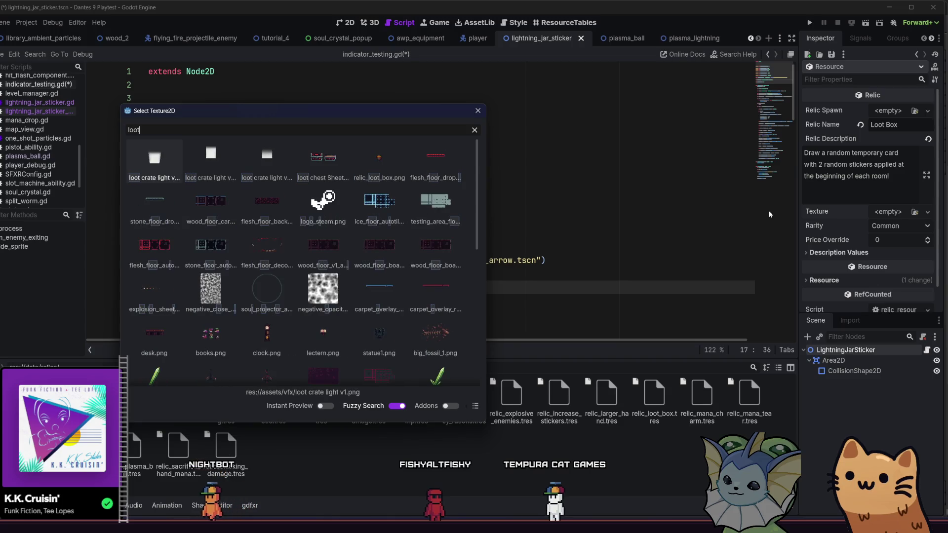
pyautogui.write(' bo')
pyautogui.press('Return')
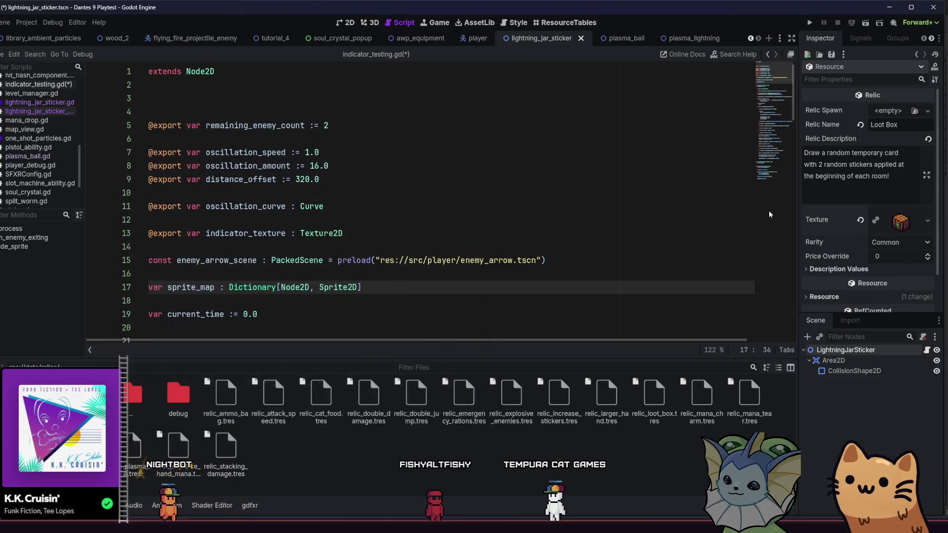
pyautogui.scroll(-2, 918, 182)
pyautogui.click(898, 199)
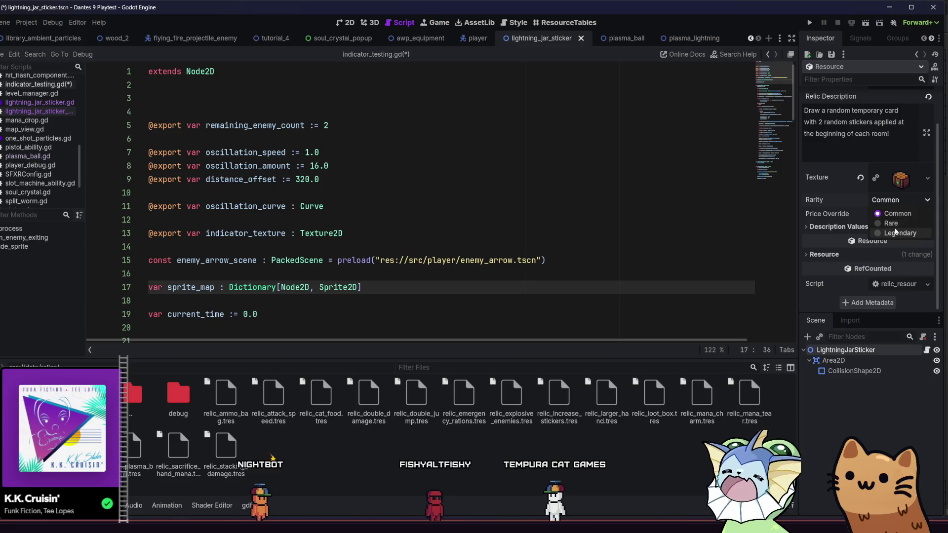
pyautogui.click(896, 225)
pyautogui.scroll(2, 886, 255)
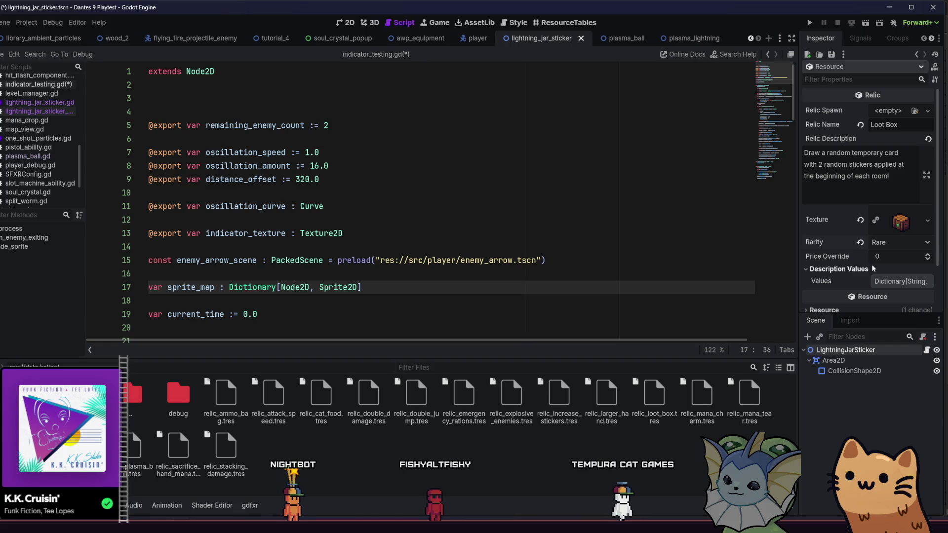
# Step: Inspect the Description Values and Resource sections, then collapse them again
pyautogui.scroll(-2, 872, 269)
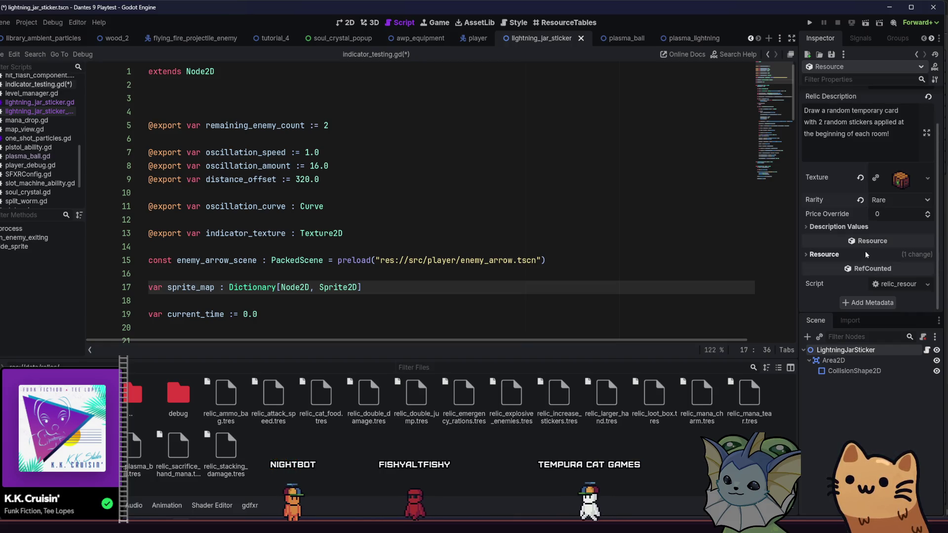
pyautogui.click(839, 226)
pyautogui.click(884, 239)
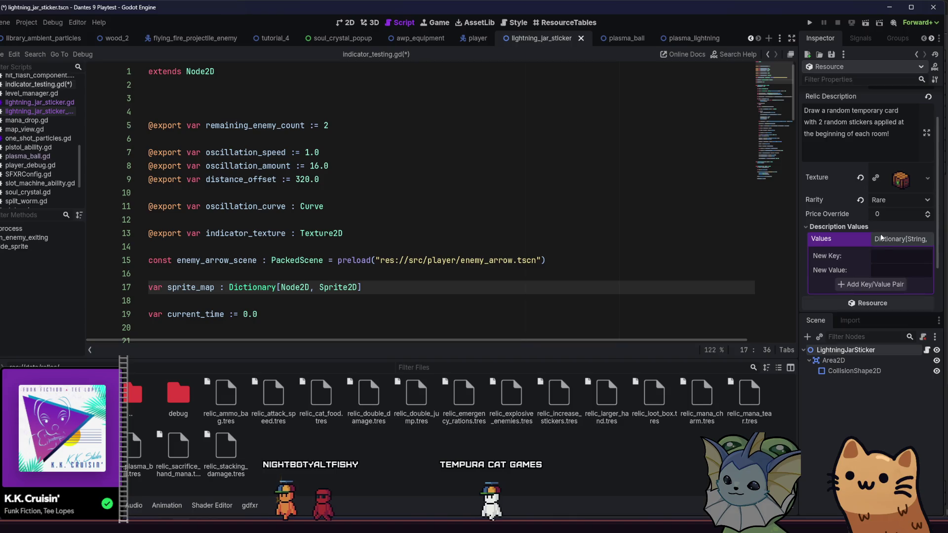
pyautogui.click(883, 241)
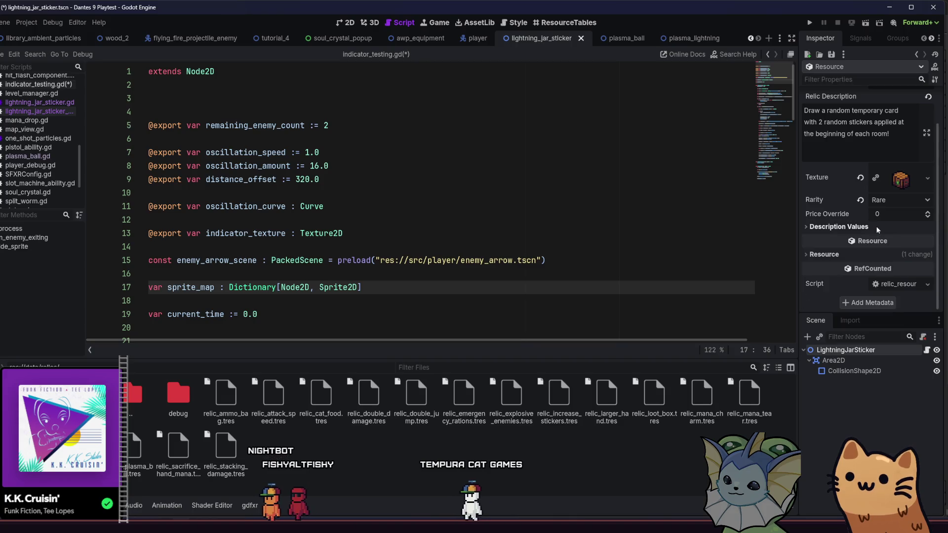
pyautogui.click(857, 257)
pyautogui.click(857, 256)
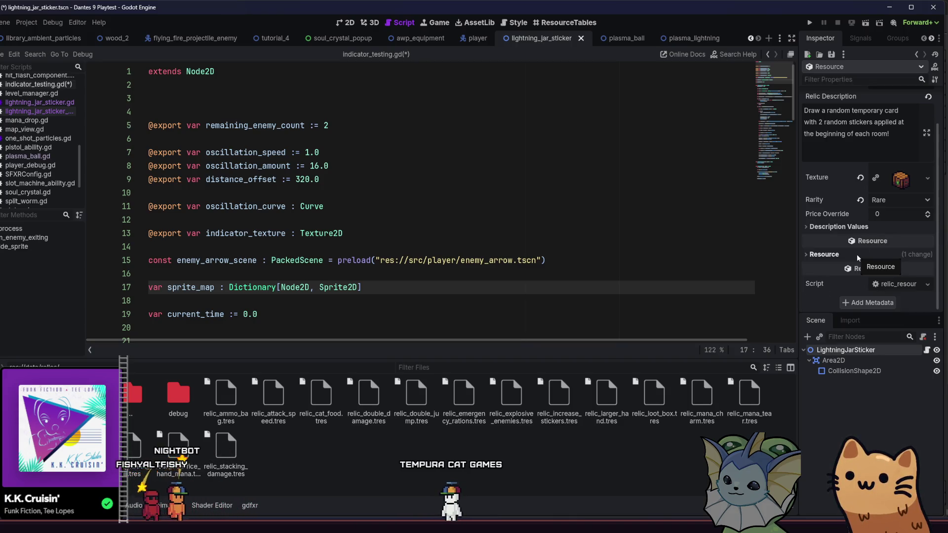
pyautogui.scroll(2, 857, 247)
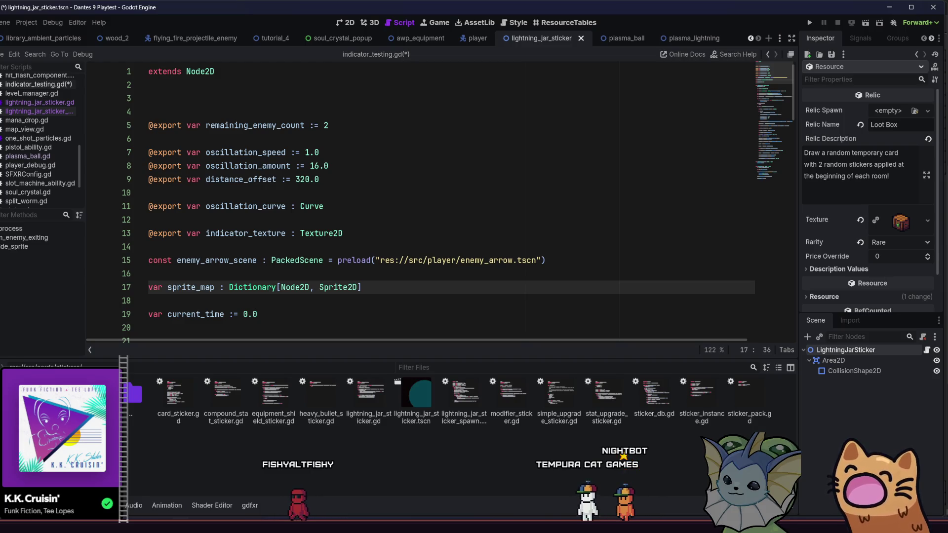
# Step: Create a script named loot_box.gd in res://src/relics and open it in the editor
pyautogui.rightClick(764, 444)
pyautogui.click(736, 437)
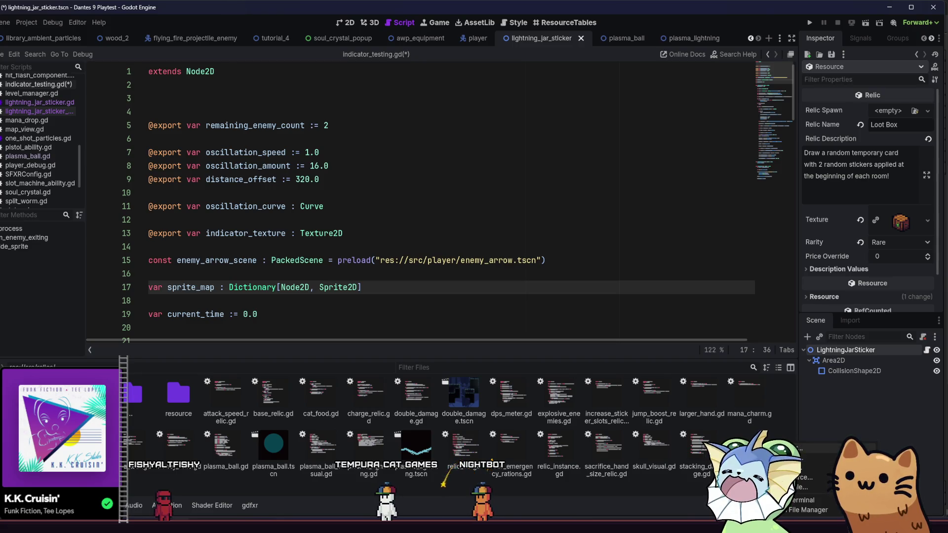
pyautogui.click(805, 465)
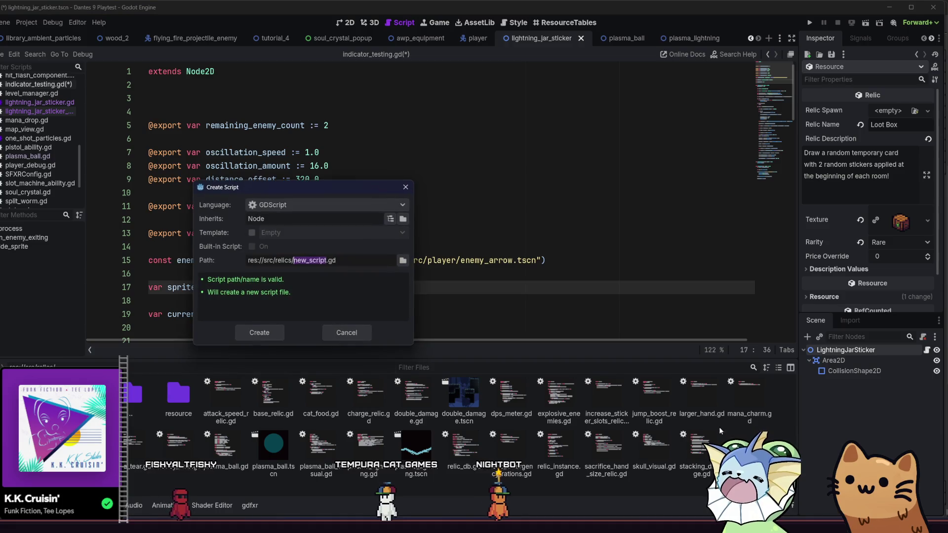
pyautogui.press('BackSpace')
pyautogui.write('reli')
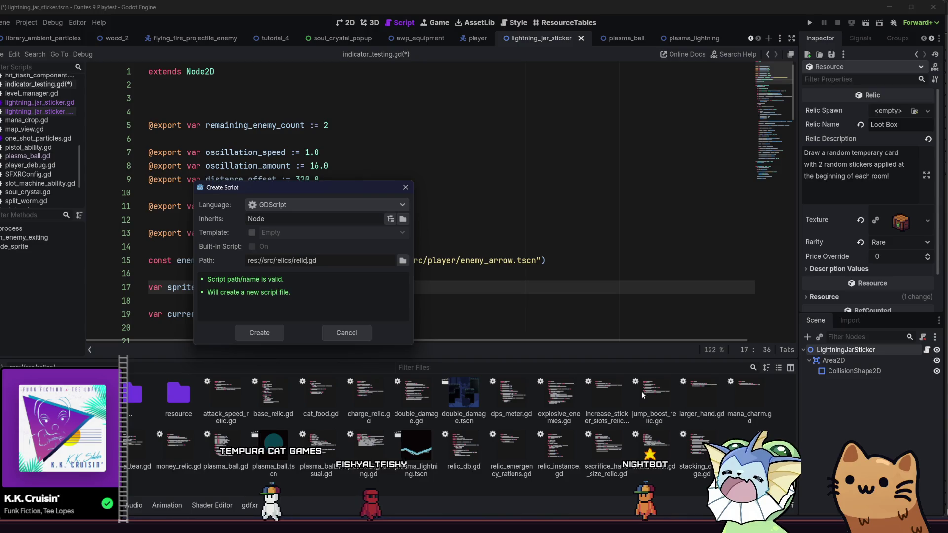
pyautogui.press('BackSpace')
pyautogui.press('BackSpace')
pyautogui.write('loot_box')
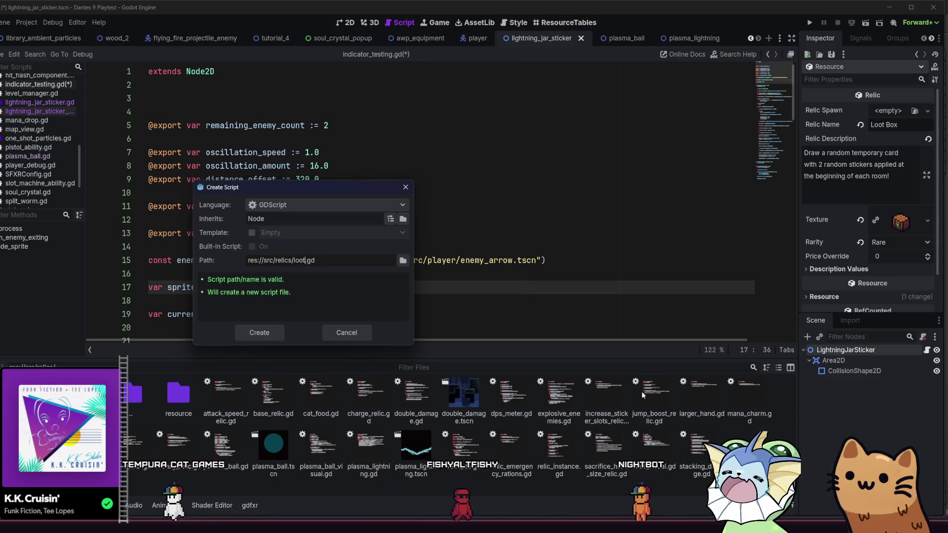
pyautogui.press('Return')
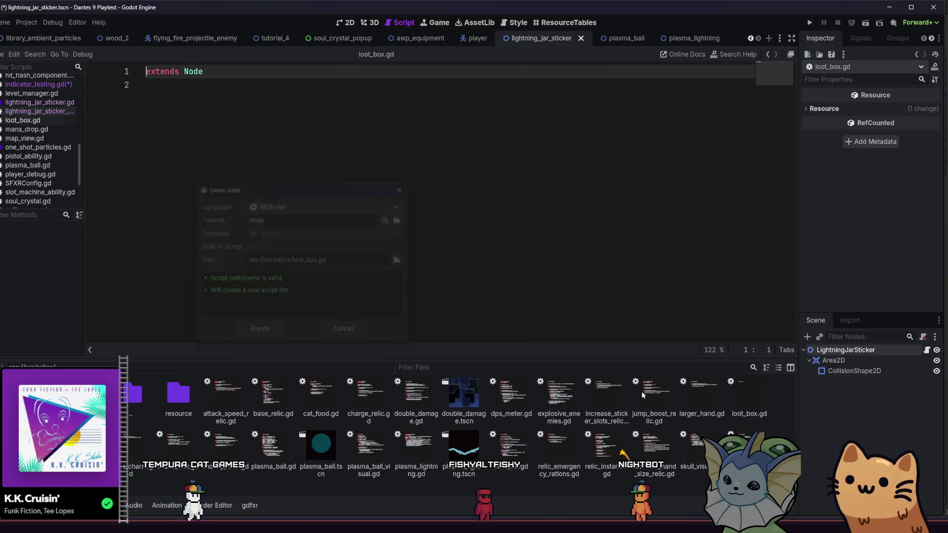
# Step: Add an empty _ready function below the extends line
pyautogui.press('Return')
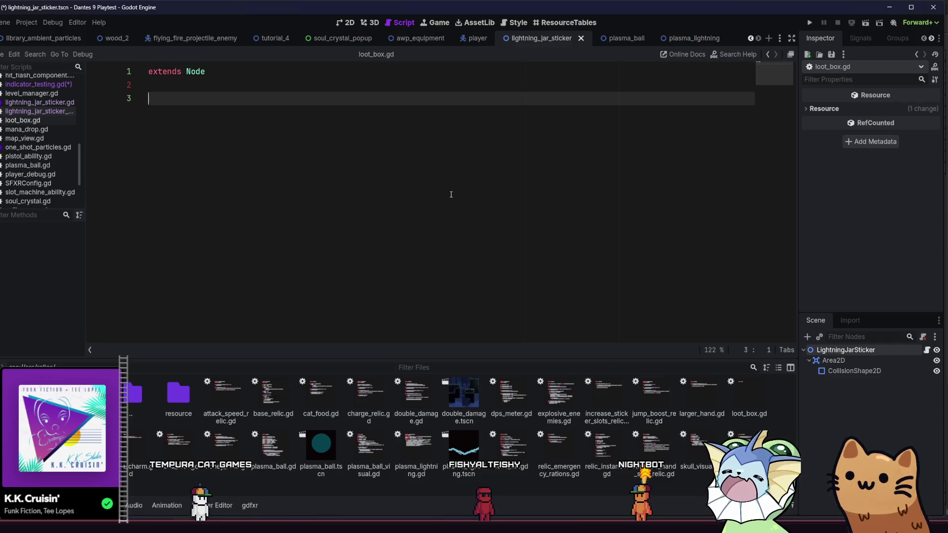
pyautogui.write('@')
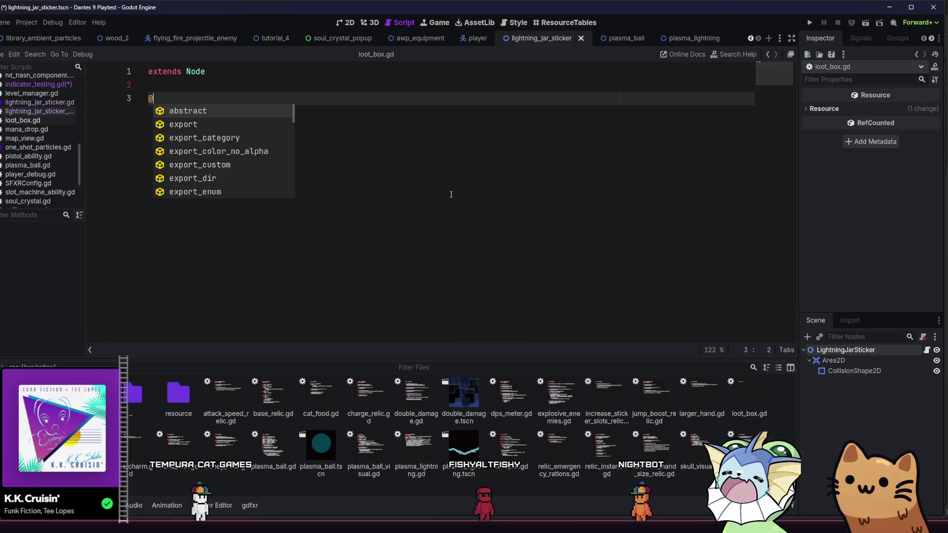
pyautogui.press('BackSpace')
pyautogui.write('fn')
pyautogui.press('Return')
pyautogui.write('_rea')
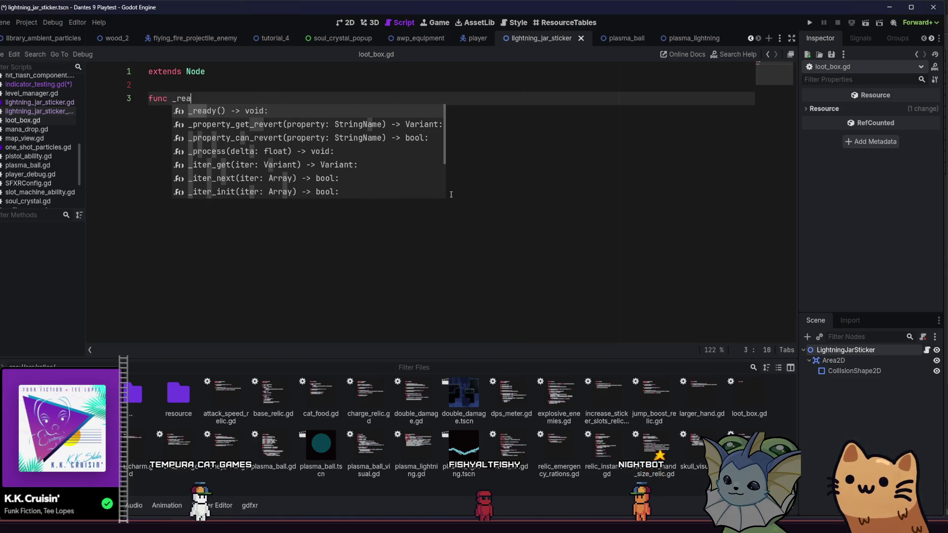
pyautogui.press('Return')
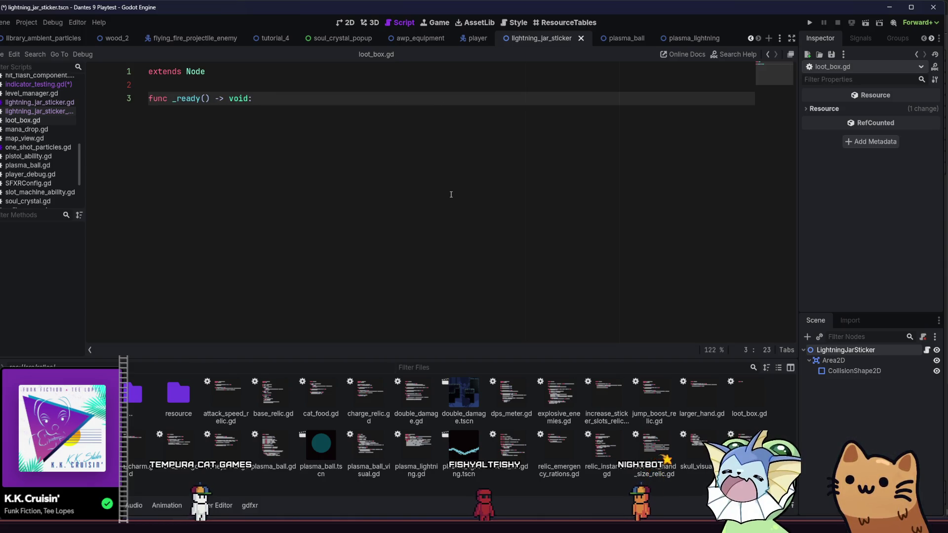
pyautogui.press('Return')
pyautogui.press('BackSpace')
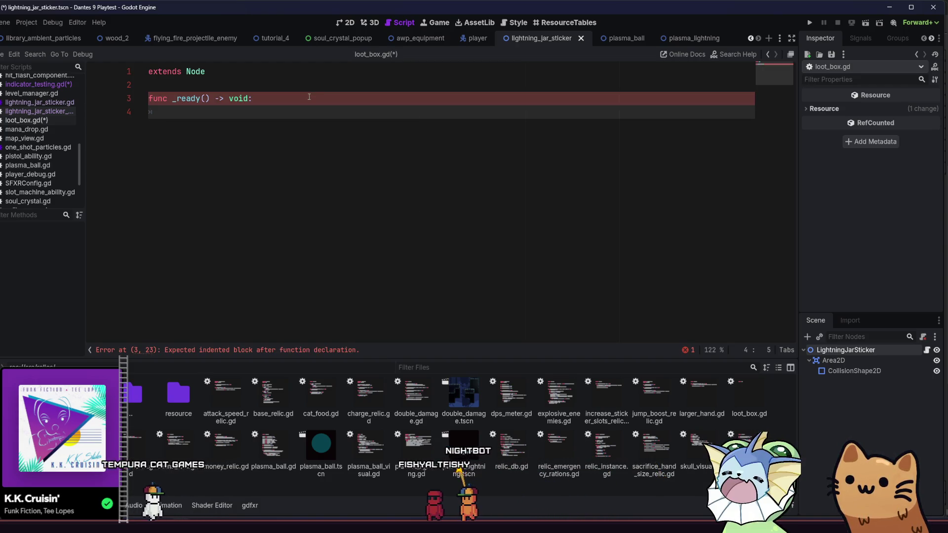
pyautogui.press('Return')
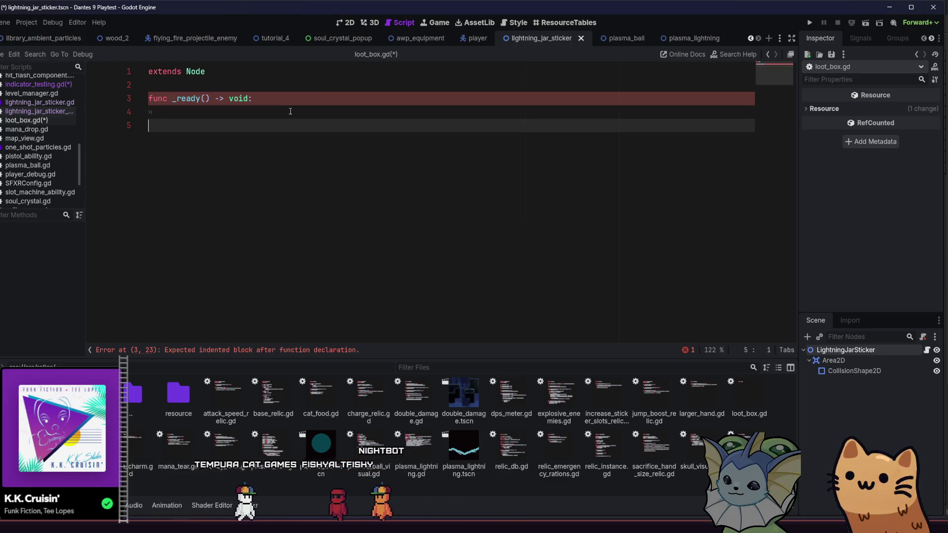
# Step: Add an add_random_card() function stub containing pass
pyautogui.press('BackSpace')
pyautogui.press('Return')
pyautogui.press('Return')
pyautogui.write('func add_')
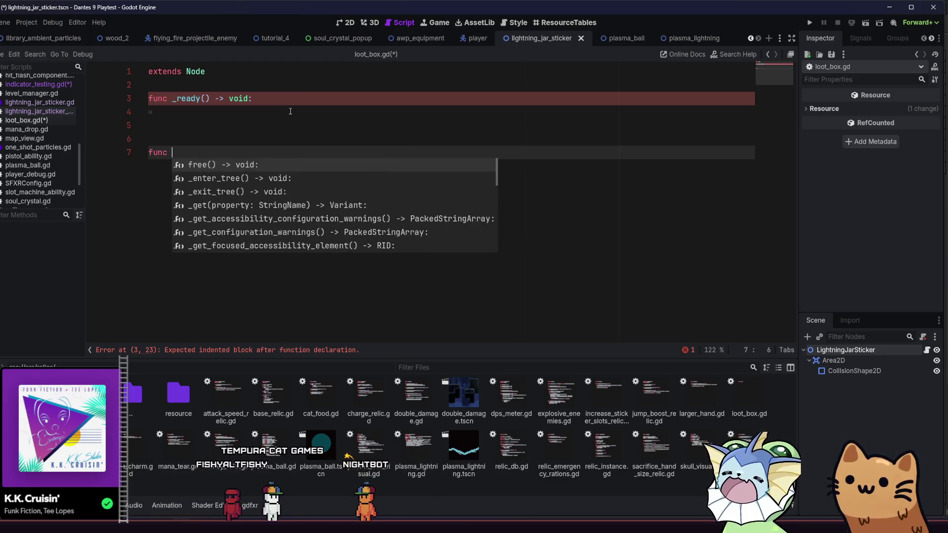
pyautogui.write('random')
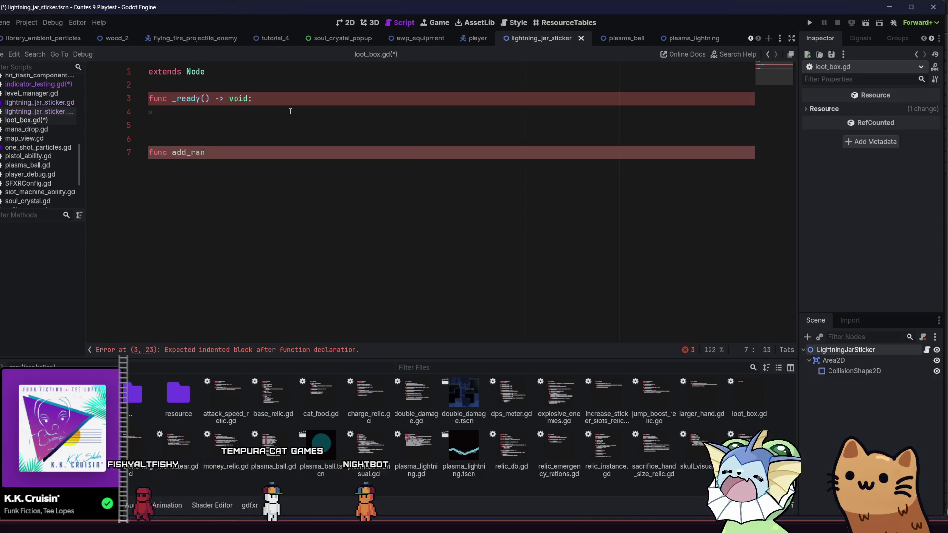
pyautogui.write('_card()')
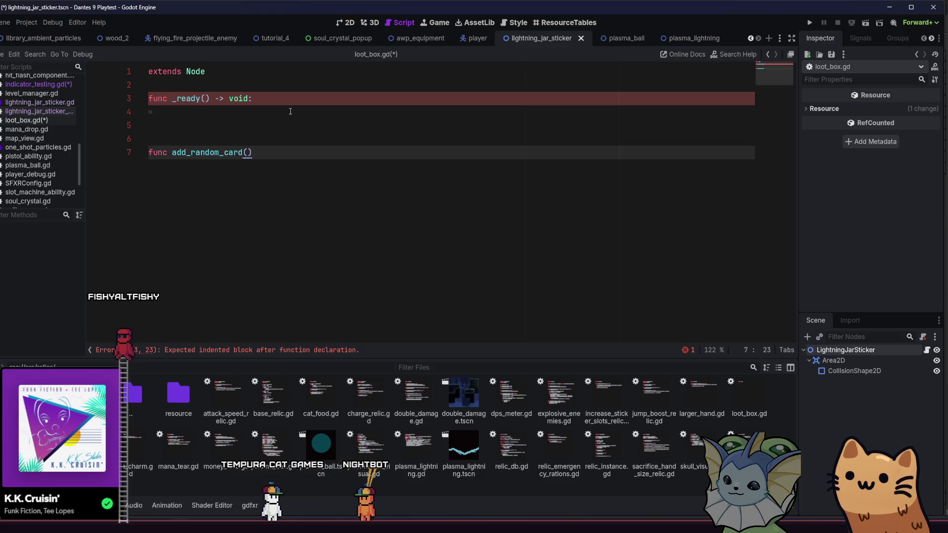
pyautogui.write(':')
pyautogui.press('Return')
pyautogui.click(290, 112)
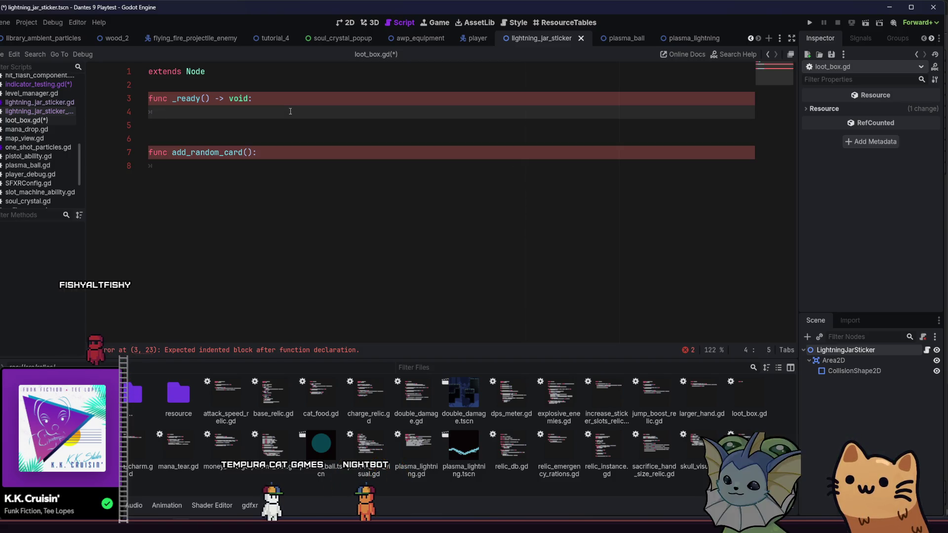
pyautogui.click(227, 167)
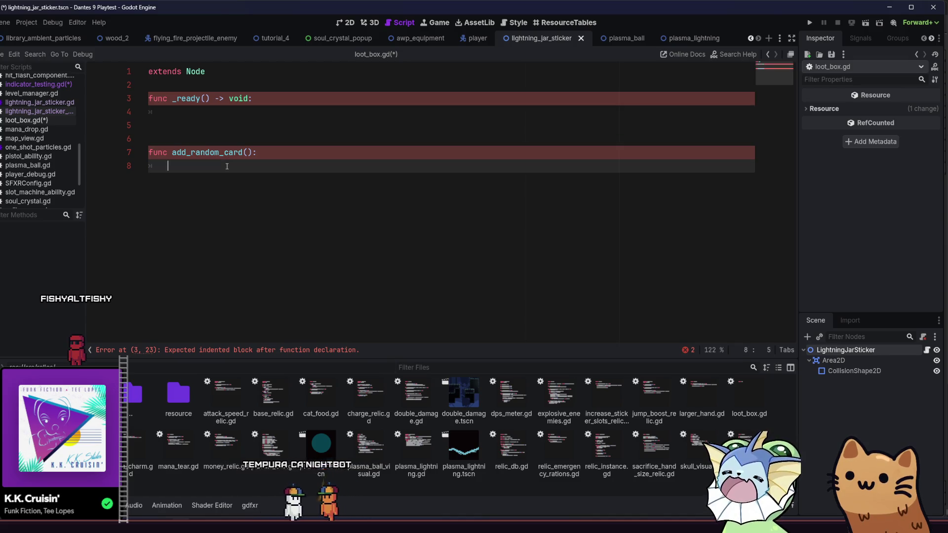
pyautogui.write('pass')
# Step: In _ready, connect LevelManager.room_exited to add_random_card
pyautogui.click(196, 107)
pyautogui.write('L')
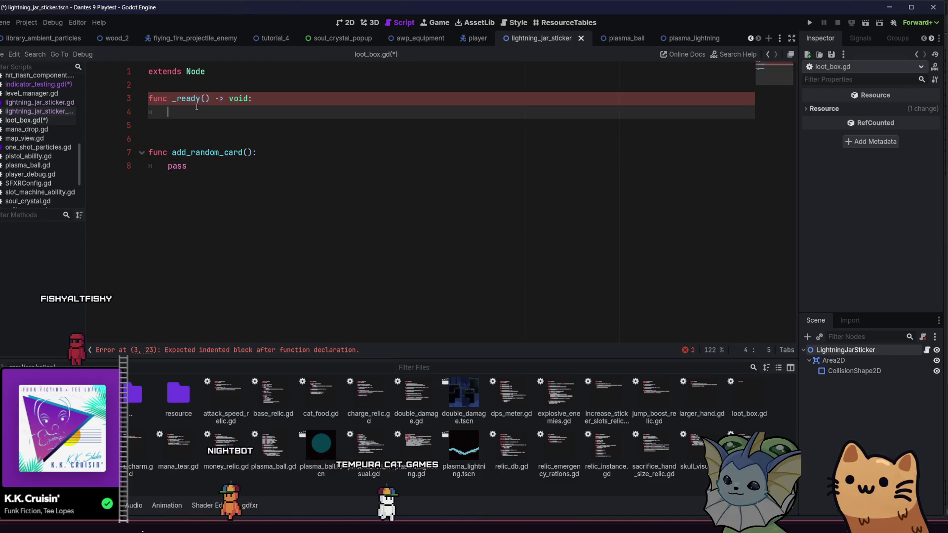
pyautogui.write('evel')
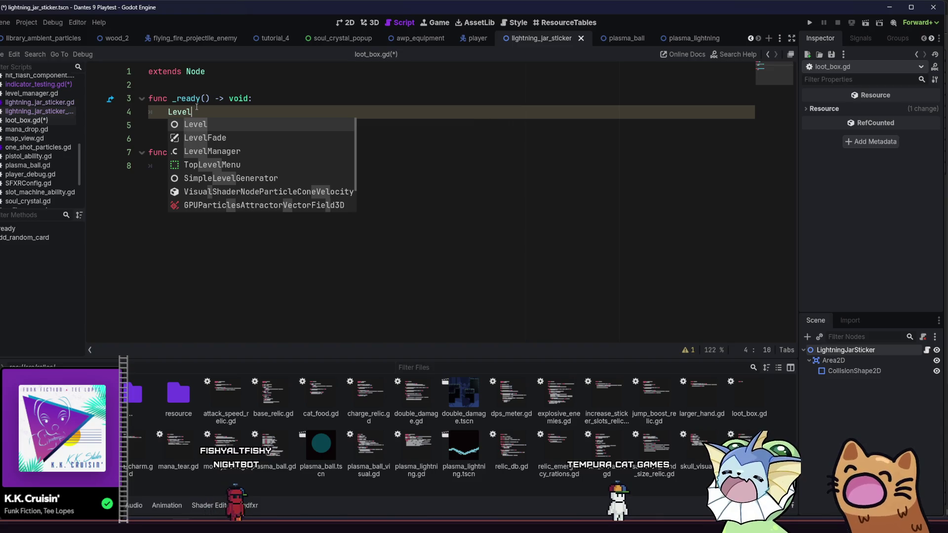
pyautogui.write('M')
pyautogui.press('Return')
pyautogui.write('.')
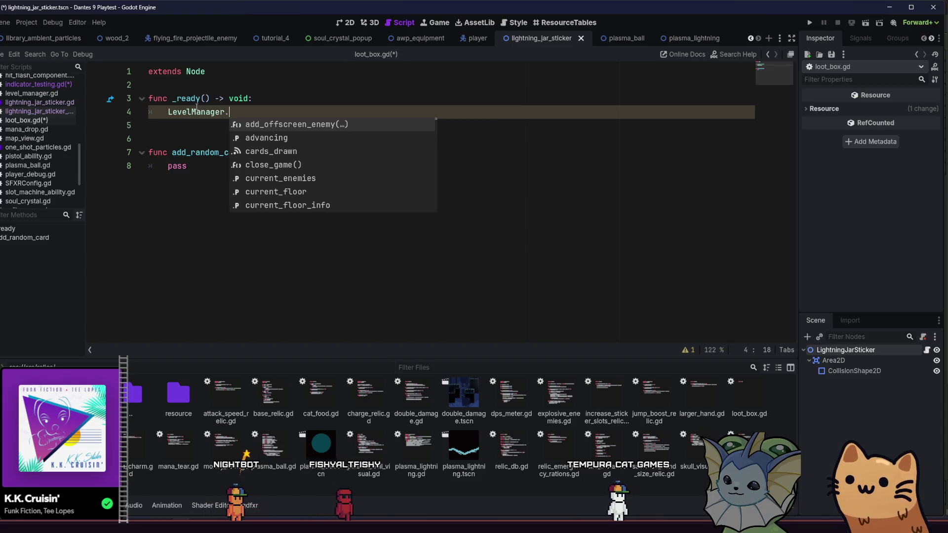
pyautogui.write('room')
pyautogui.press('Down')
pyautogui.press('Down')
pyautogui.press('Down')
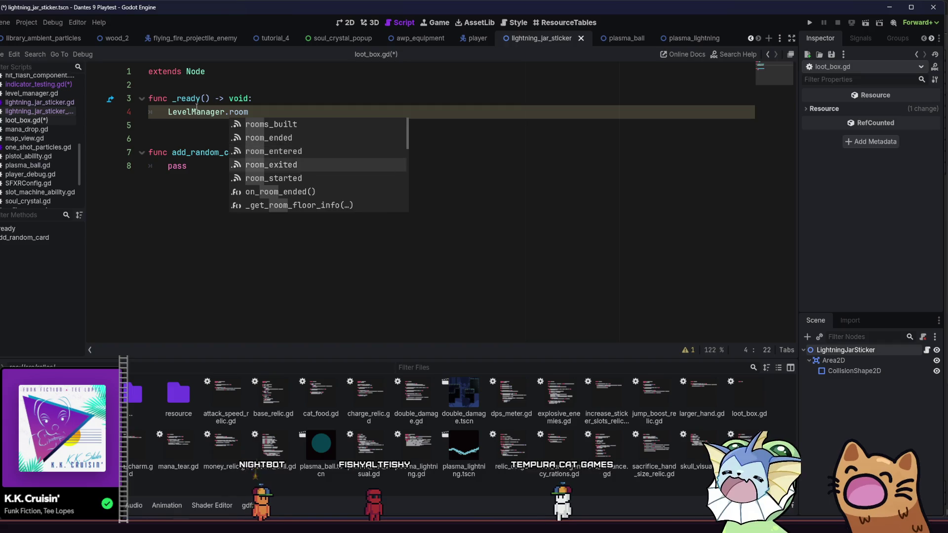
pyautogui.press('Return')
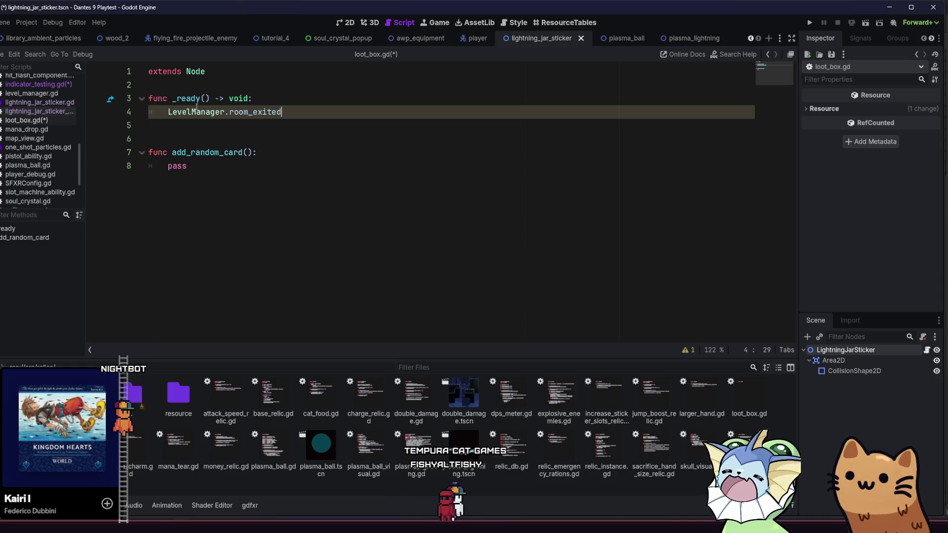
pyautogui.write('.c')
pyautogui.press('Return')
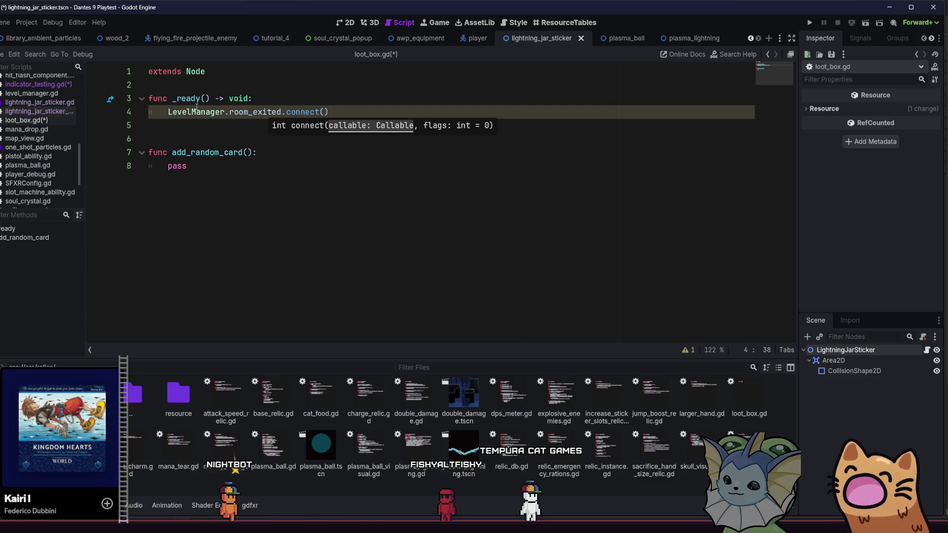
pyautogui.press('Return')
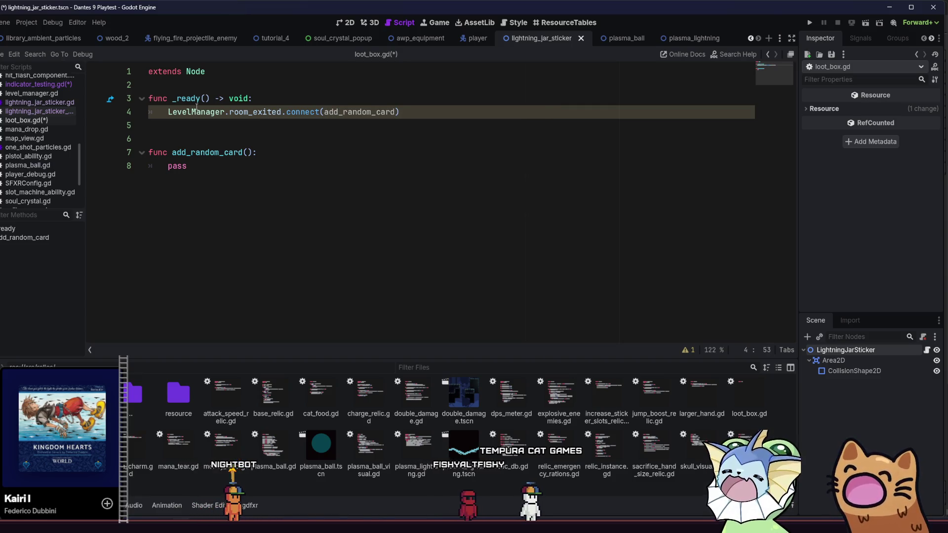
# Step: Correct the connected signal name from room_exited to room_entered
pyautogui.moveTo(252, 113)
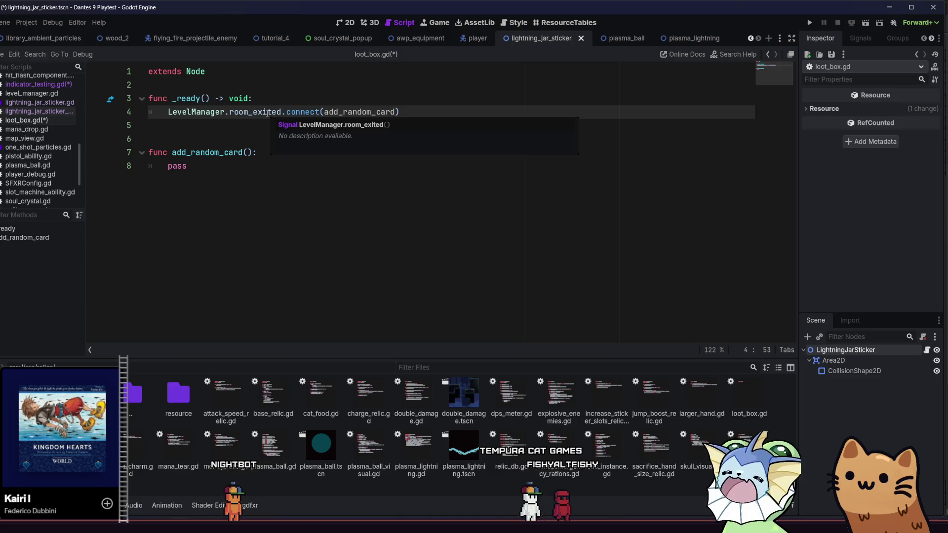
pyautogui.click(225, 179)
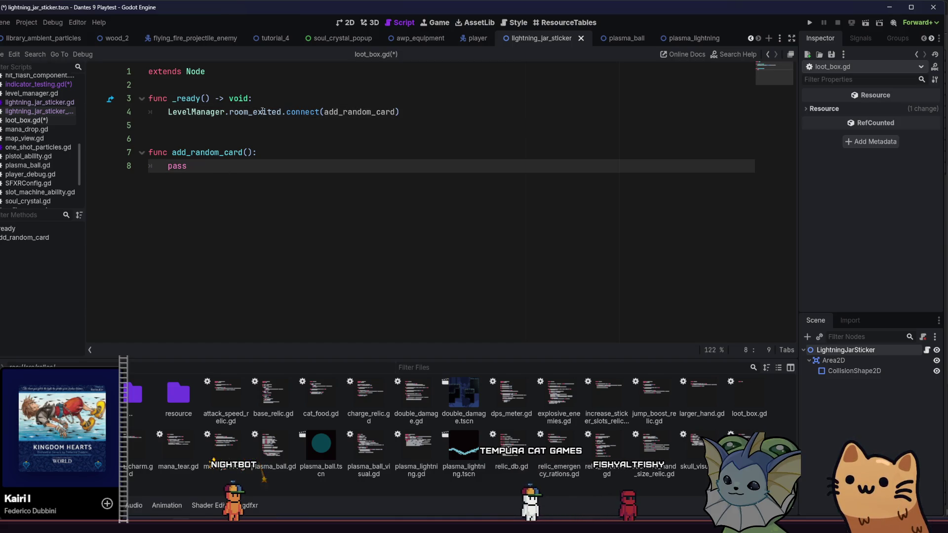
pyautogui.moveTo(282, 113); pyautogui.dragTo(258, 113)
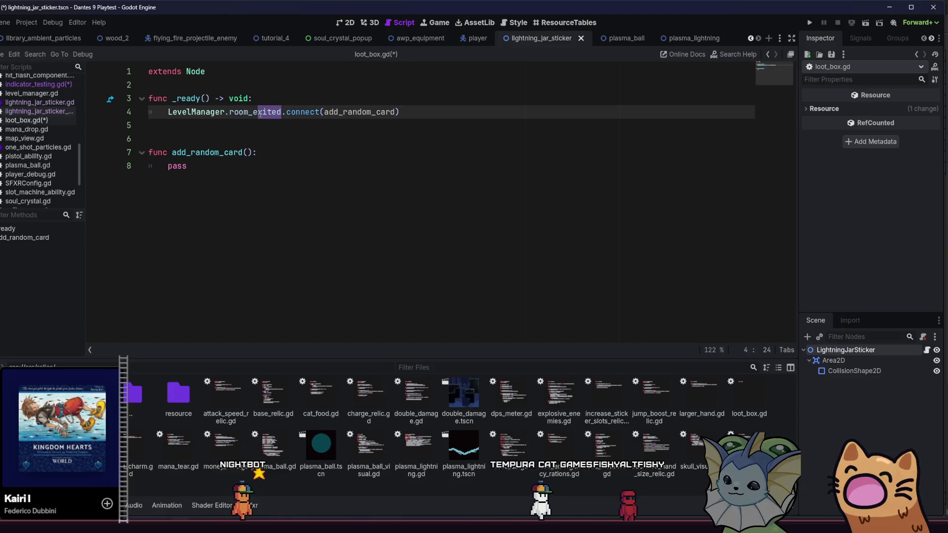
pyautogui.write('ntered')
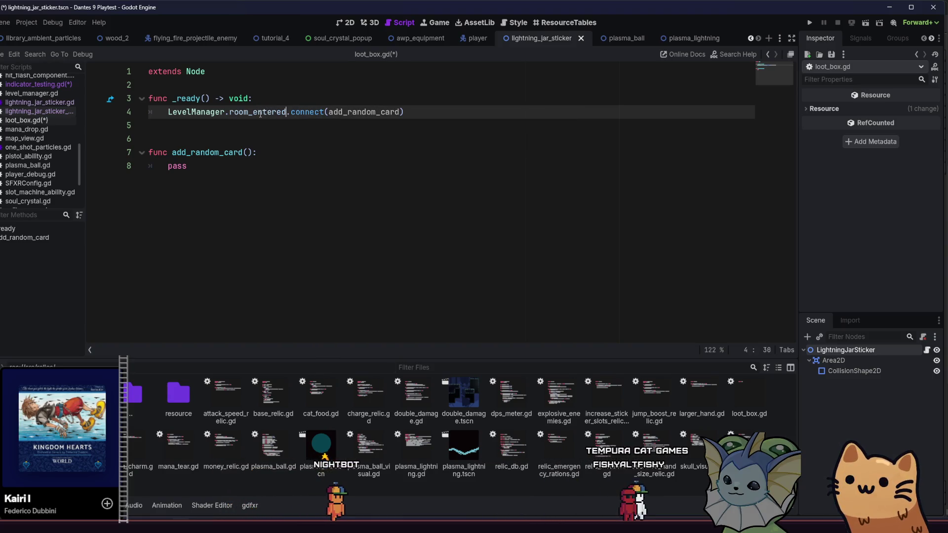
pyautogui.click(262, 174)
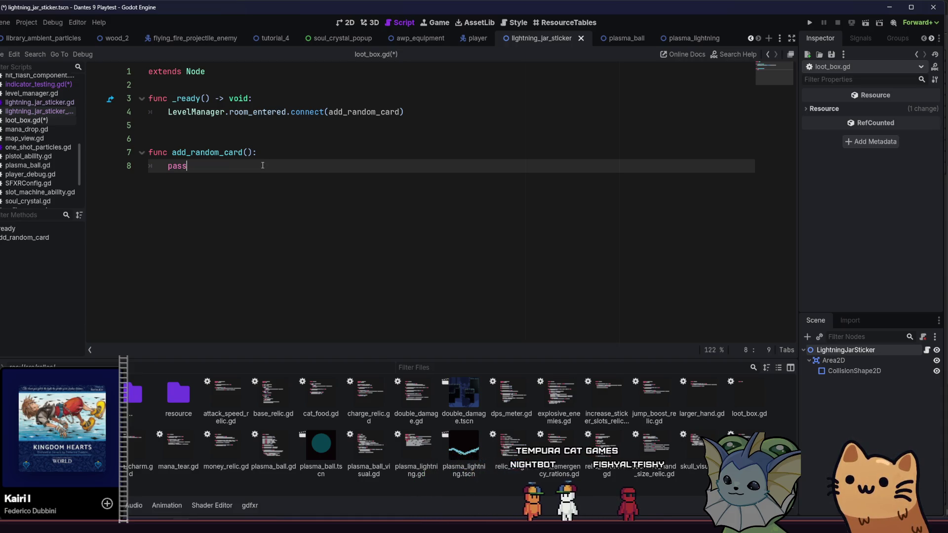
# Step: Change the base class from Node to Relic and open relic_resource.gd where Relic is defined
pyautogui.doubleClick(196, 71)
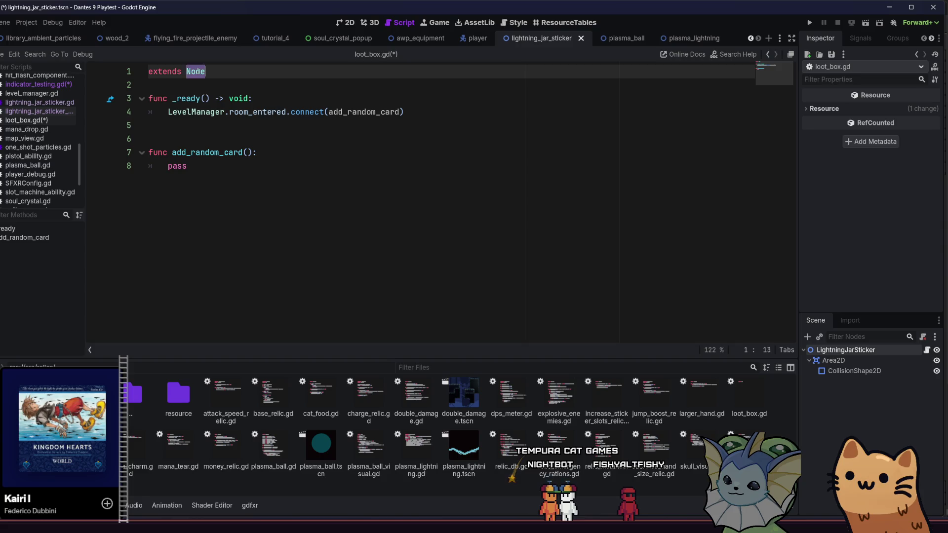
pyautogui.write('el')
pyautogui.press('Return')
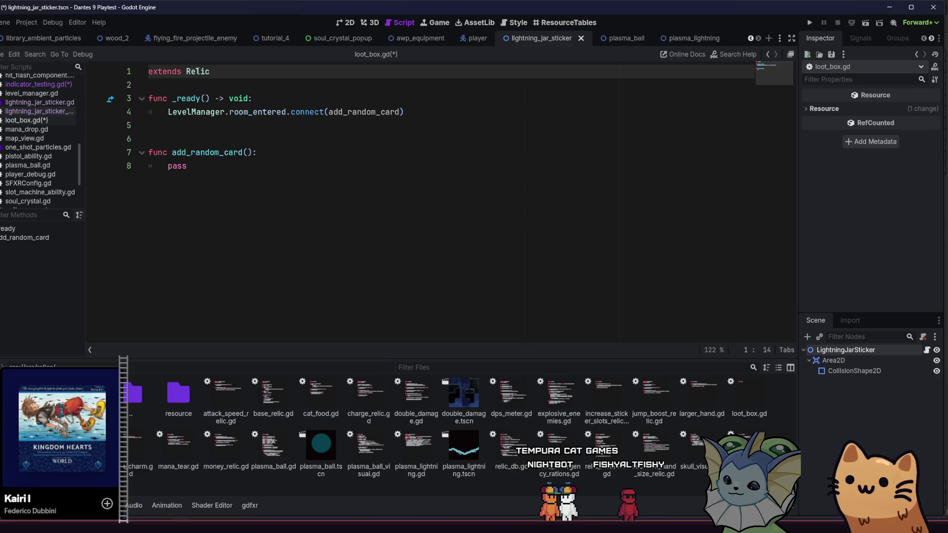
pyautogui.keyDown('ctrl'); pyautogui.click(198, 71); pyautogui.keyUp('ctrl')
pyautogui.scroll(-12, 324, 170)
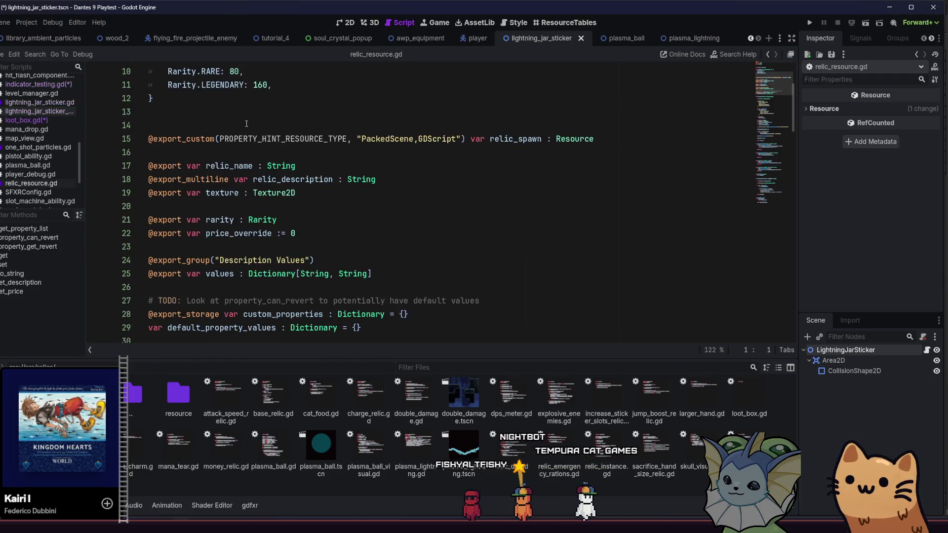
# Step: Browse the project's relic scripts, opening double_damage.gd and then loot_box.gd
pyautogui.scroll(-11, 324, 169)
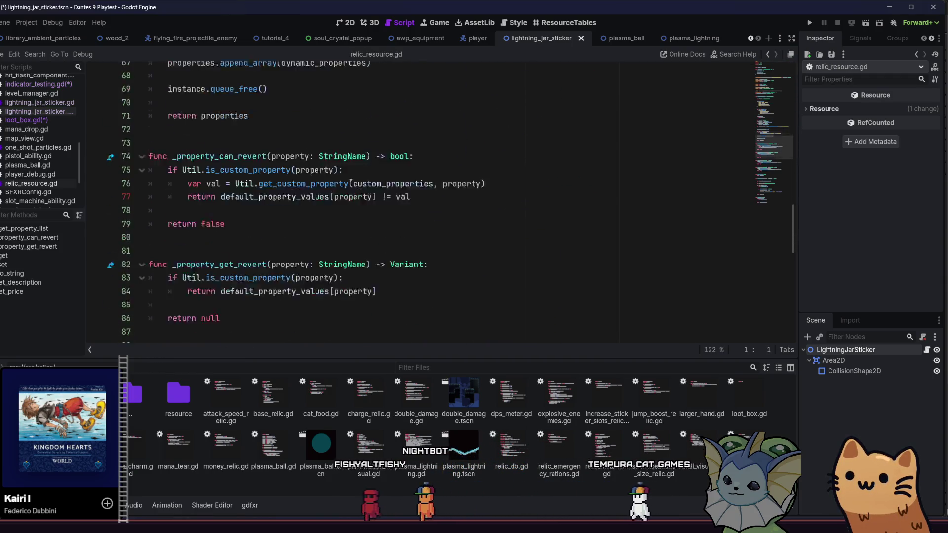
pyautogui.scroll(-3, 538, 199)
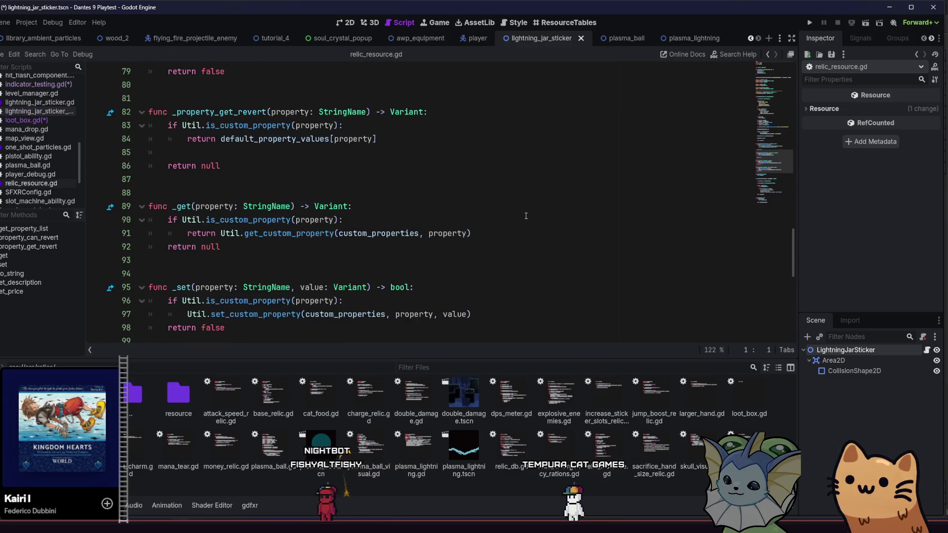
pyautogui.scroll(-5, 555, 206)
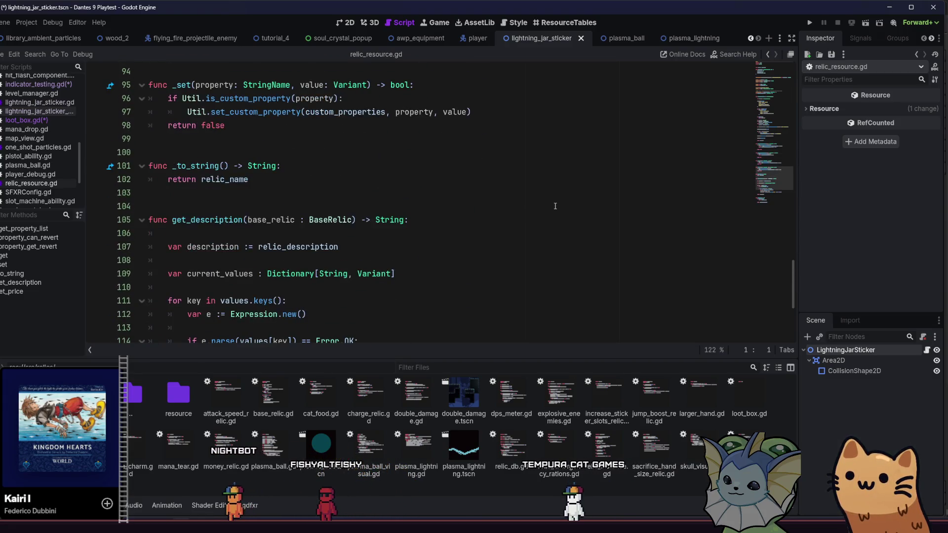
pyautogui.scroll(-4, 555, 205)
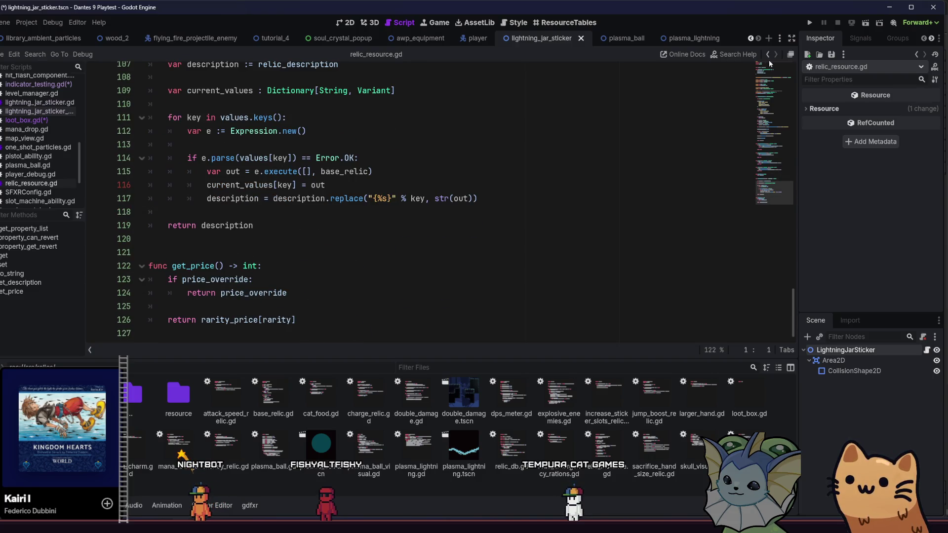
pyautogui.doubleClick(370, 463)
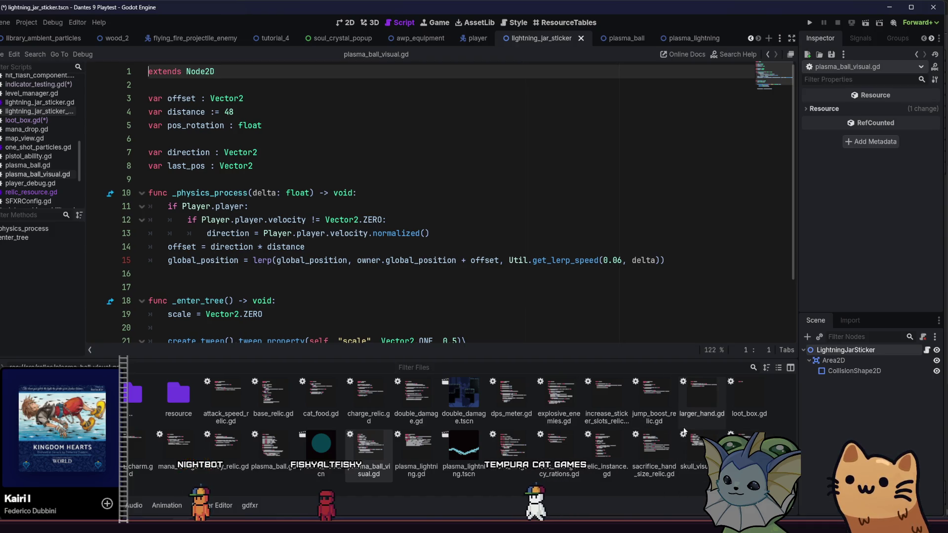
pyautogui.click(603, 450)
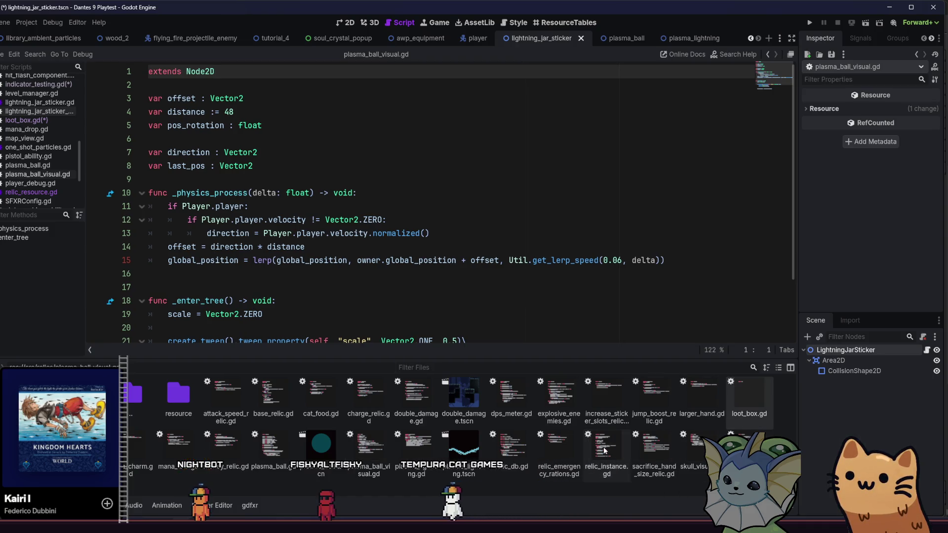
pyautogui.click(594, 452)
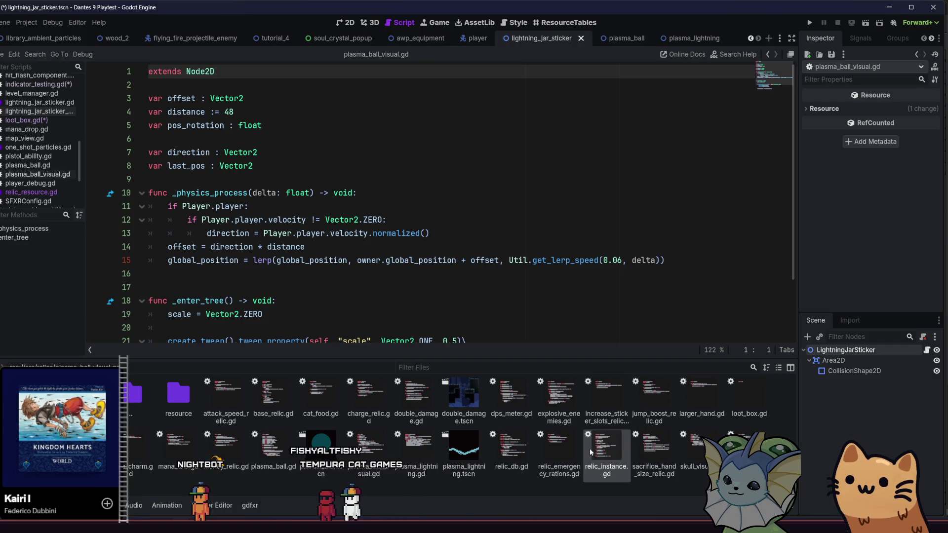
pyautogui.doubleClick(406, 393)
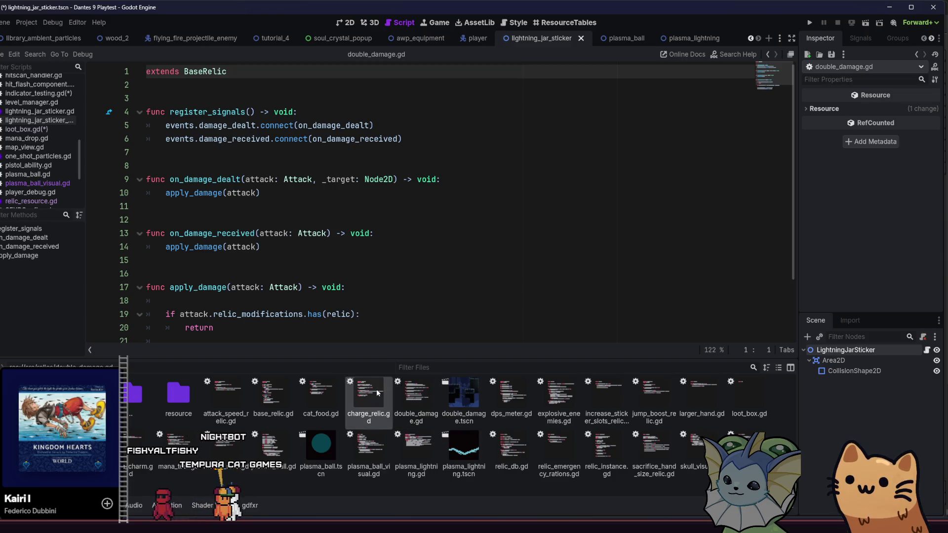
pyautogui.doubleClick(749, 395)
# Step: Change loot_box.gd's line 1 to 'extends BaseRelic'
pyautogui.doubleClick(208, 71)
pyautogui.write('Baese')
pyautogui.press('BackSpace')
pyautogui.press('BackSpace')
pyautogui.press('BackSpace')
pyautogui.write('seRel')
pyautogui.press('Return')
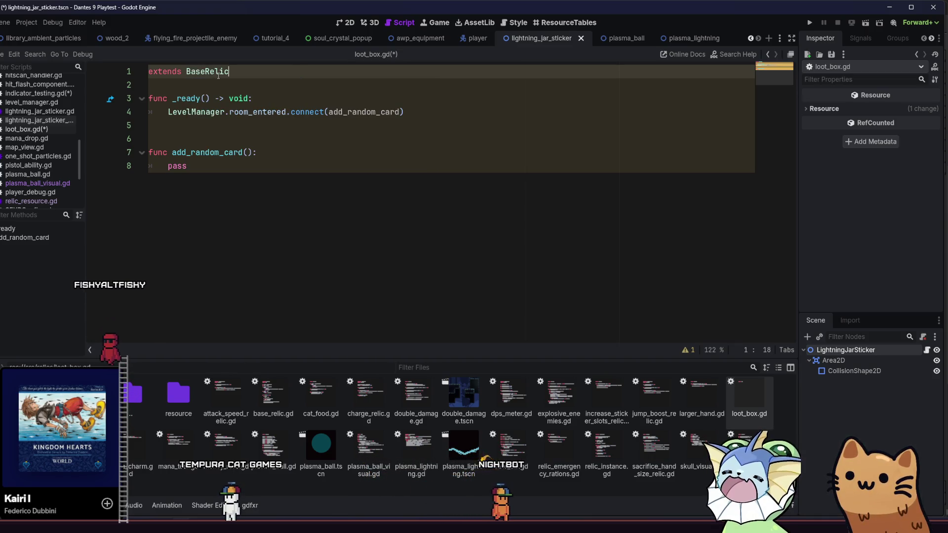
pyautogui.click(207, 72)
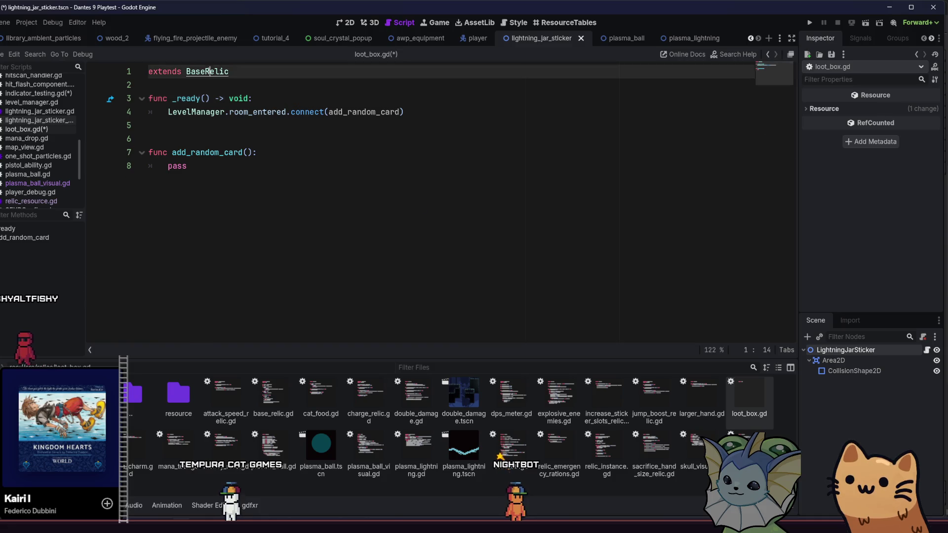
pyautogui.keyDown('ctrl'); pyautogui.click(208, 71); pyautogui.keyUp('ctrl')
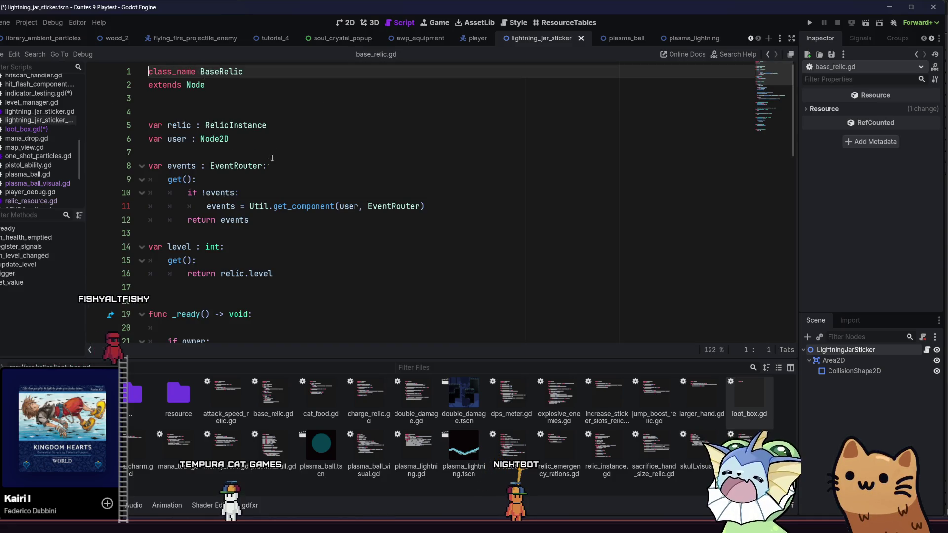
pyautogui.scroll(-1, 274, 162)
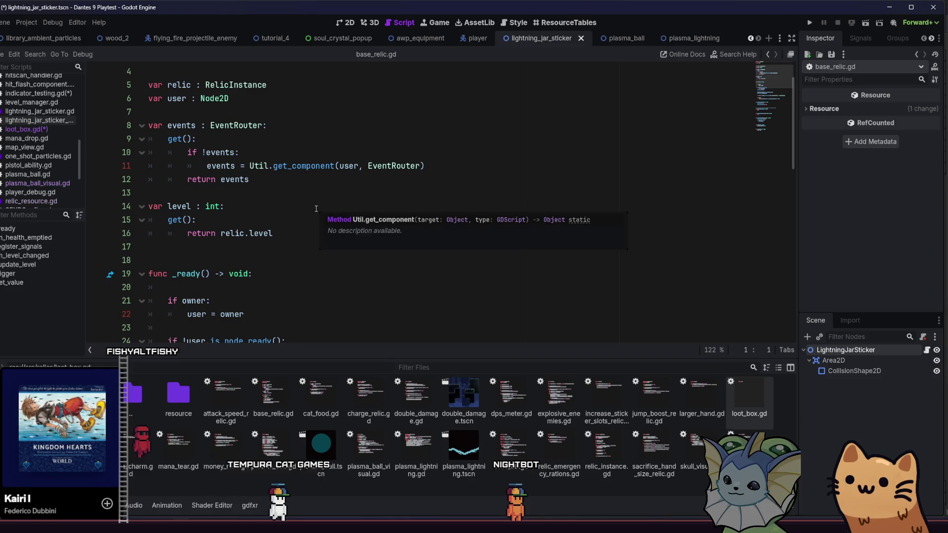
pyautogui.scroll(-1, 264, 210)
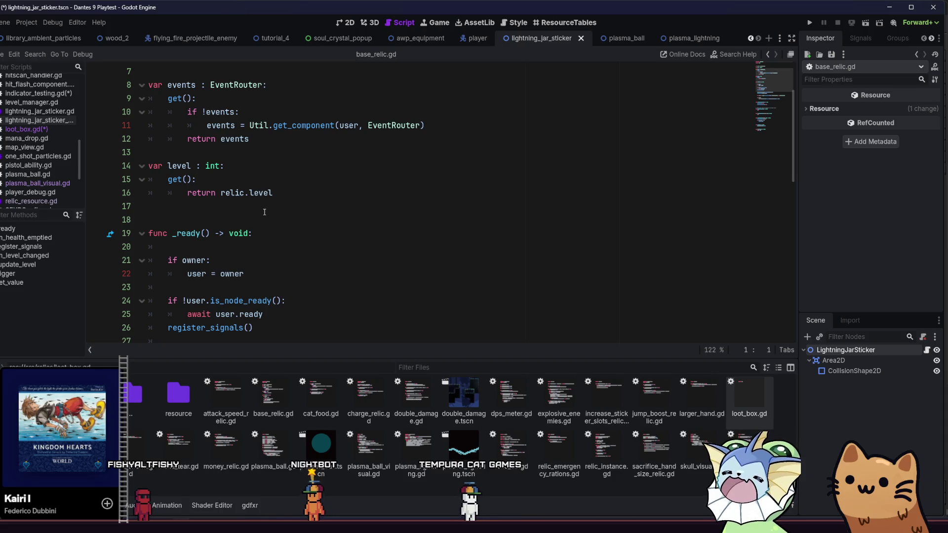
pyautogui.scroll(-2, 264, 212)
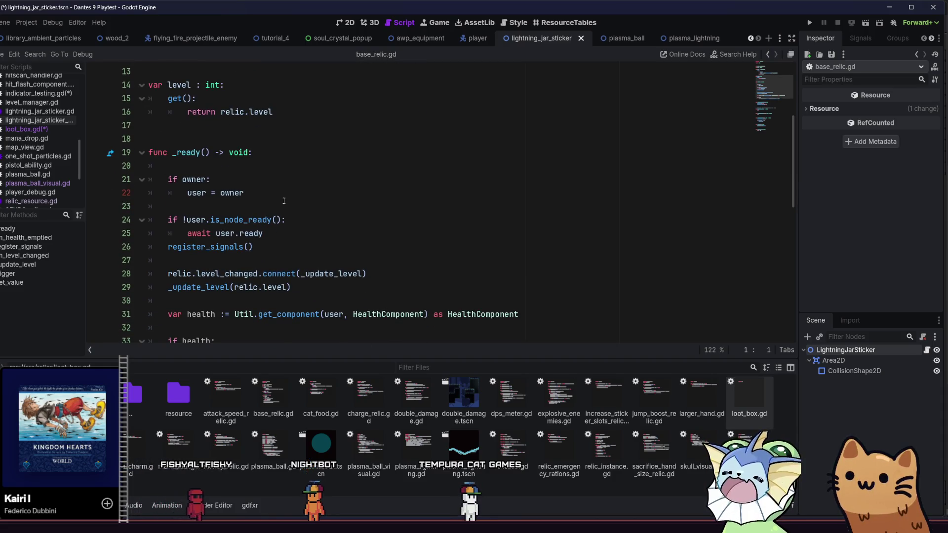
pyautogui.scroll(-10, 284, 201)
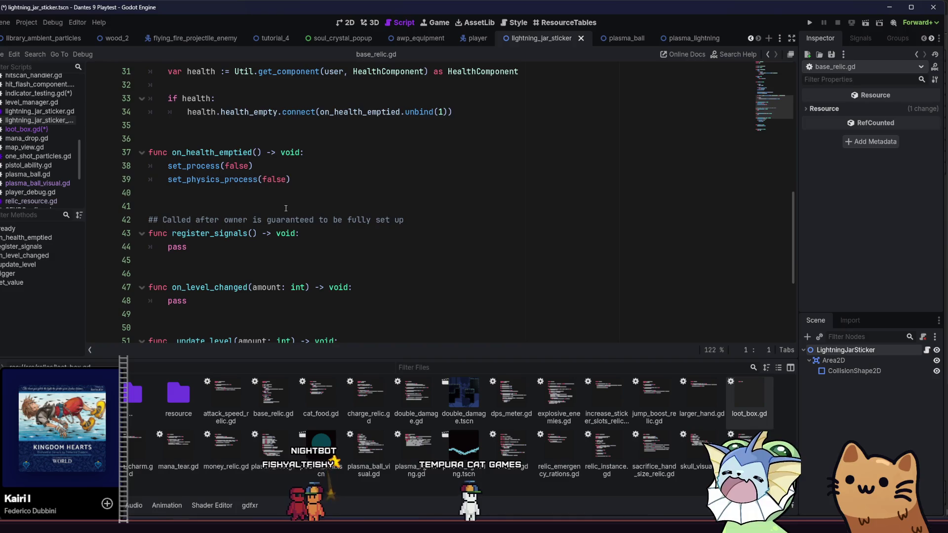
pyautogui.scroll(-1, 302, 188)
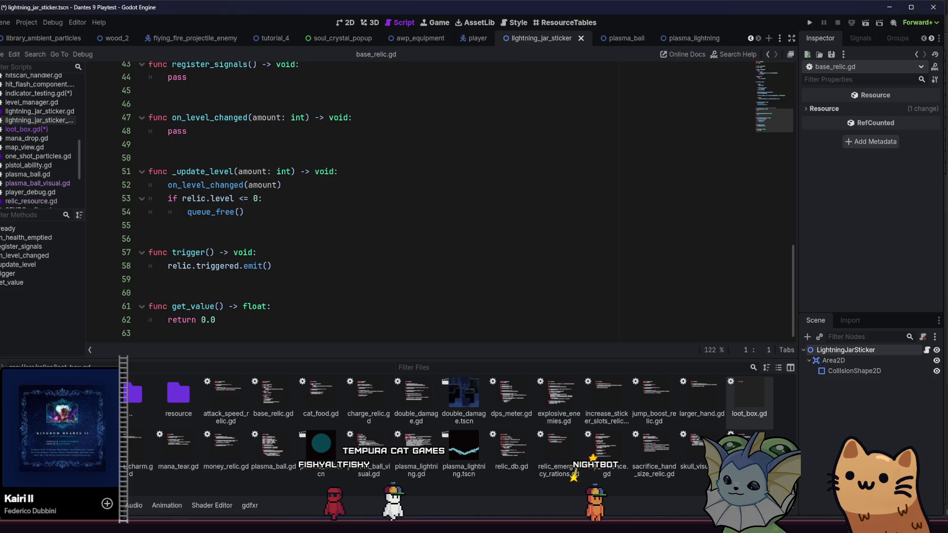
pyautogui.click(368, 145)
pyautogui.click(369, 173)
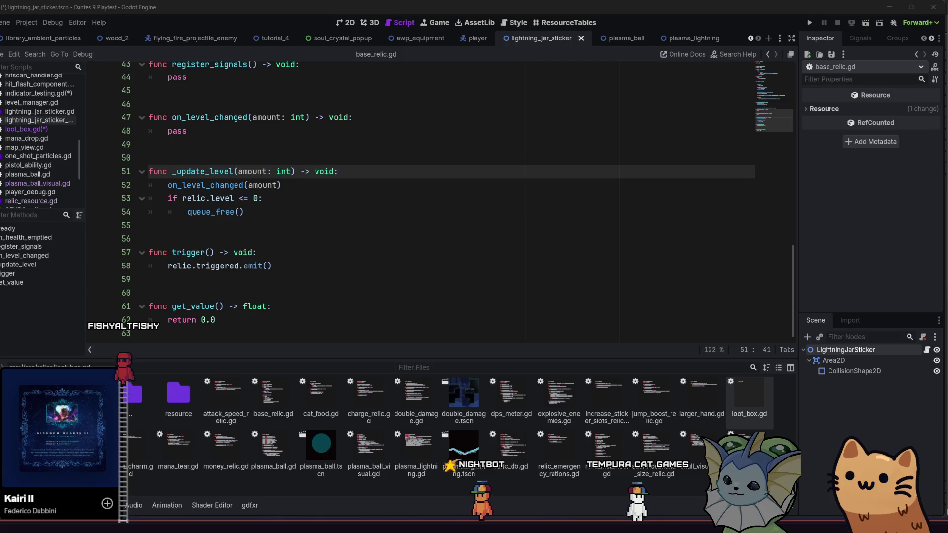
pyautogui.click(247, 186)
pyautogui.click(330, 194)
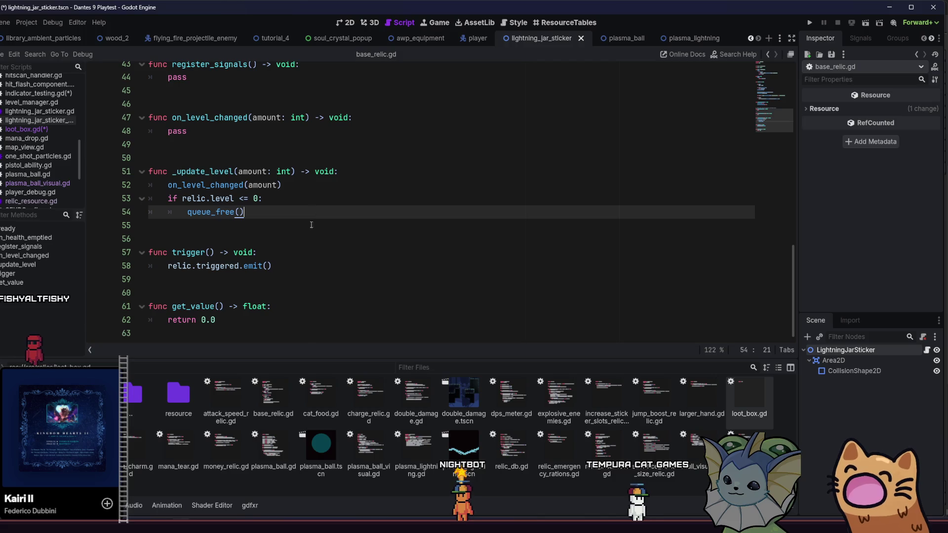
pyautogui.click(278, 306)
pyautogui.click(267, 319)
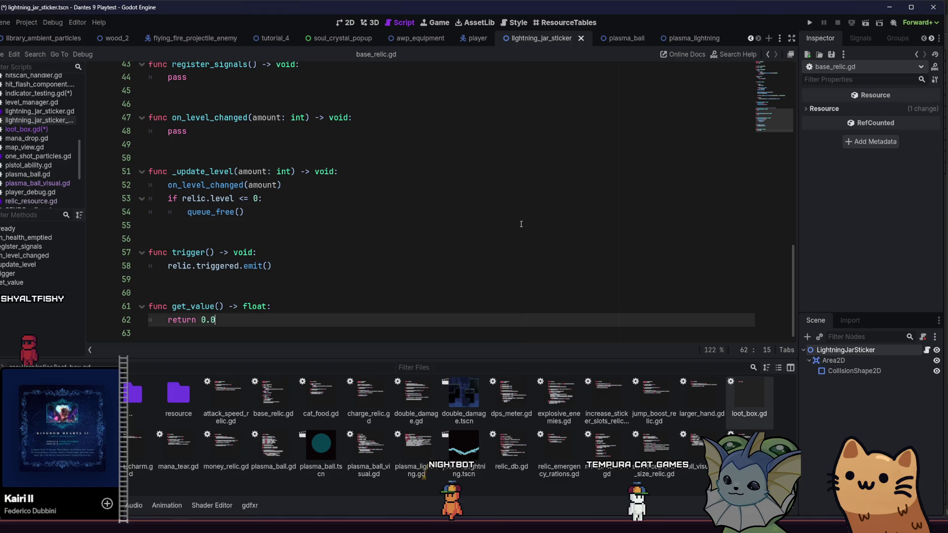
pyautogui.doubleClick(748, 395)
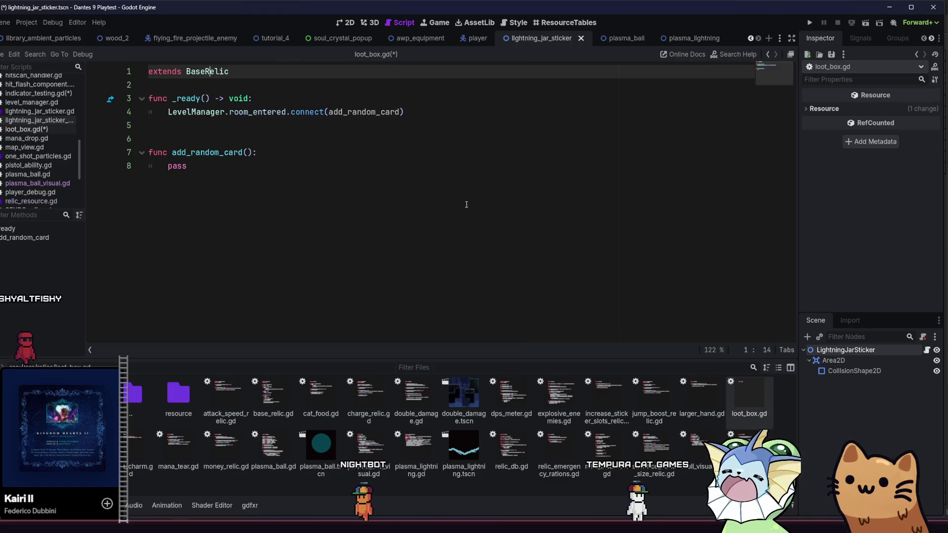
# Step: Replace pass in add_random_card with a 'for i in level:' loop
pyautogui.doubleClick(295, 165)
pyautogui.write('p')
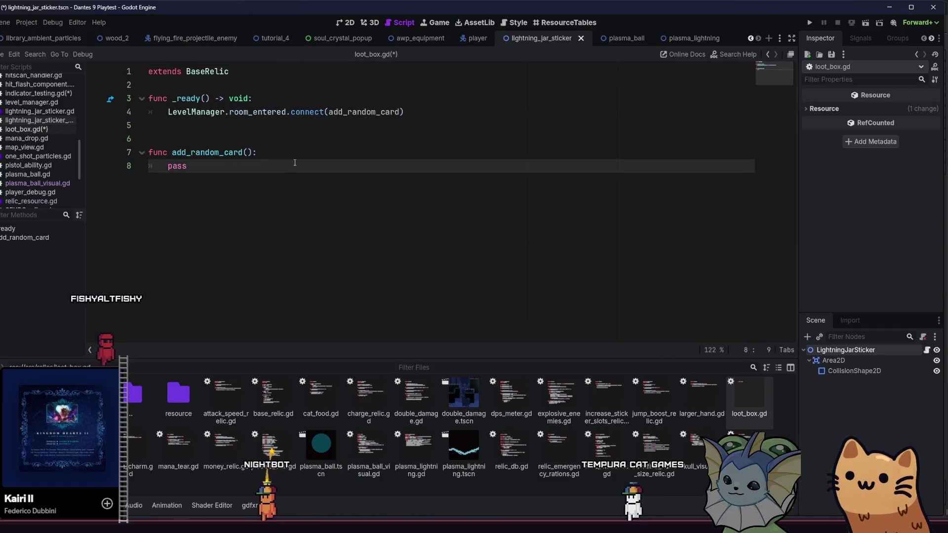
pyautogui.press('BackSpace')
pyautogui.write('for i in ')
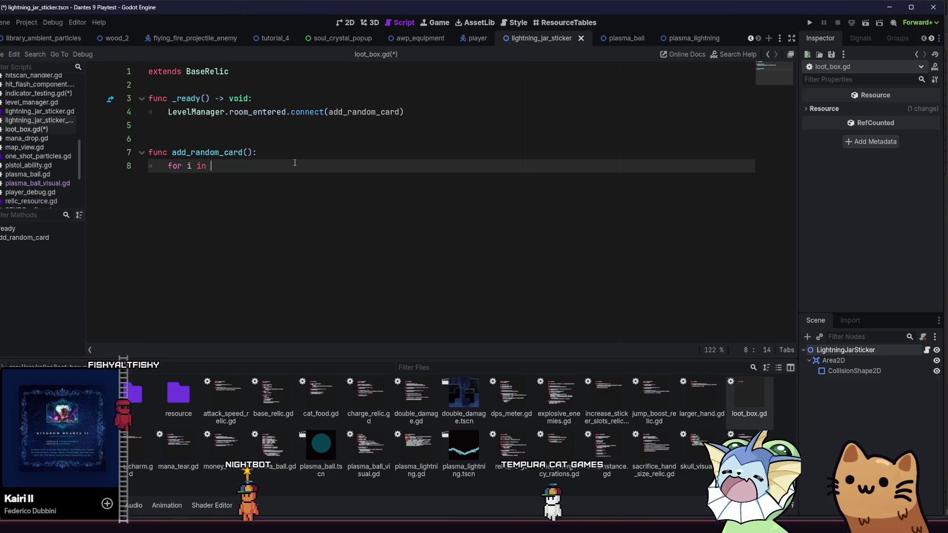
pyautogui.write('level:')
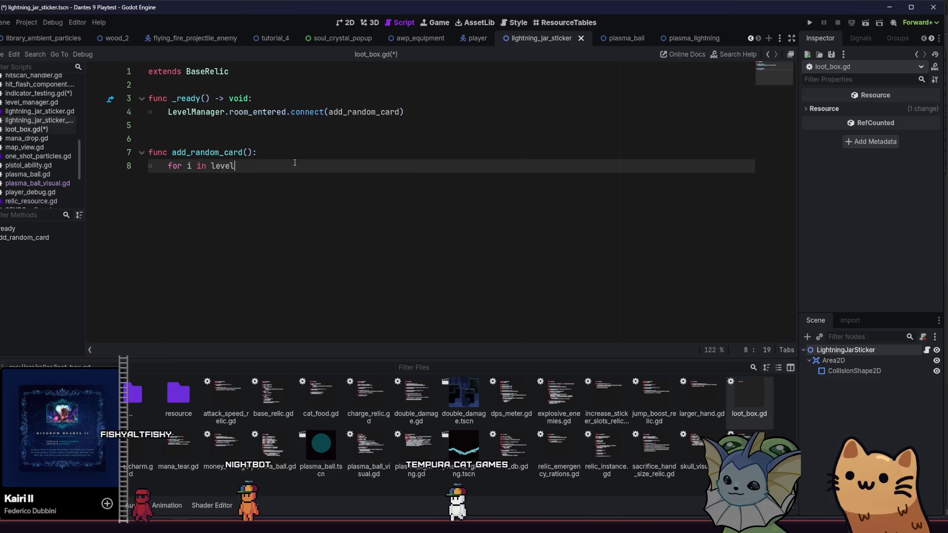
pyautogui.press('Return')
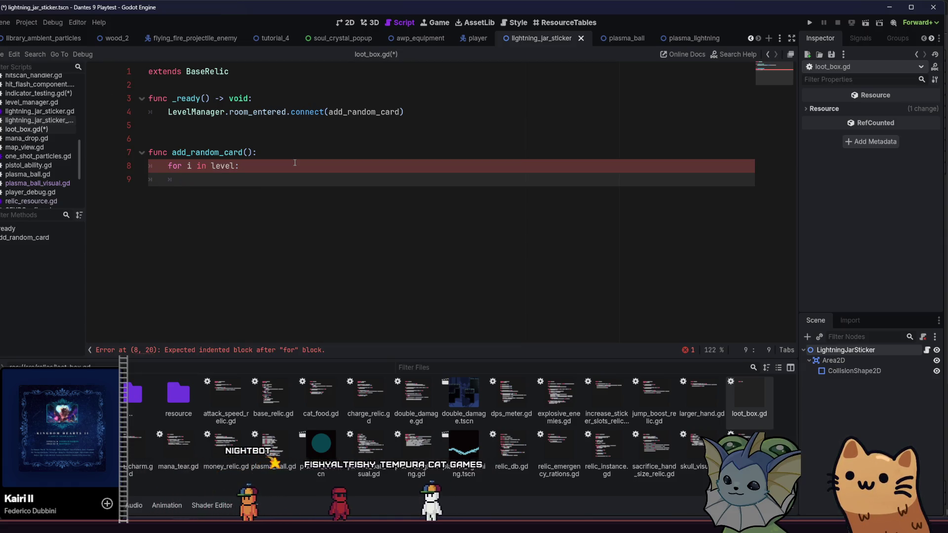
# Step: Search the project files for debug_menu
pyautogui.hotkey('shift', 'alt', 'o')
pyautogui.write('debug_e')
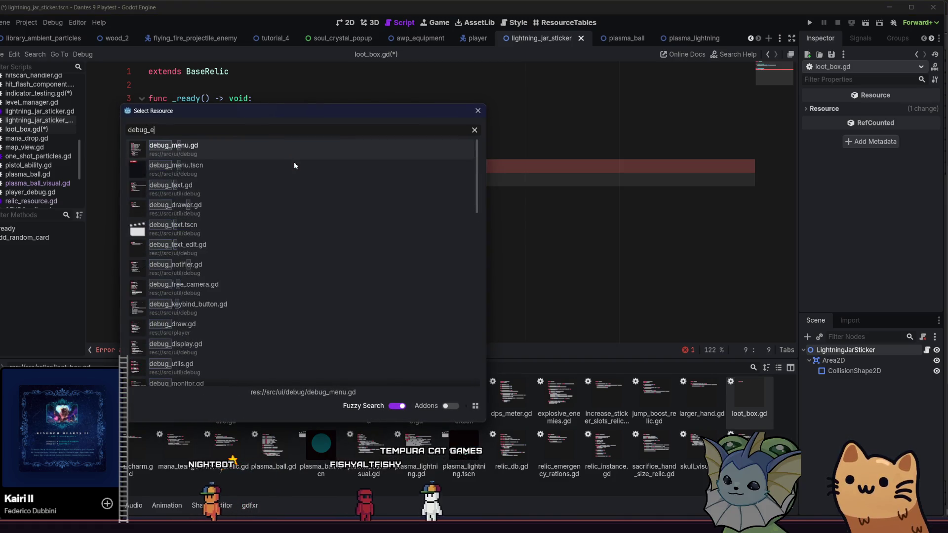
pyautogui.press('BackSpace')
pyautogui.write('menu')
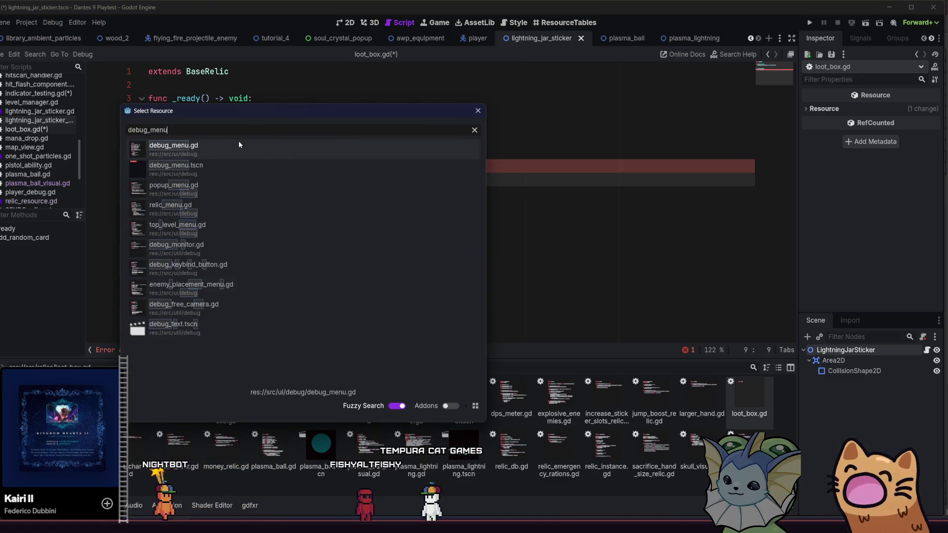
# Step: Open debug_menu.tscn's script and review its add_random_card body, lines 183–193
pyautogui.click(257, 168)
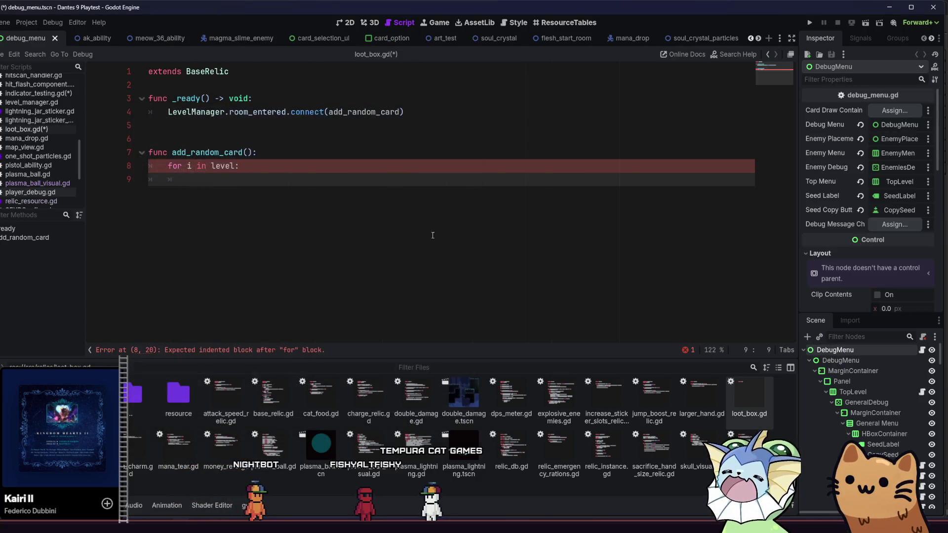
pyautogui.scroll(-1, 896, 378)
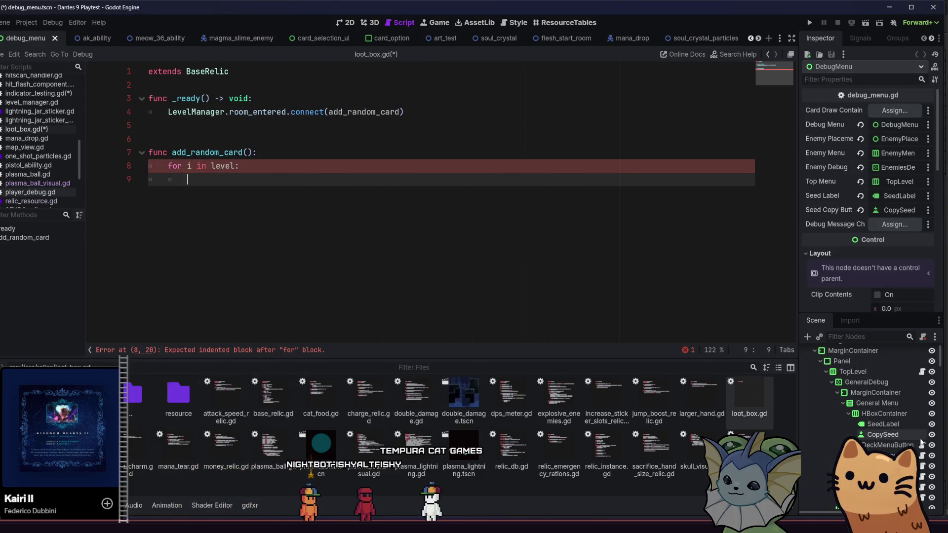
pyautogui.scroll(1, 921, 442)
pyautogui.click(921, 349)
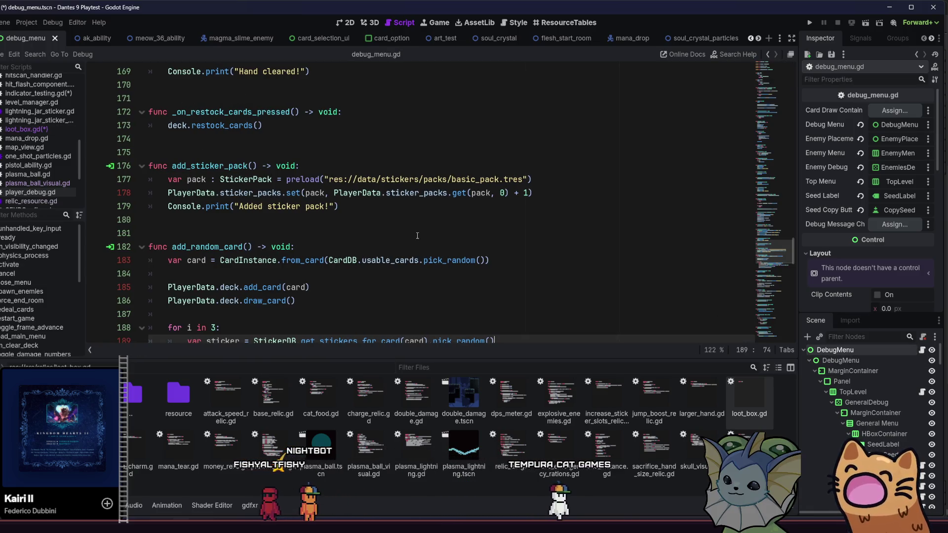
pyautogui.scroll(-2, 400, 271)
pyautogui.click(383, 311)
pyautogui.moveTo(383, 309)
pyautogui.mouseDown()
pyautogui.moveTo(306, 302)
pyautogui.moveTo(183, 219)
pyautogui.moveTo(159, 174)
pyautogui.mouseUp()
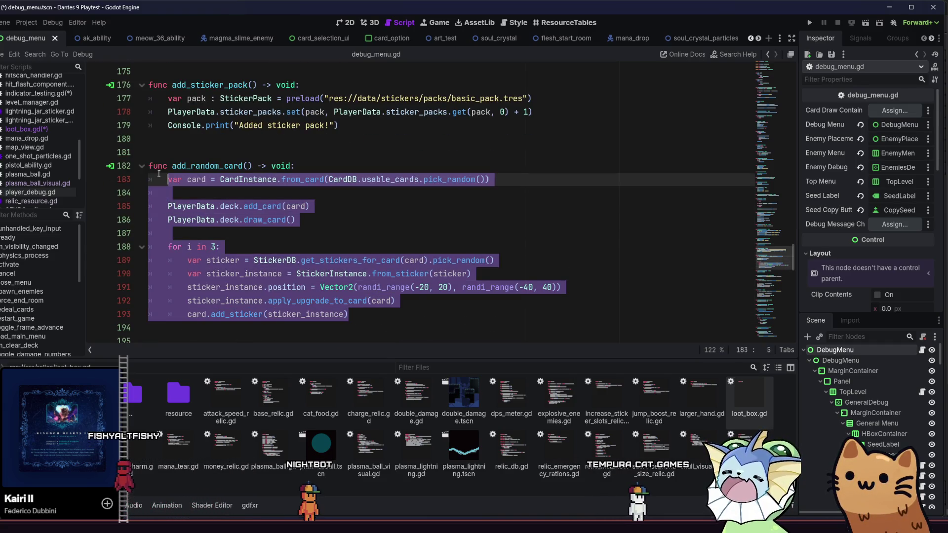
pyautogui.click(312, 206)
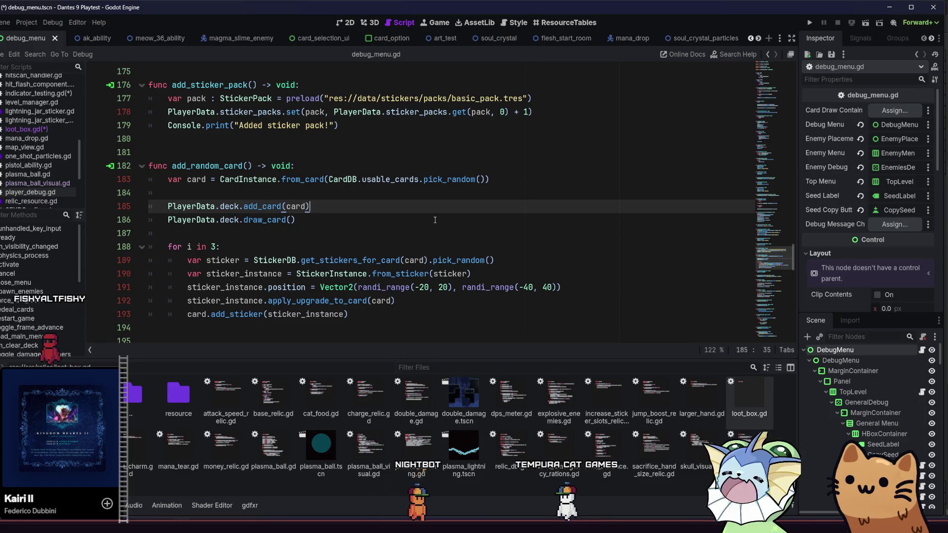
# Step: Open slot_machine_ability.gd and copy its random weapon-card and sticker block
pyautogui.hotkey('alt', 'shift', 'o')
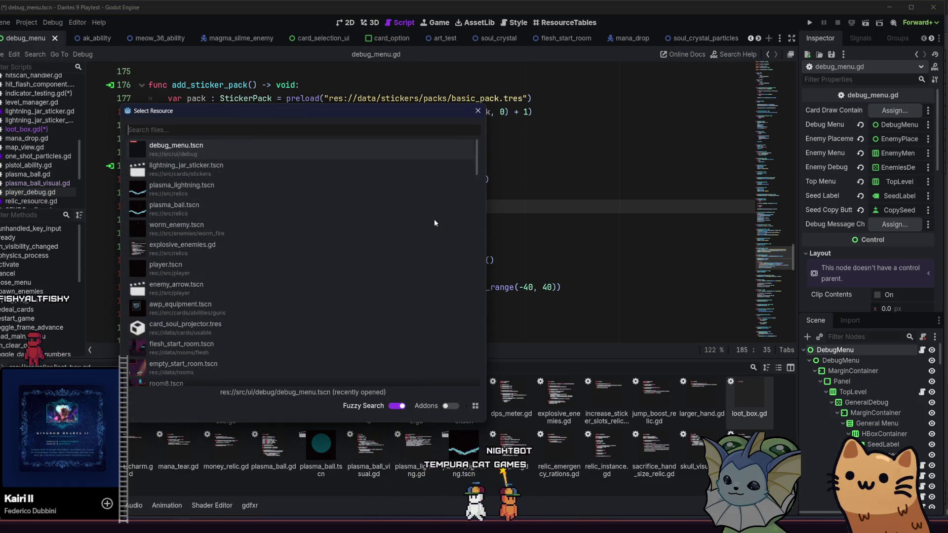
pyautogui.write('slot_machine')
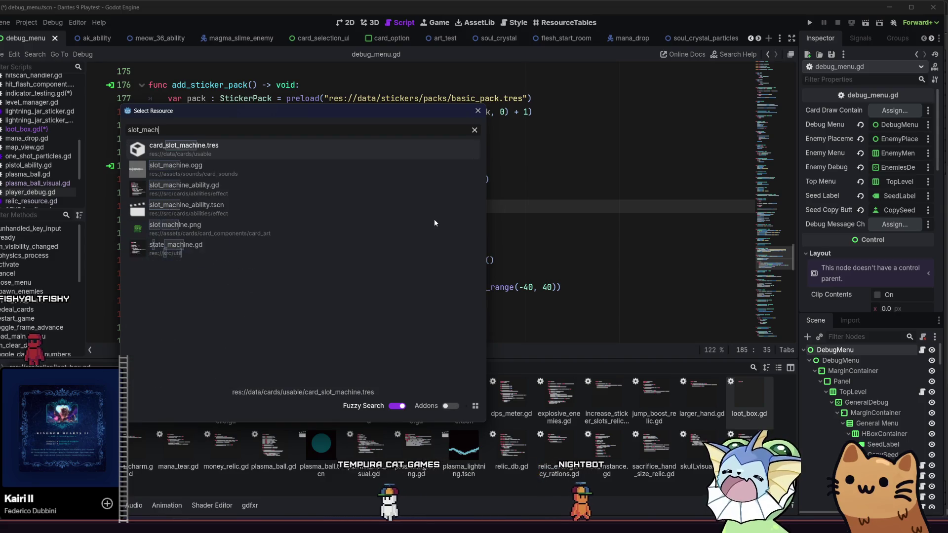
pyautogui.click(359, 185)
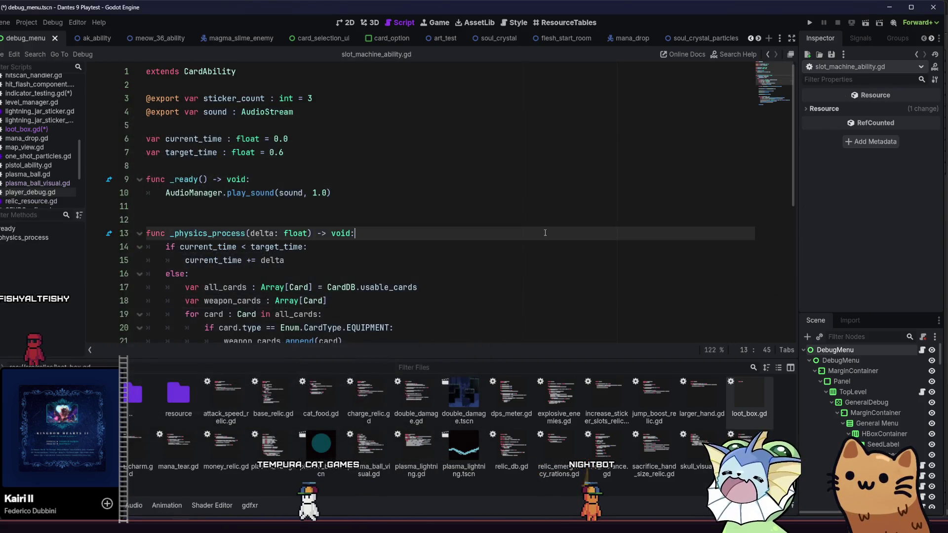
pyautogui.scroll(-3, 422, 211)
pyautogui.scroll(2, 395, 227)
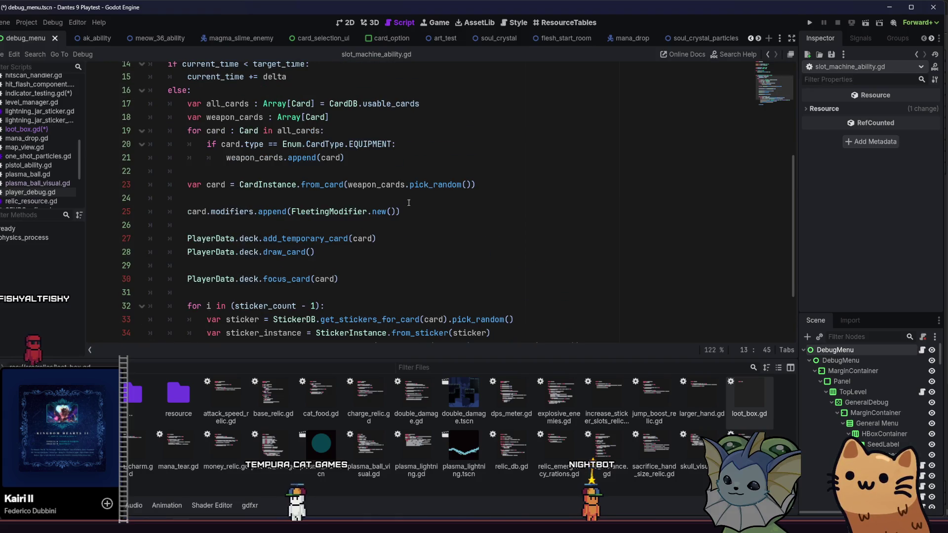
pyautogui.scroll(-1, 403, 267)
pyautogui.moveTo(370, 293)
pyautogui.mouseDown()
pyautogui.moveTo(307, 291)
pyautogui.moveTo(222, 239)
pyautogui.moveTo(195, 105)
pyautogui.mouseUp()
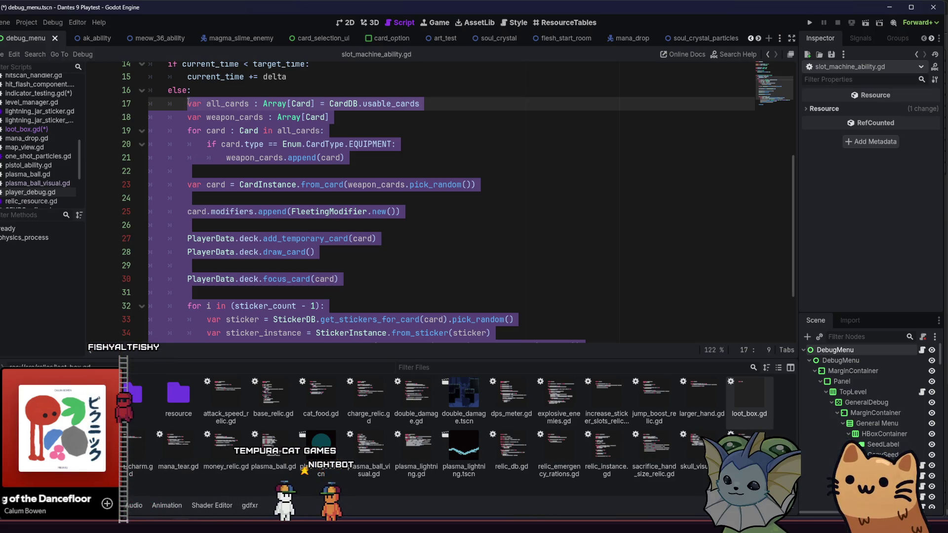
pyautogui.click(336, 117)
# Step: Go back through the script history to loot_box.gd
pyautogui.scroll(1, 335, 117)
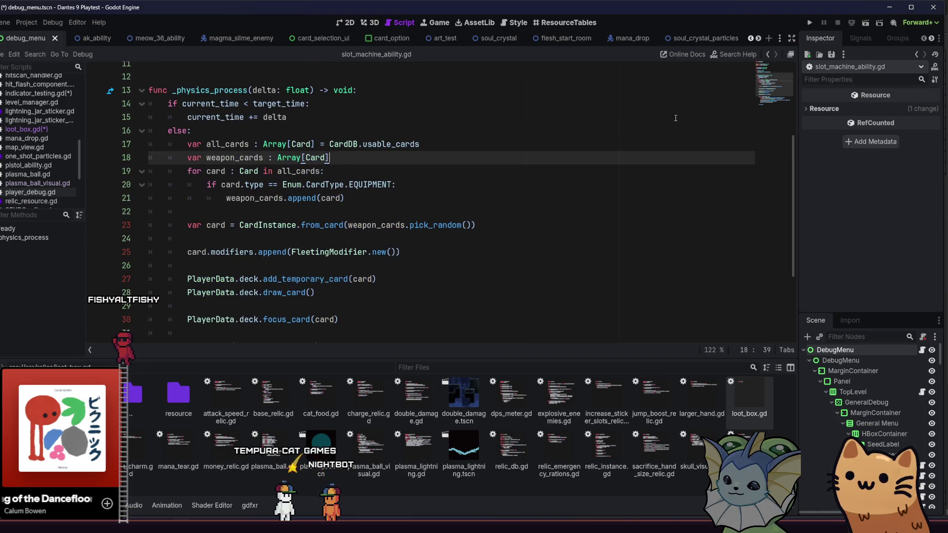
pyautogui.scroll(4, 778, 68)
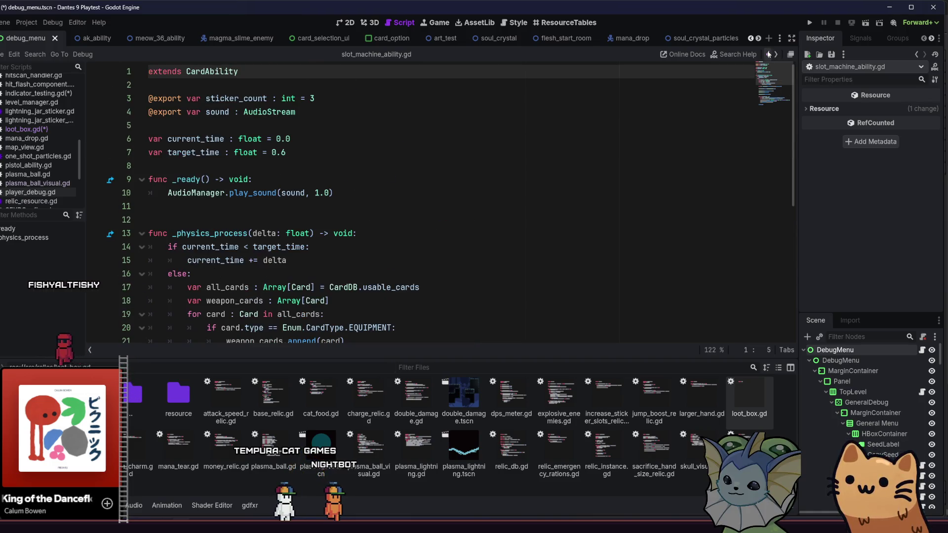
pyautogui.click(768, 54)
pyautogui.click(769, 54)
pyautogui.hotkey('alt', 'Left')
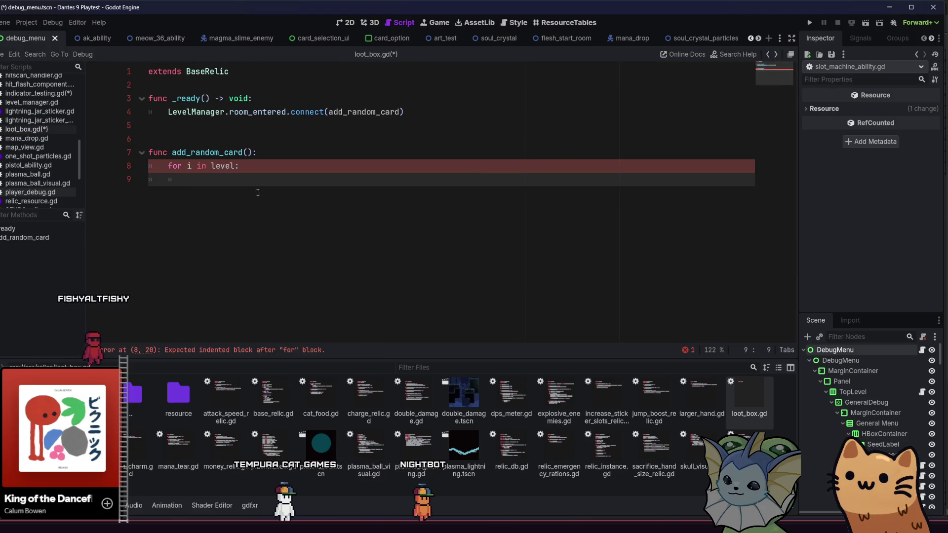
# Step: Back in loot_box.gd, make the pasted card creation draw from all_cards instead of weapon_cards
pyautogui.hotkey('alt', 'Left')
pyautogui.scroll(3, 278, 177)
pyautogui.click(417, 180)
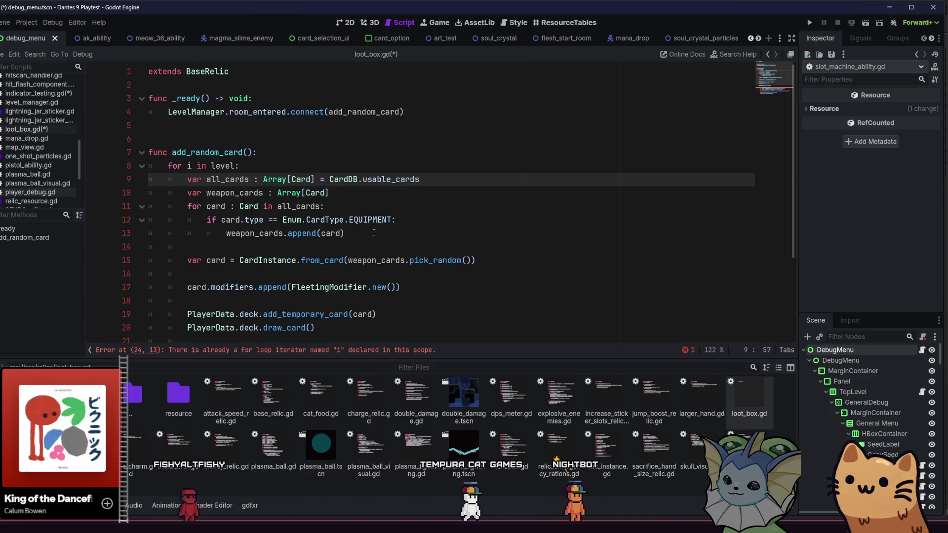
pyautogui.doubleClick(377, 260)
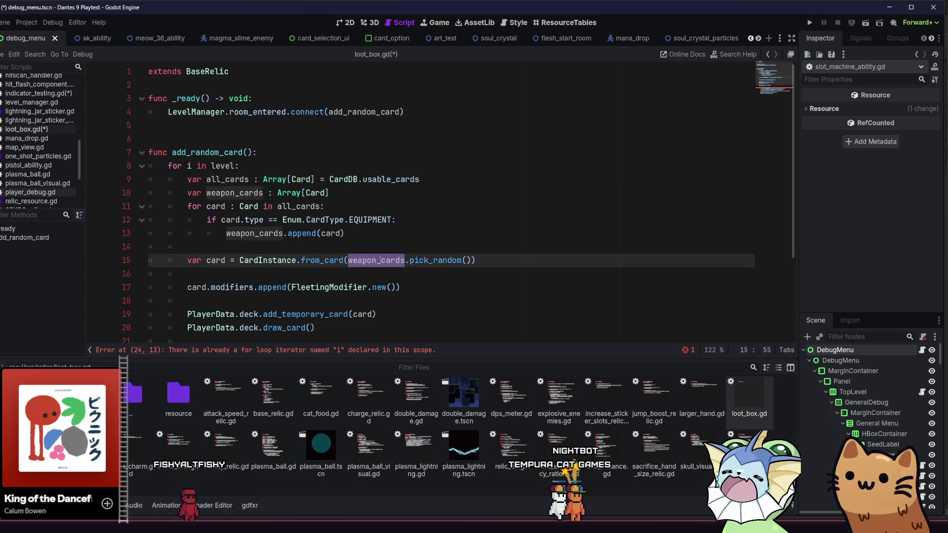
pyautogui.write('all_cards')
pyautogui.press('Escape')
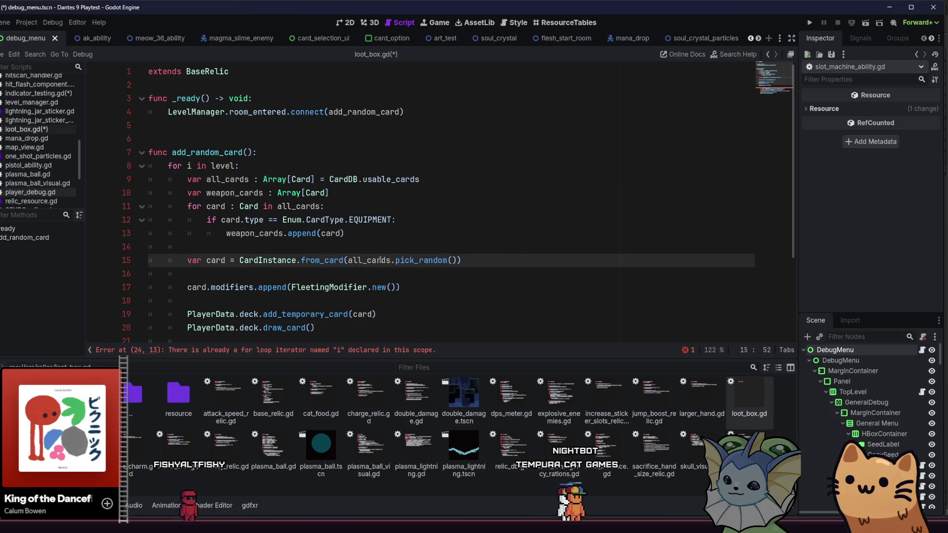
# Step: Delete the weapon_cards filtering block and tidy the blank lines around card creation
pyautogui.moveTo(326, 250)
pyautogui.mouseDown()
pyautogui.moveTo(197, 185)
pyautogui.moveTo(187, 192)
pyautogui.mouseUp()
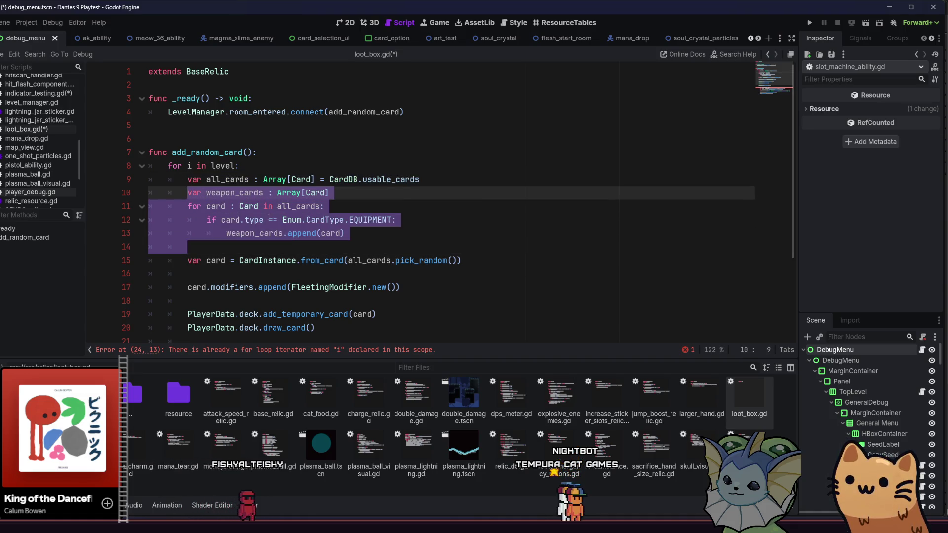
pyautogui.press('BackSpace')
pyautogui.press('BackSpace')
pyautogui.press('BackSpace')
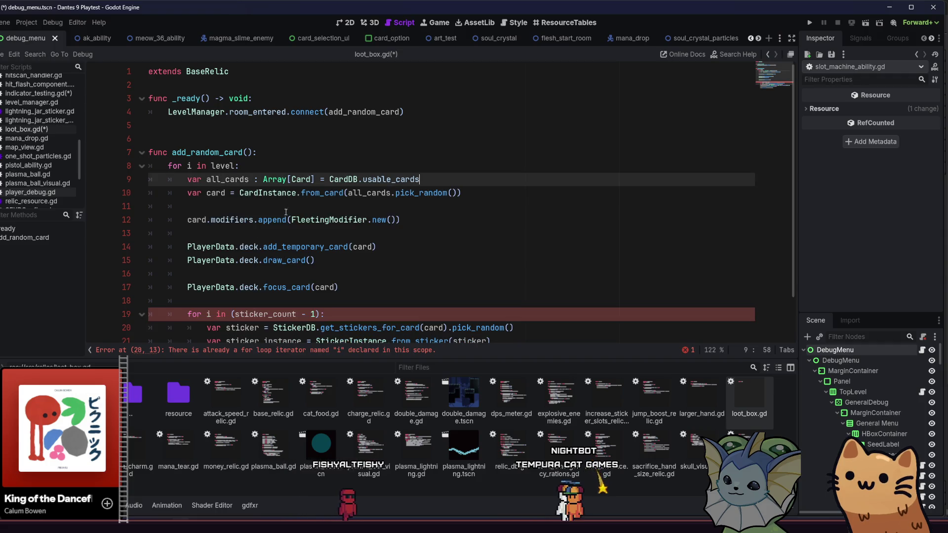
pyautogui.click(261, 211)
pyautogui.press('BackSpace')
pyautogui.press('BackSpace')
pyautogui.press('BackSpace')
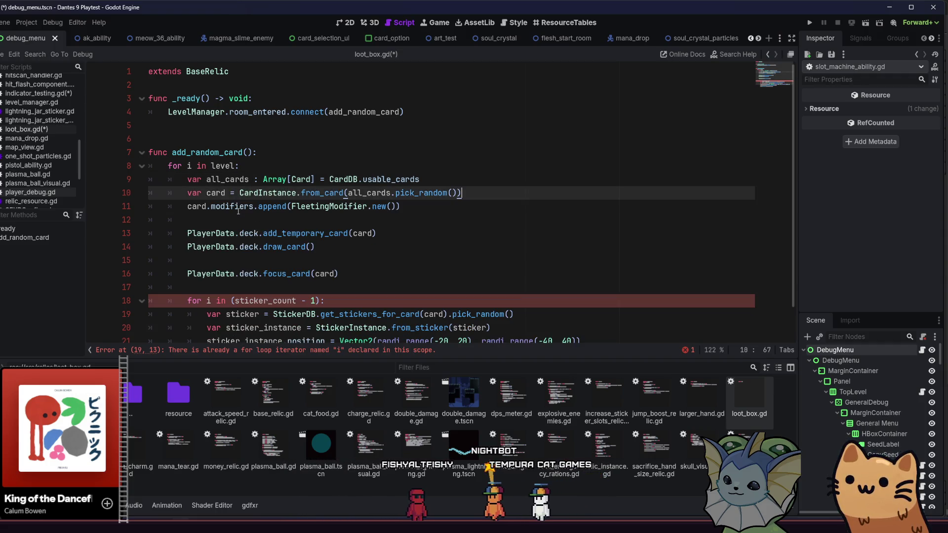
pyautogui.click(220, 218)
pyautogui.click(464, 192)
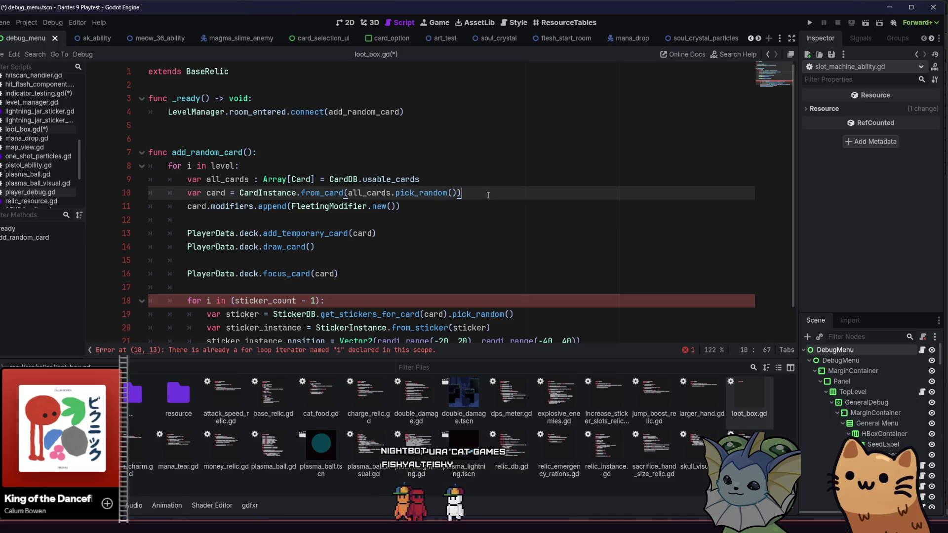
pyautogui.press('Return')
# Step: Remove the focus_card line from add_random_card
pyautogui.scroll(-1, 364, 250)
pyautogui.scroll(1, 354, 245)
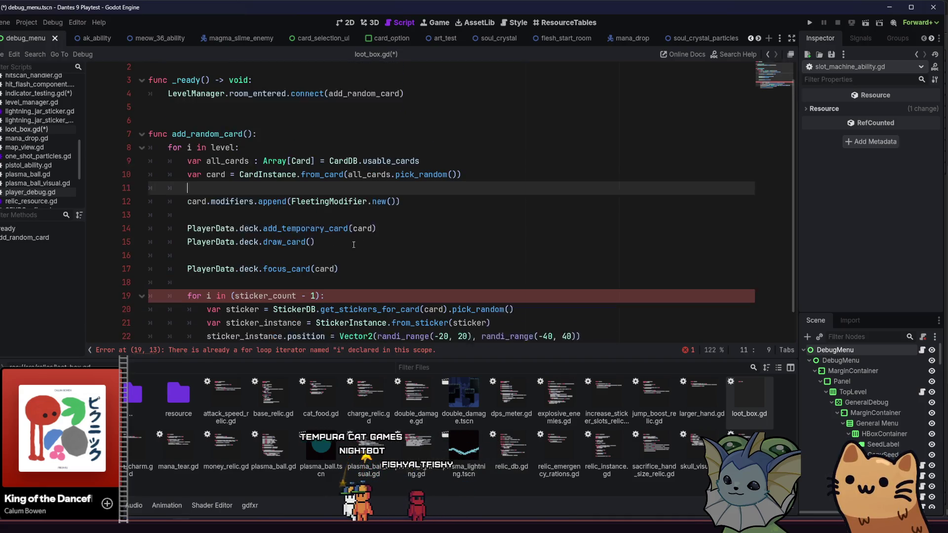
pyautogui.scroll(-1, 353, 245)
pyautogui.moveTo(353, 245); pyautogui.dragTo(133, 237)
pyautogui.press('BackSpace')
pyautogui.press('BackSpace')
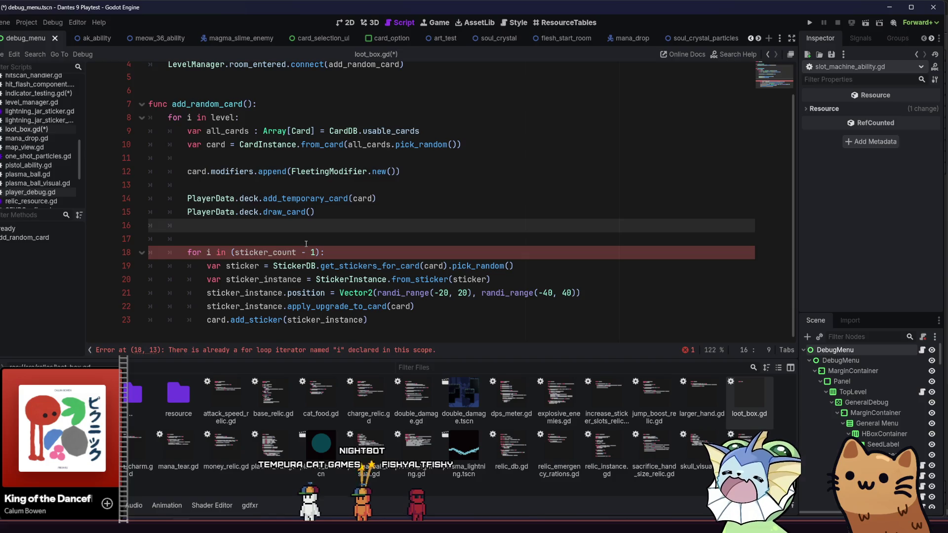
# Step: Make the sticker loop iterate over level instead of sticker_count, and save the script
pyautogui.scroll(2, 301, 244)
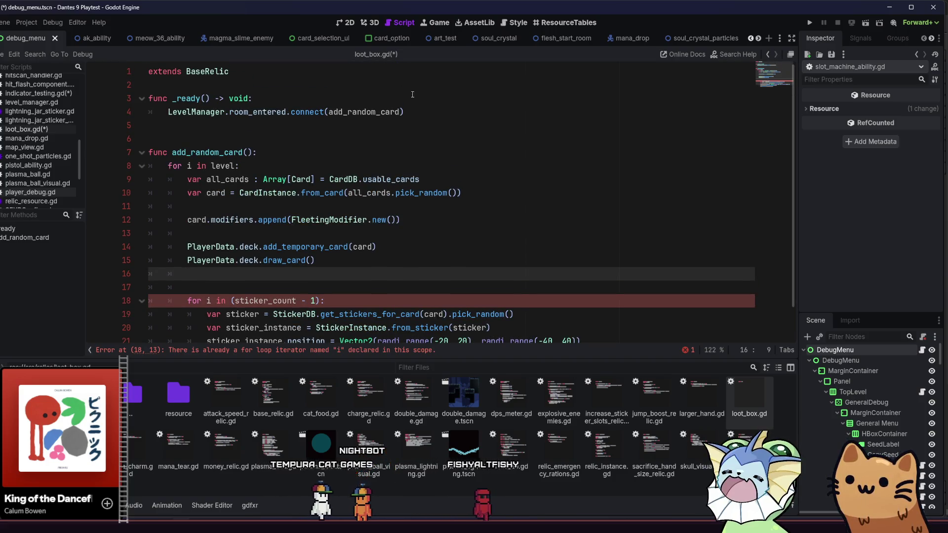
pyautogui.doubleClick(275, 301)
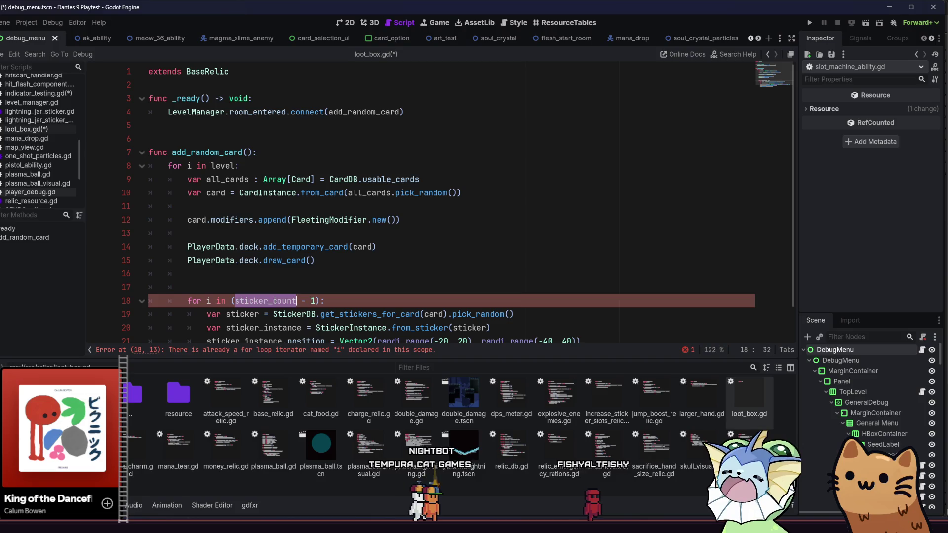
pyautogui.write('level')
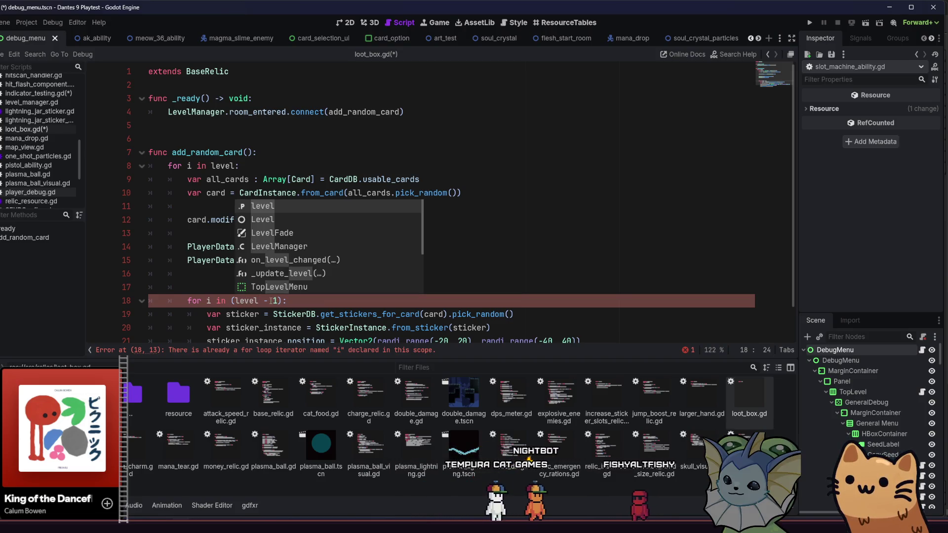
pyautogui.click(279, 301)
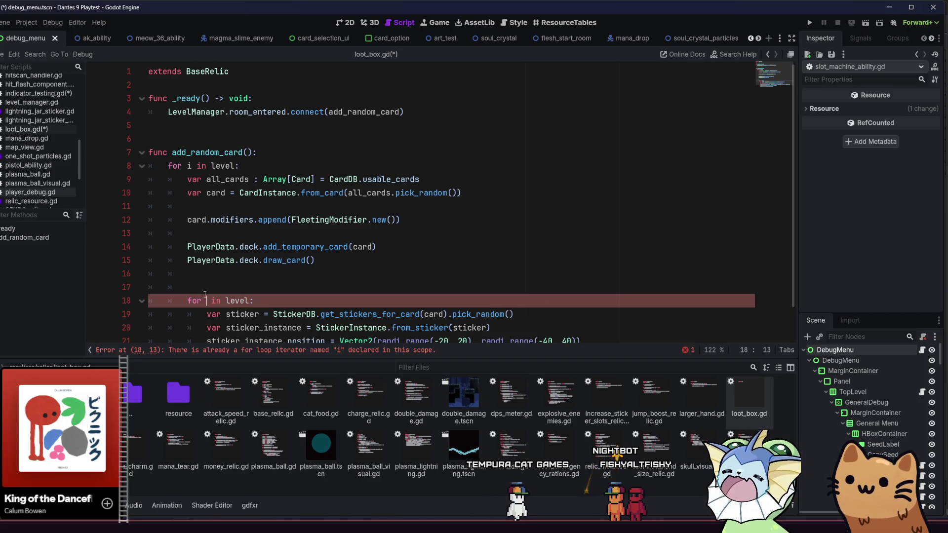
pyautogui.click(273, 260)
pyautogui.hotkey('ctrl', 's')
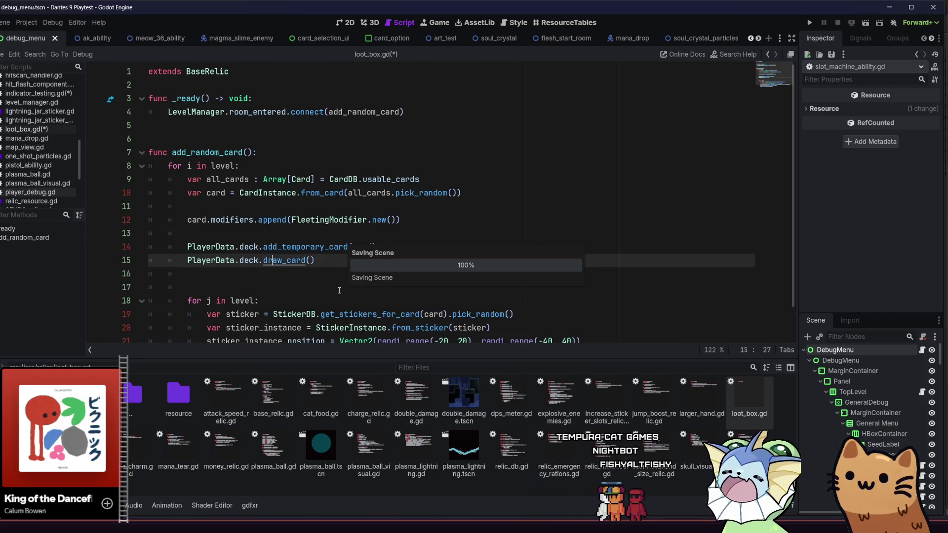
pyautogui.scroll(-1, 339, 291)
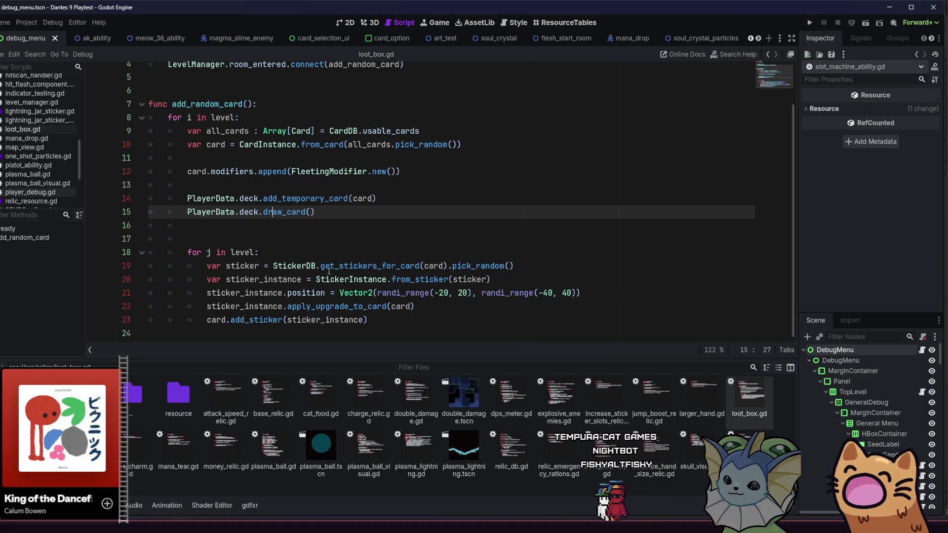
pyautogui.click(269, 252)
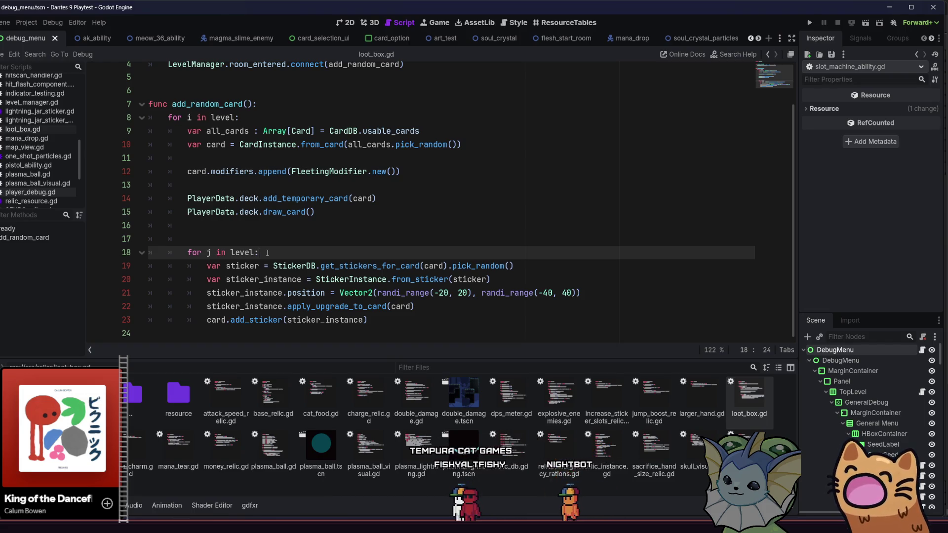
pyautogui.click(369, 322)
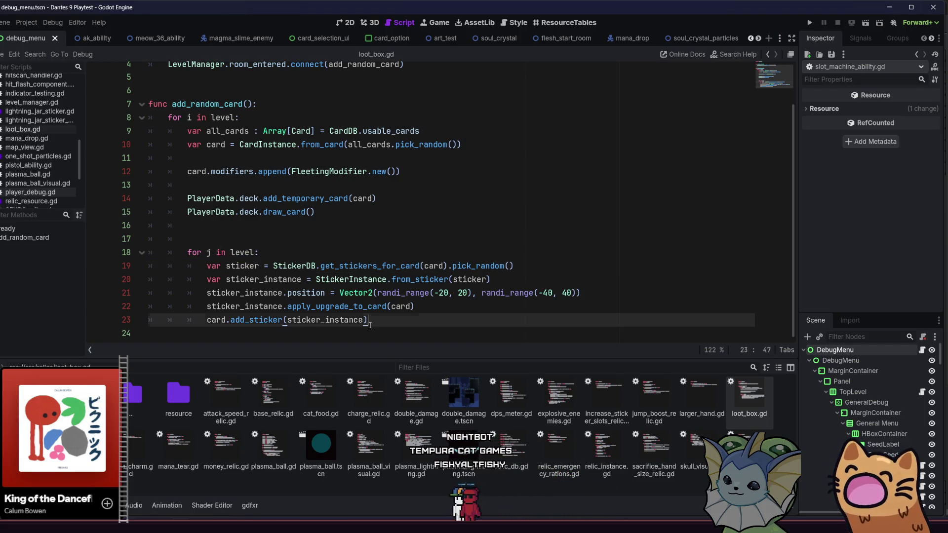
pyautogui.scroll(2, 374, 319)
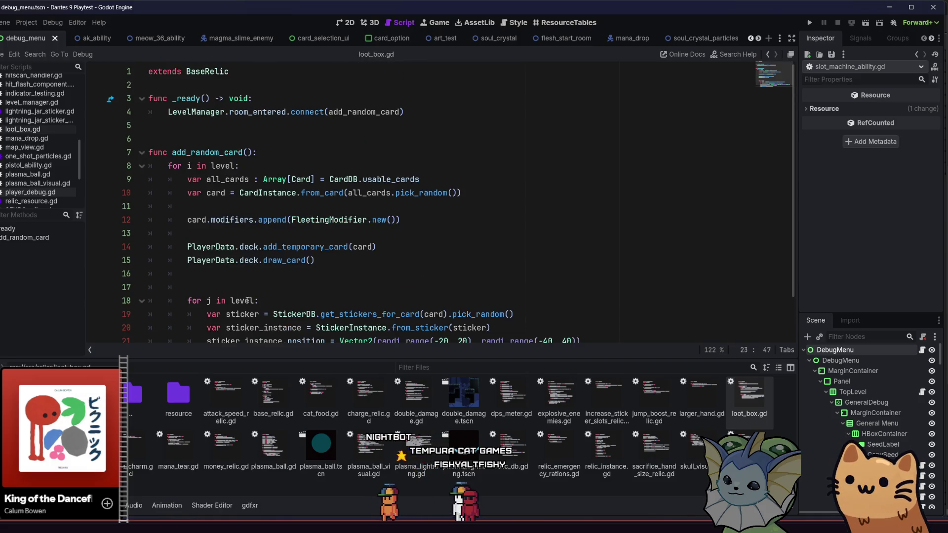
pyautogui.scroll(-2, 222, 296)
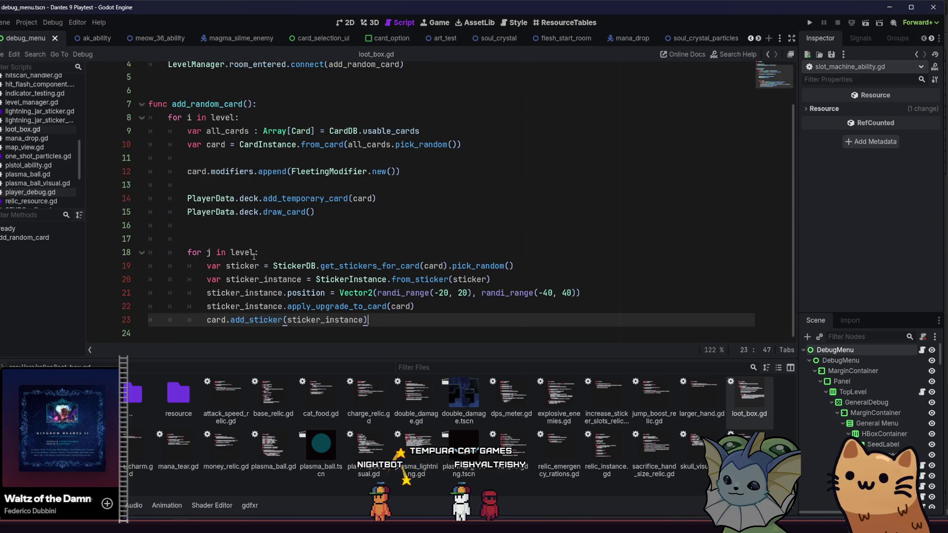
pyautogui.scroll(2, 254, 257)
pyautogui.click(187, 73)
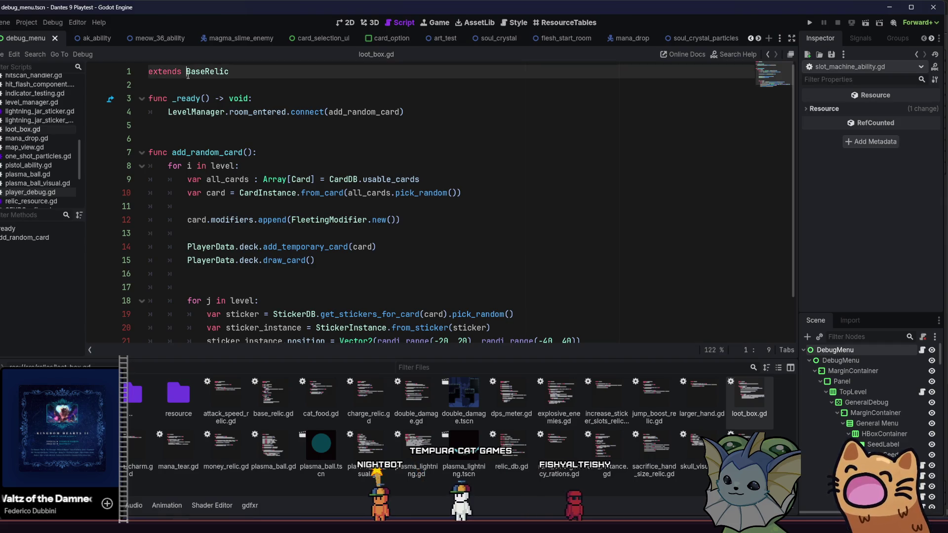
pyautogui.moveTo(187, 166)
pyautogui.mouseDown()
pyautogui.moveTo(410, 221)
pyautogui.moveTo(331, 262)
pyautogui.moveTo(191, 166)
pyautogui.mouseUp()
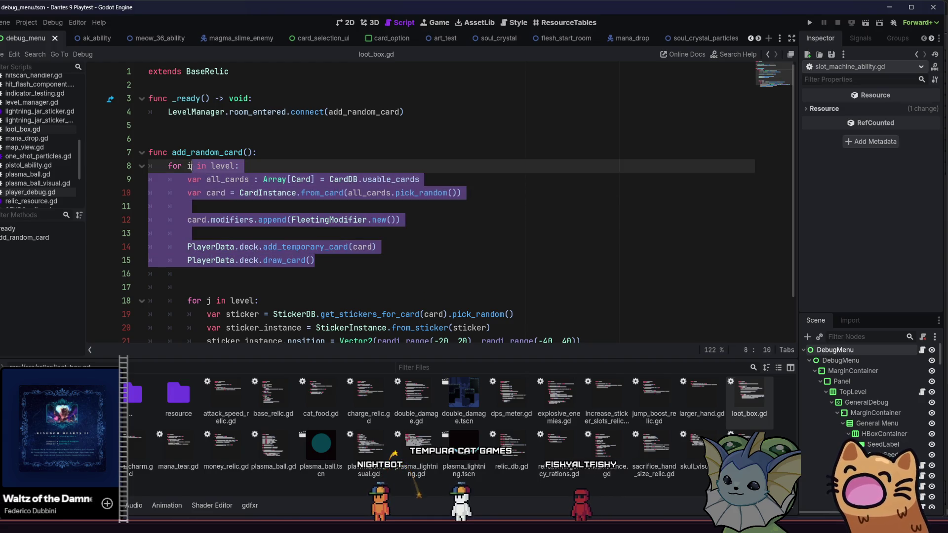
pyautogui.moveTo(258, 220)
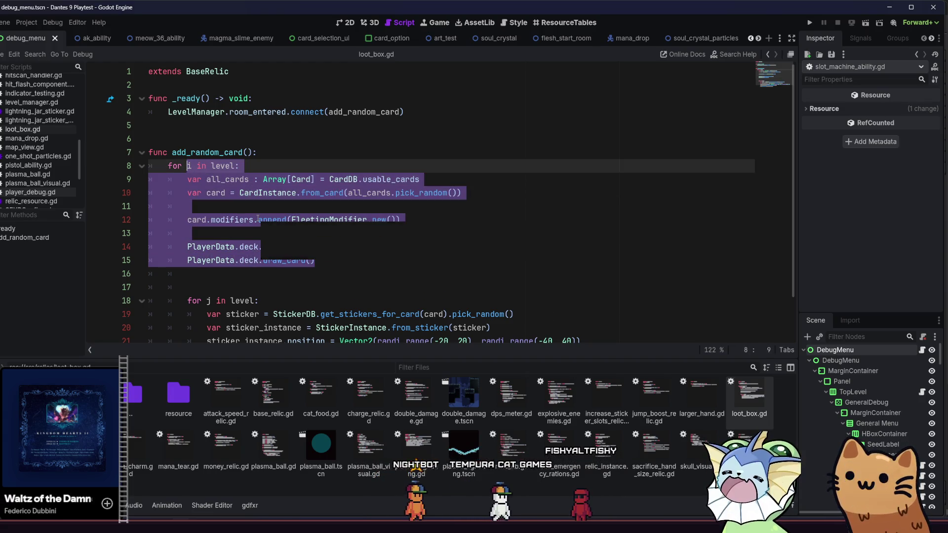
pyautogui.click(271, 265)
pyautogui.scroll(-2, 270, 265)
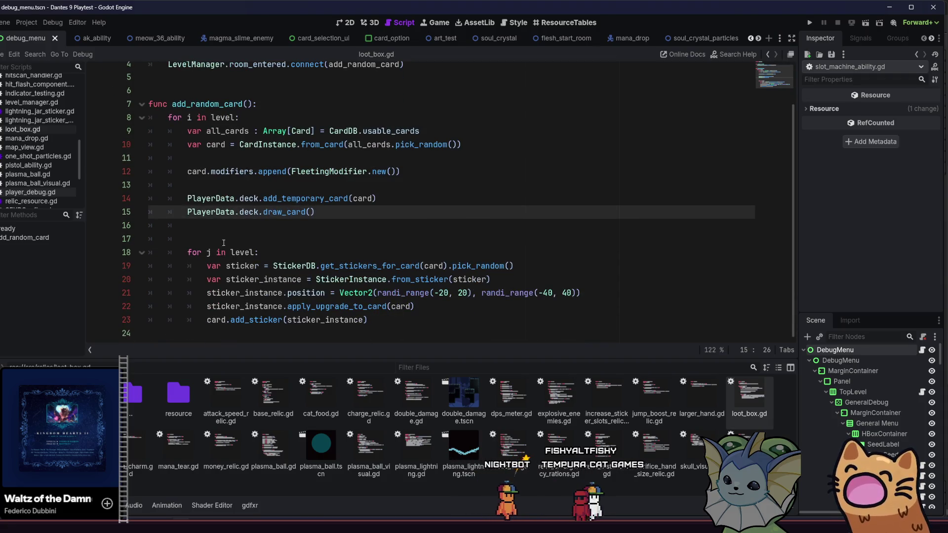
pyautogui.moveTo(202, 252); pyautogui.dragTo(416, 330)
pyautogui.click(412, 323)
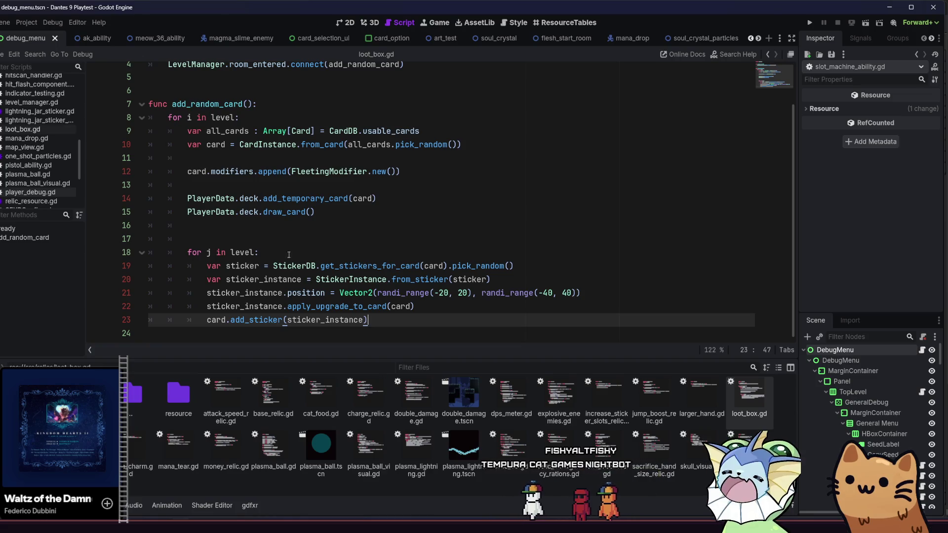
pyautogui.click(267, 252)
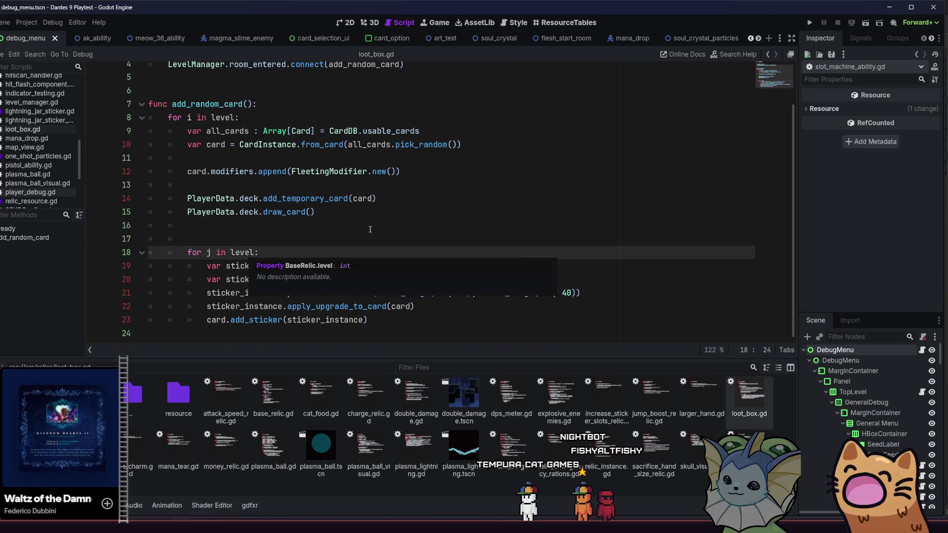
pyautogui.click(257, 247)
pyautogui.write('+1')
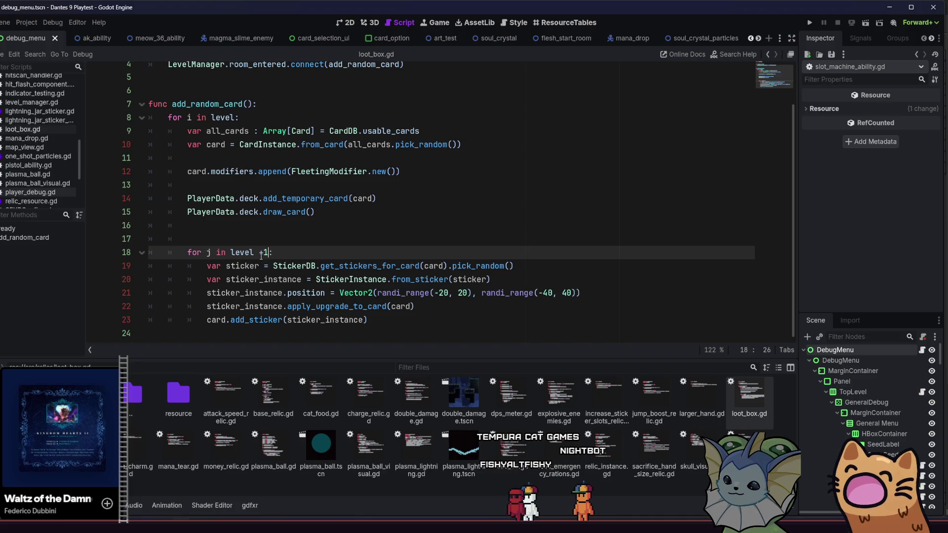
pyautogui.hotkey('ctrl', 'Left')
pyautogui.hotkey('ctrl', 'Left')
pyautogui.hotkey('ctrl', 'Left')
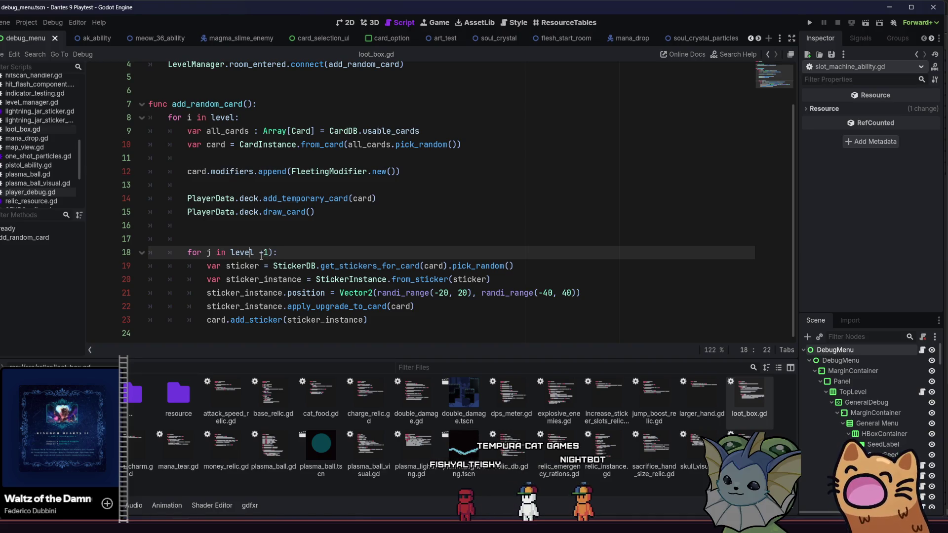
pyautogui.hotkey('ctrl', 's')
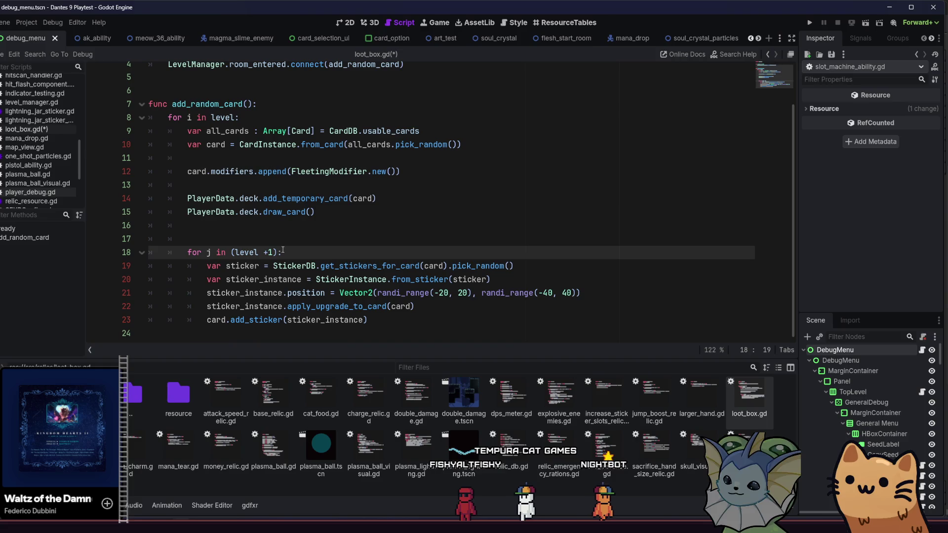
pyautogui.click(270, 250)
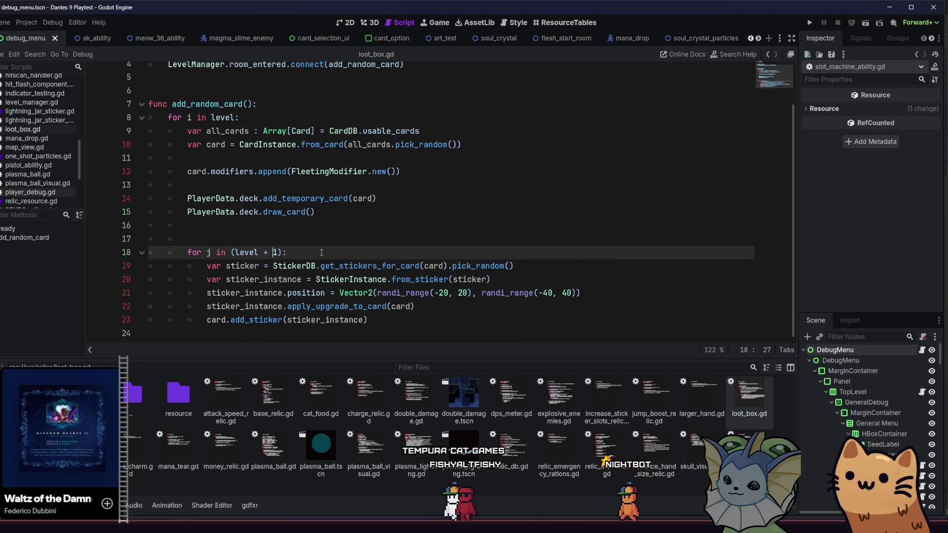
pyautogui.click(301, 252)
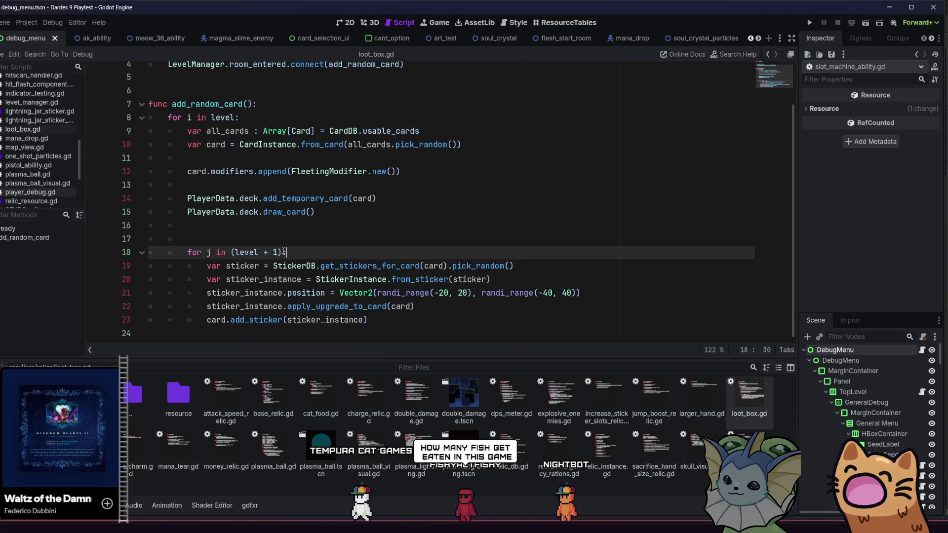
pyautogui.click(279, 251)
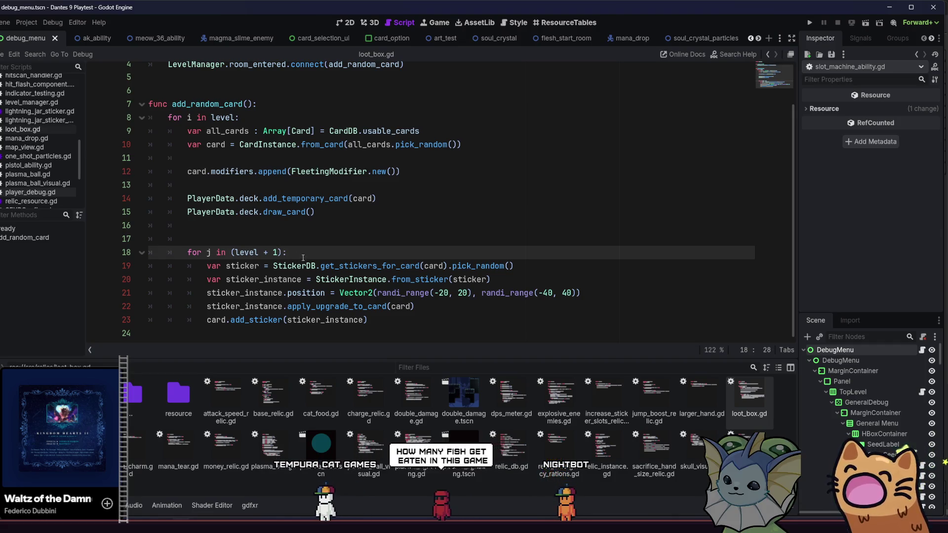
pyautogui.press('BackSpace')
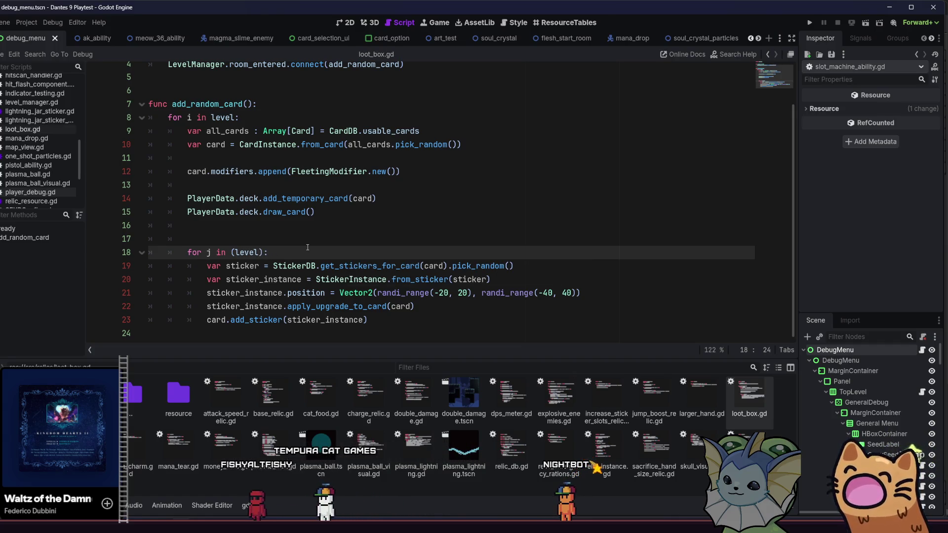
pyautogui.press('BackSpace')
pyautogui.press('Left')
pyautogui.press('Left')
pyautogui.press('Left')
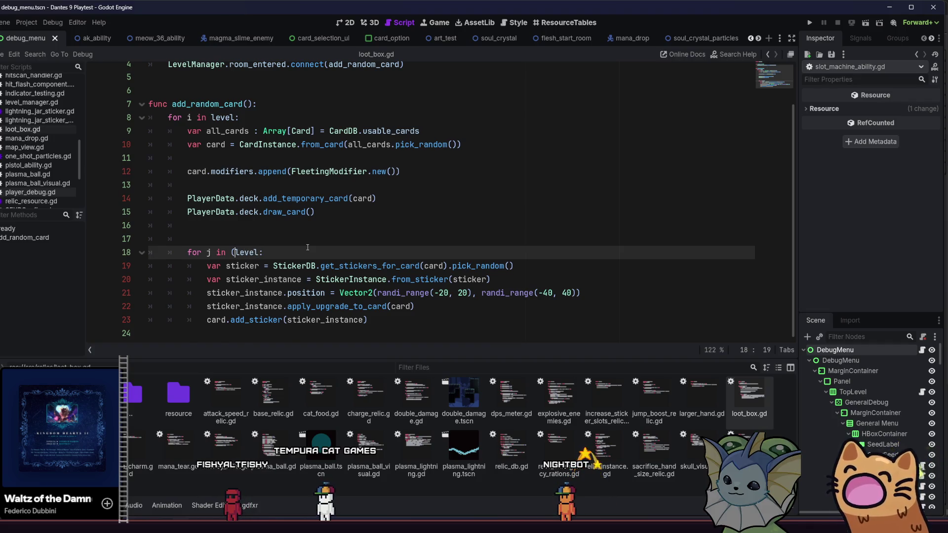
pyautogui.press('BackSpace')
pyautogui.hotkey('ctrl', 's')
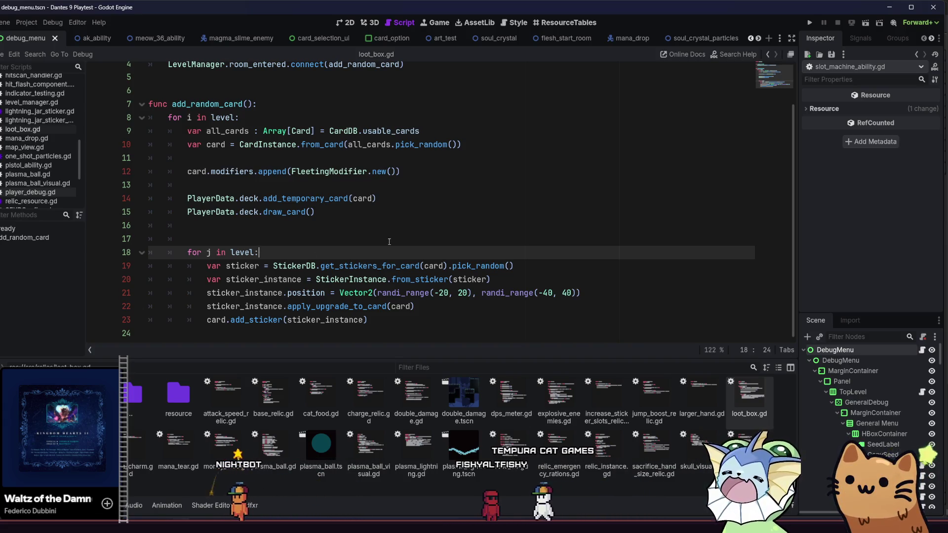
# Step: Run and stop the project, then select relic_loot_box.tres in res://data/relics
pyautogui.click(810, 23)
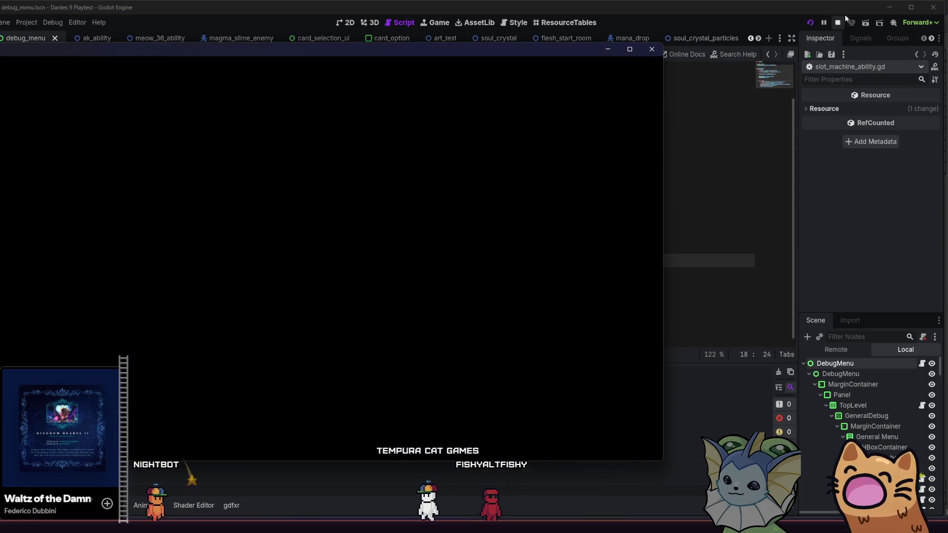
pyautogui.click(837, 23)
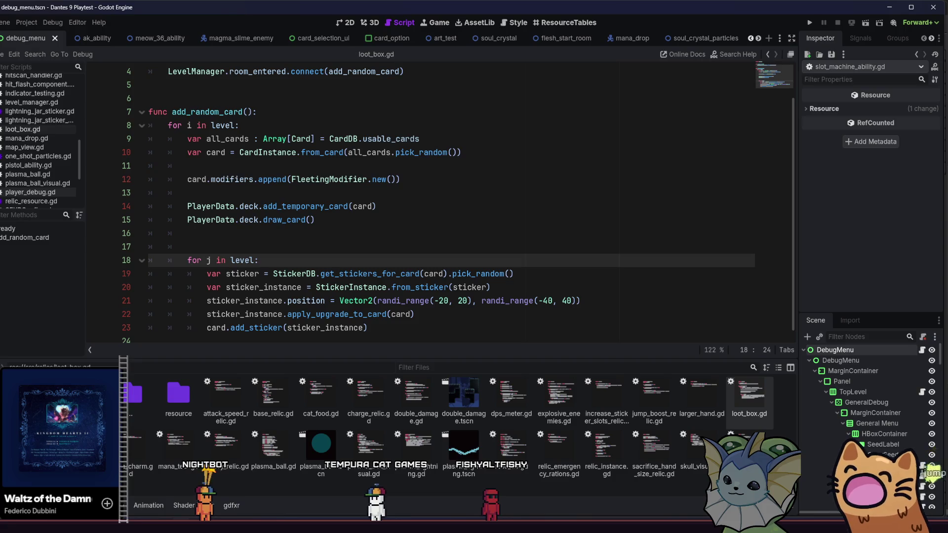
pyautogui.doubleClick(132, 394)
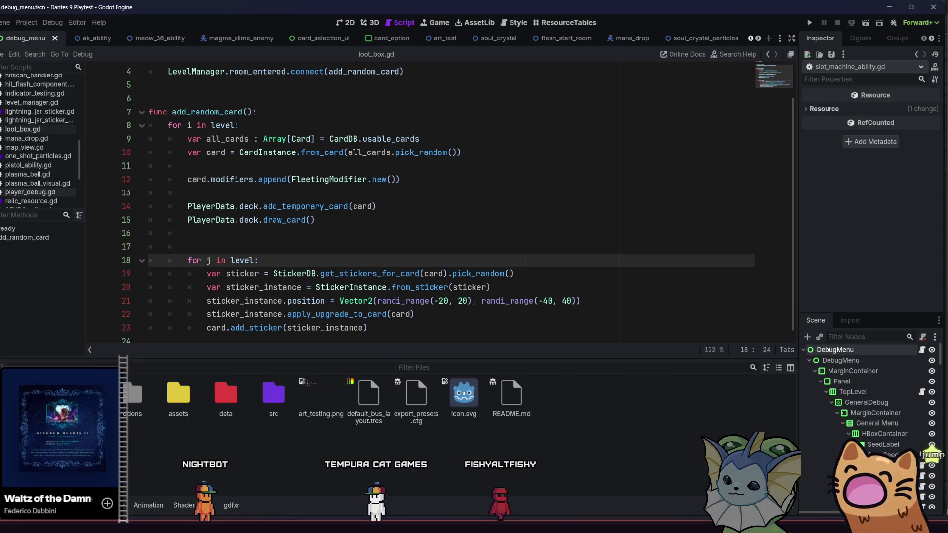
pyautogui.doubleClick(225, 393)
pyautogui.doubleClick(179, 393)
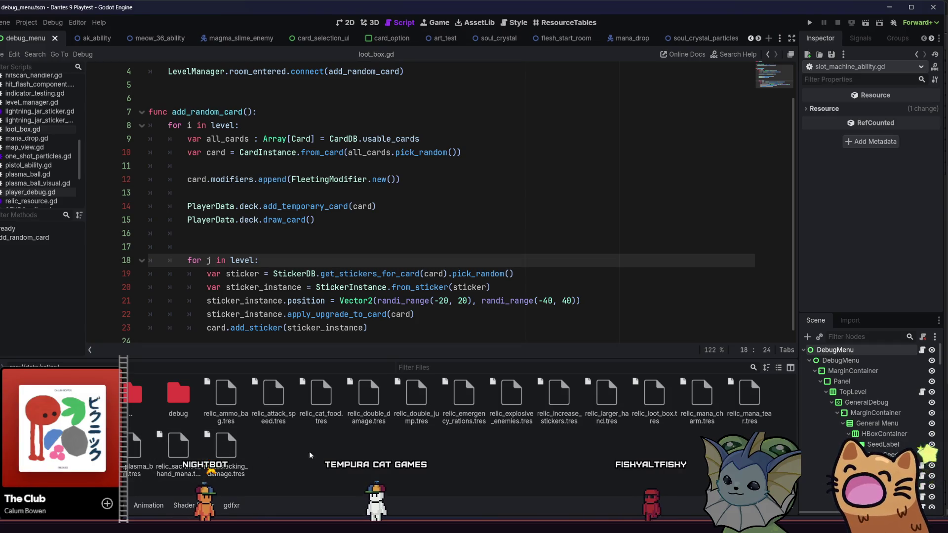
pyautogui.click(641, 408)
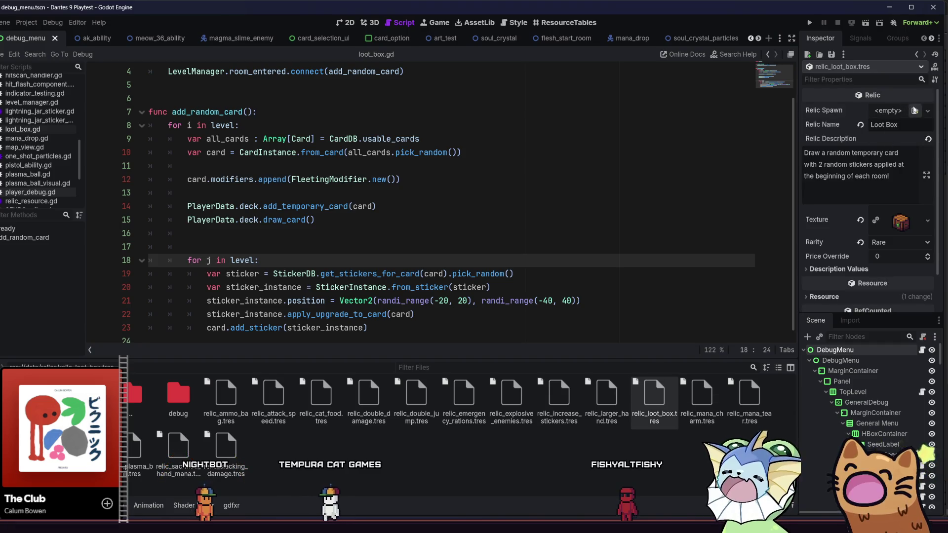
# Step: Assign loot_box.gd as the Loot Box relic's Relic Spawn via a 'loot' resource search
pyautogui.click(915, 110)
pyautogui.write('loot')
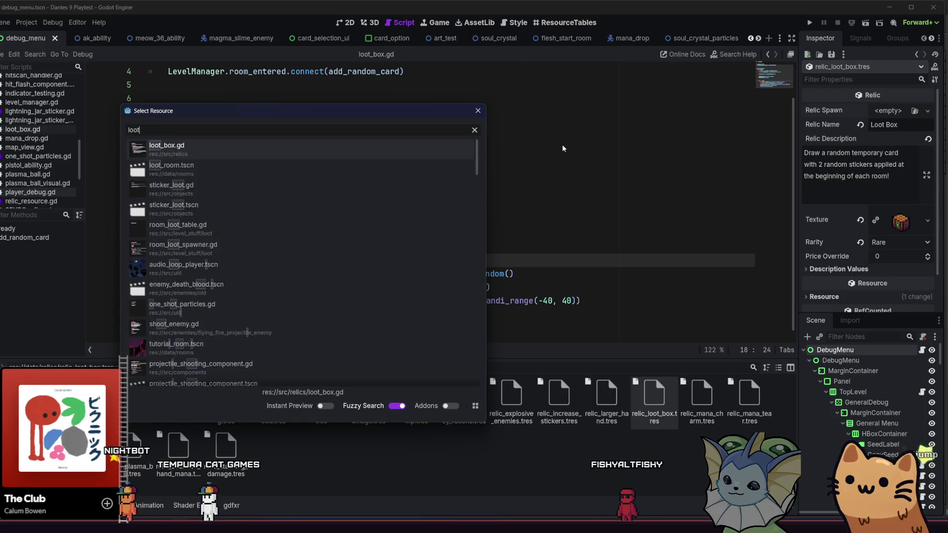
pyautogui.doubleClick(202, 143)
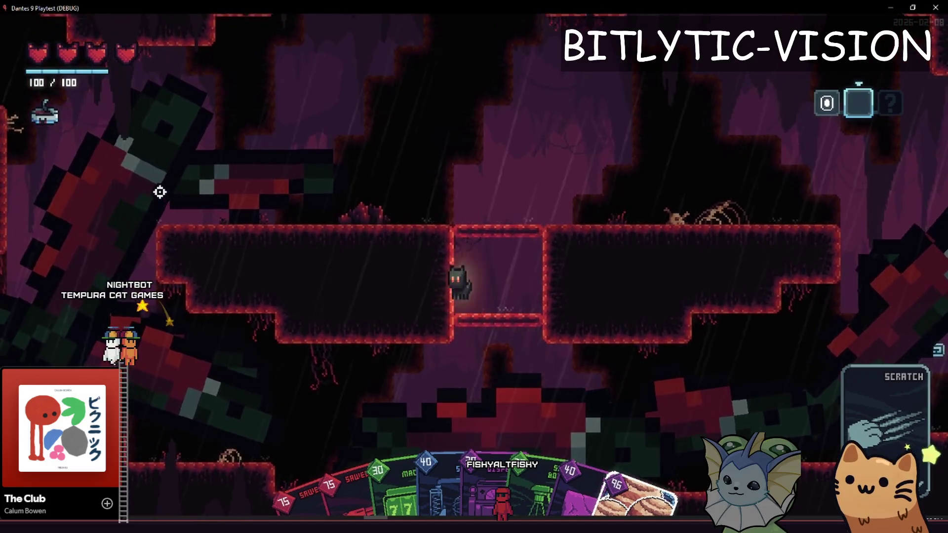
# Step: Playtest briefly, dropping the cat into the shaft, then close the game with F8
pyautogui.press('space')
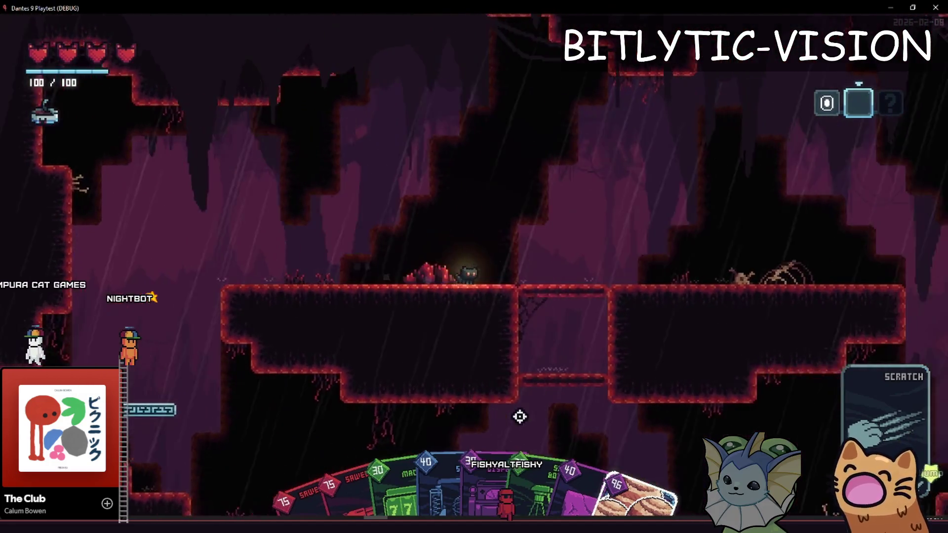
pyautogui.press('d')
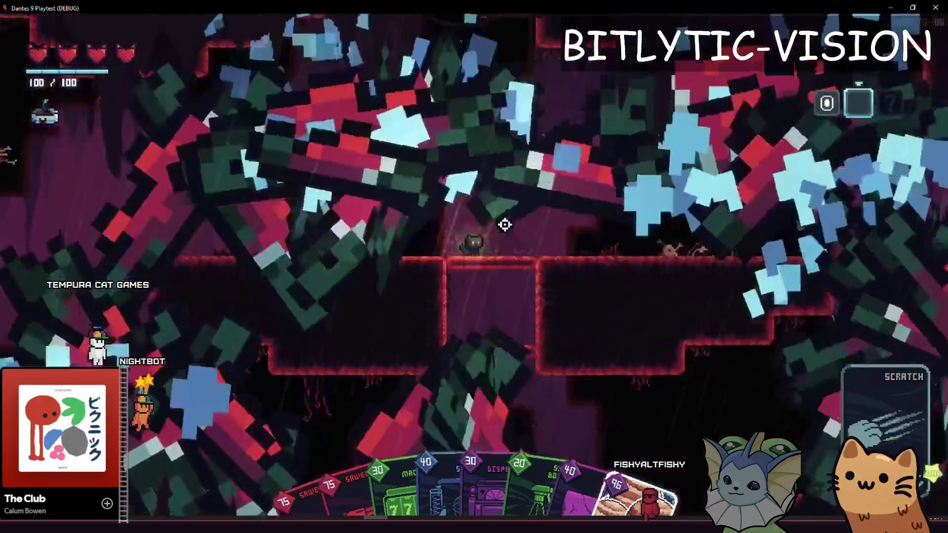
pyautogui.press('F8')
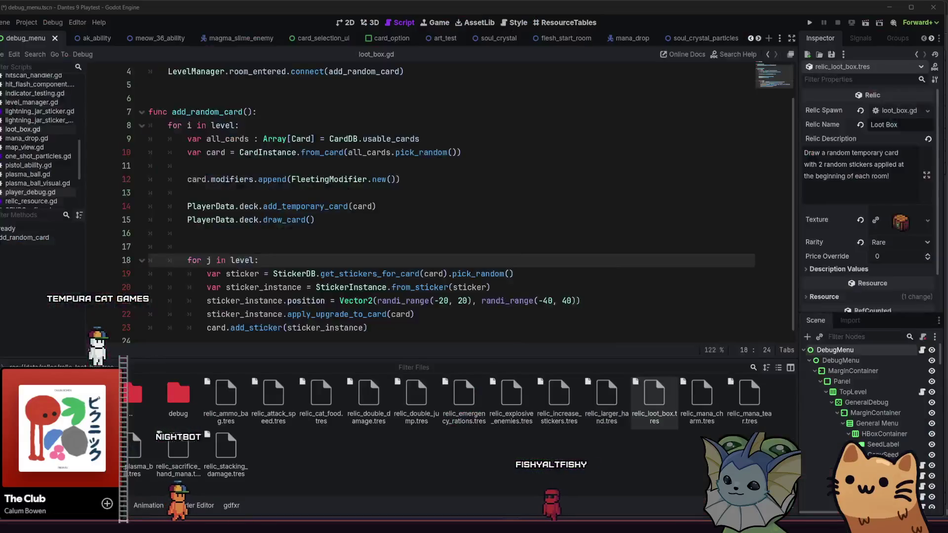
# Step: Launch the game maximized and bring up the F1 debug menu's CARDS commands
pyautogui.click(810, 24)
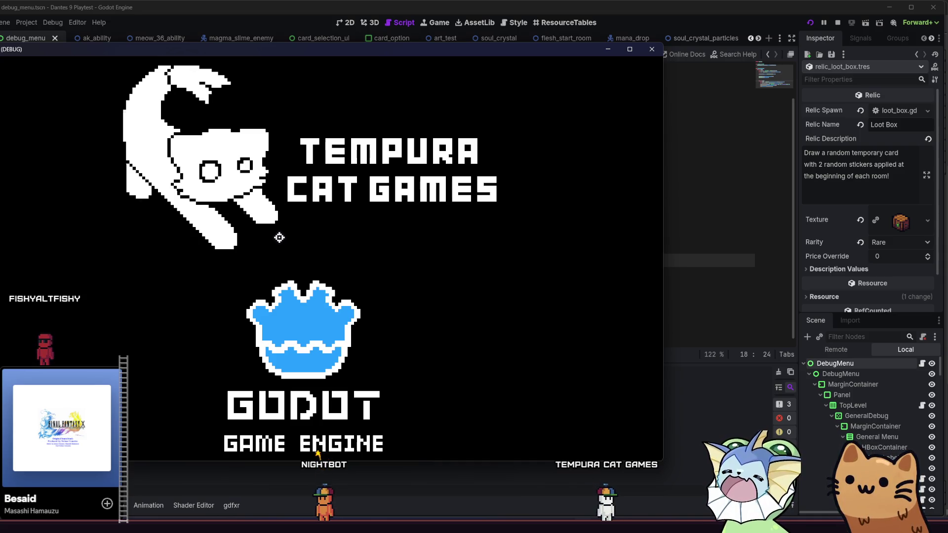
pyautogui.press('super+Up')
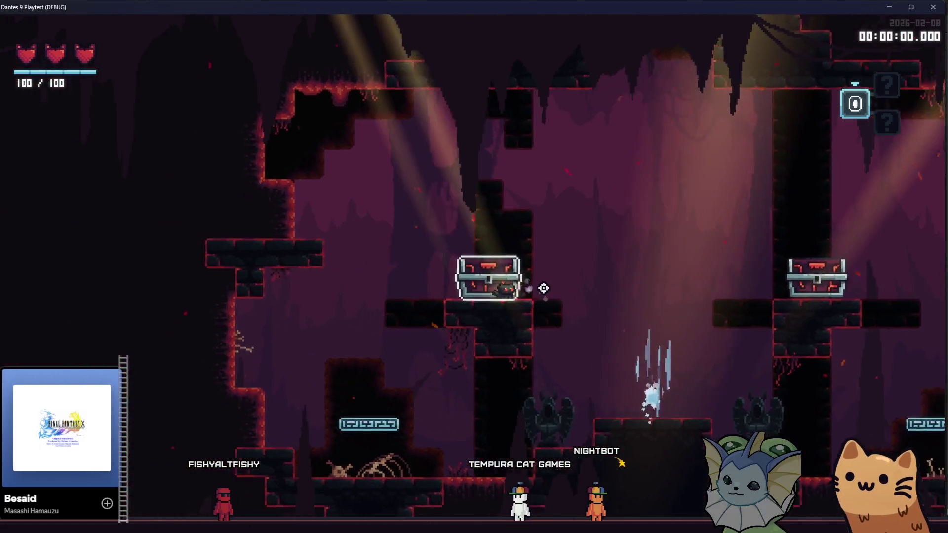
pyautogui.press('F1')
pyautogui.click(116, 134)
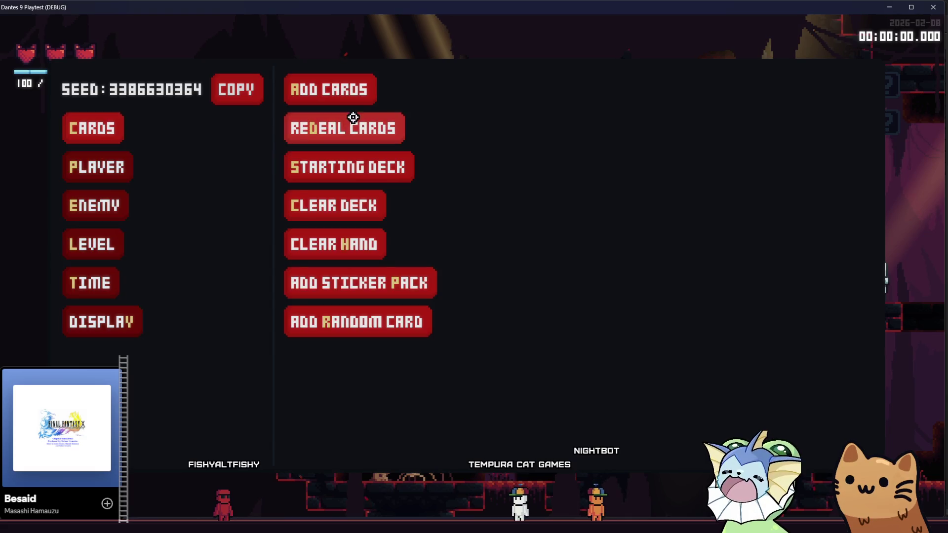
# Step: Browse the Add Cards list in the debug menu, then clear the deck
pyautogui.click(356, 91)
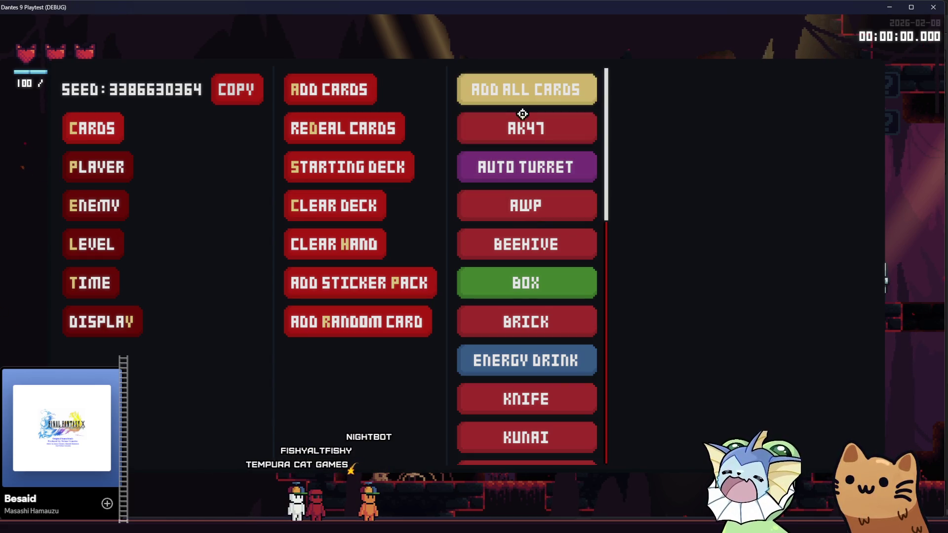
pyautogui.press('Escape')
pyautogui.click(328, 89)
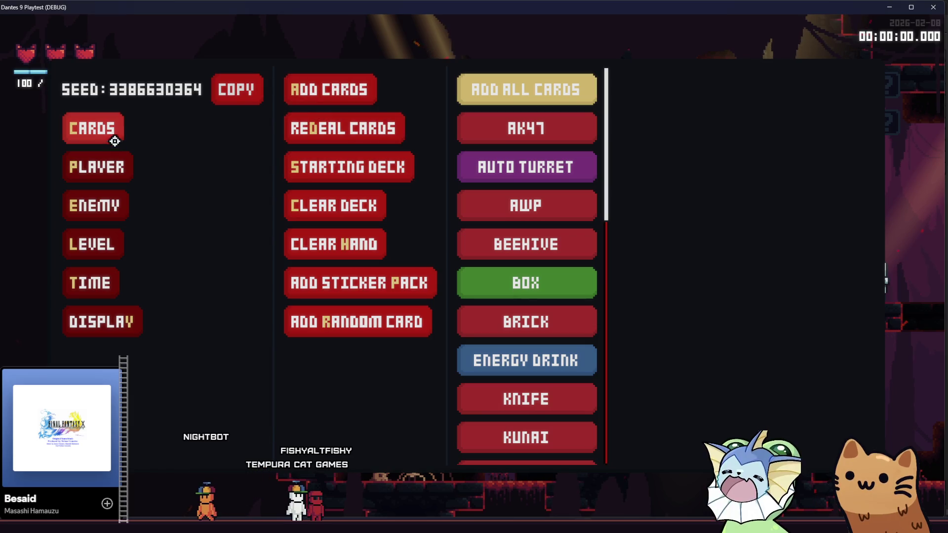
pyautogui.click(341, 203)
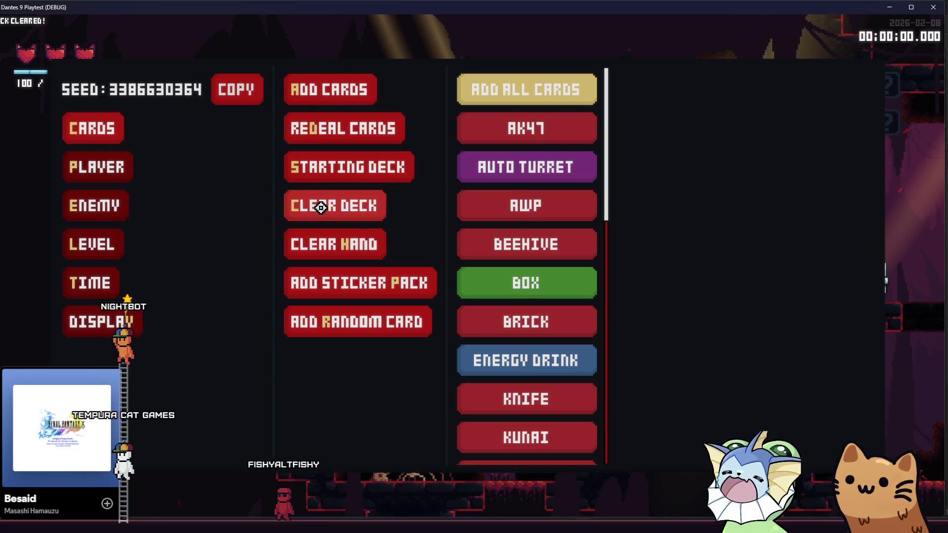
# Step: Add two Loot Box relics to the player from the player debug commands and resume play
pyautogui.click(99, 166)
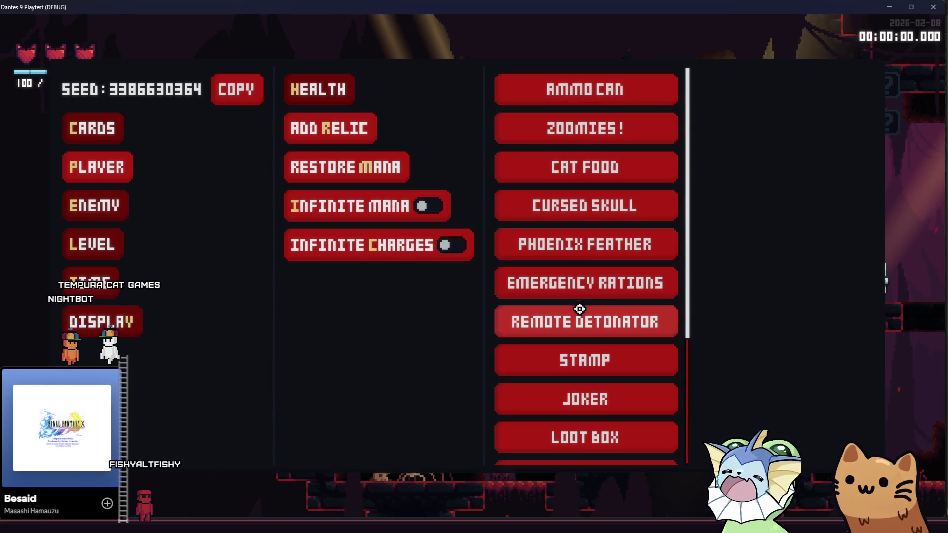
pyautogui.scroll(-5, 580, 283)
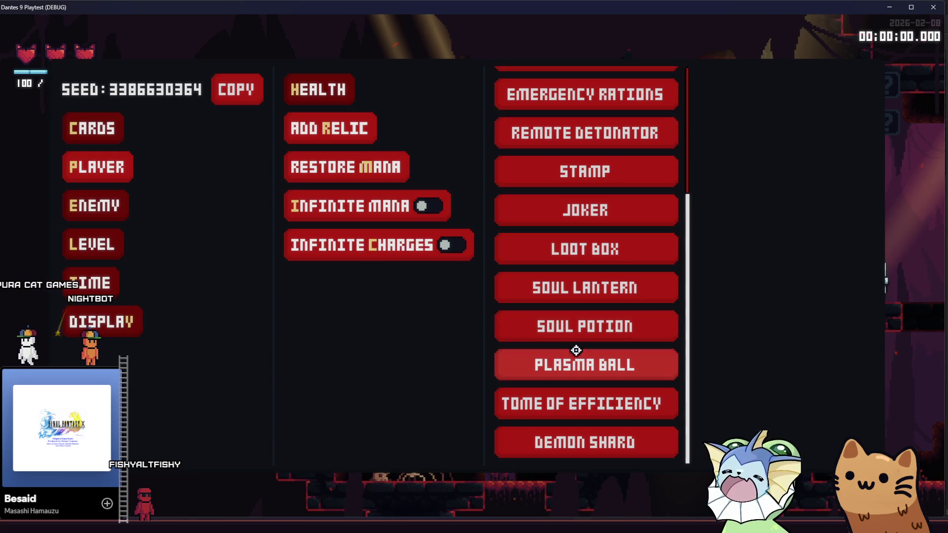
pyautogui.scroll(1, 578, 345)
pyautogui.click(585, 300)
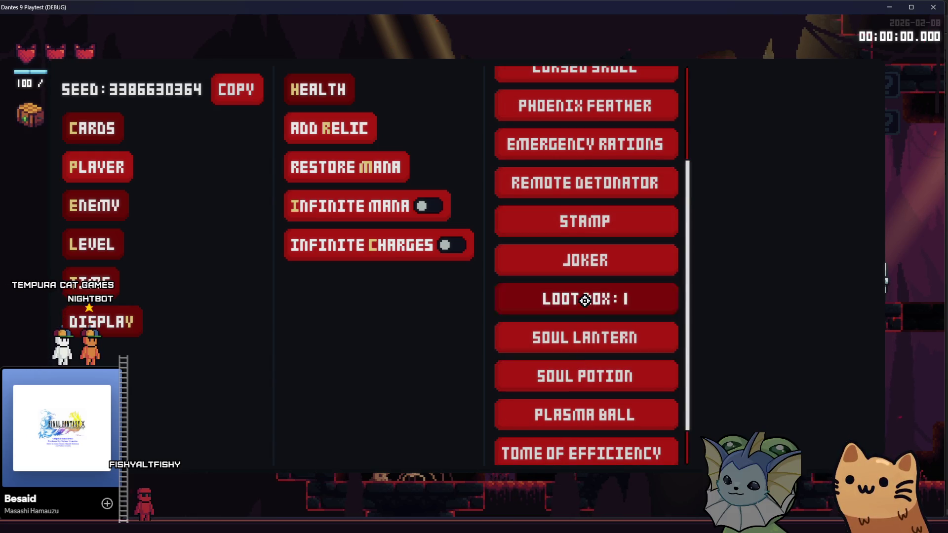
pyautogui.click(584, 299)
pyautogui.press('Escape')
pyautogui.press('Escape')
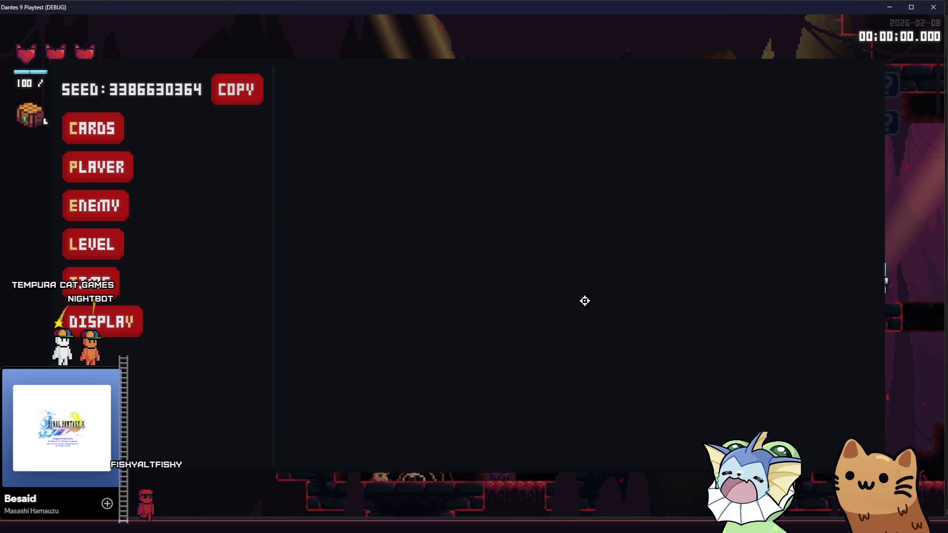
pyautogui.press('Escape')
# Step: Run through the next rooms, pause the game, and switch back to the editor on loot_box.gd
pyautogui.press('d')
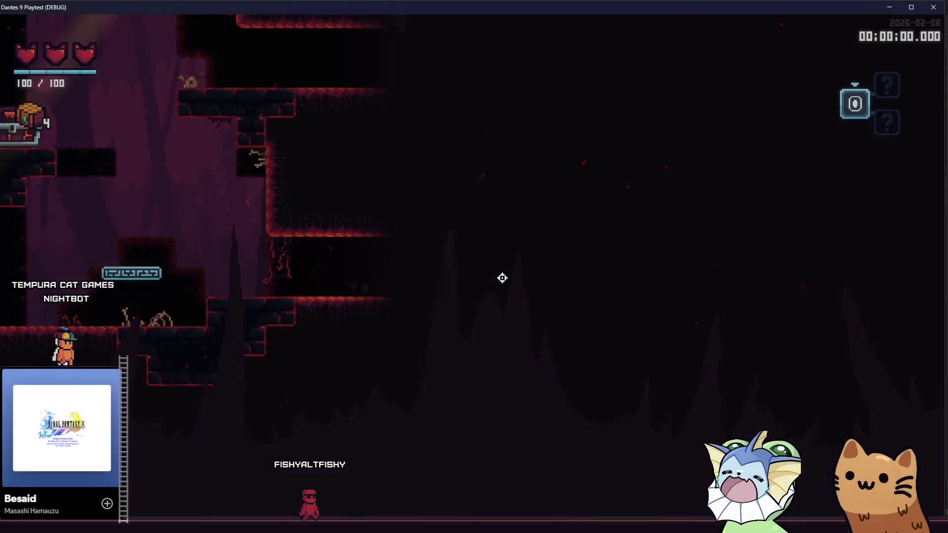
pyautogui.press('d')
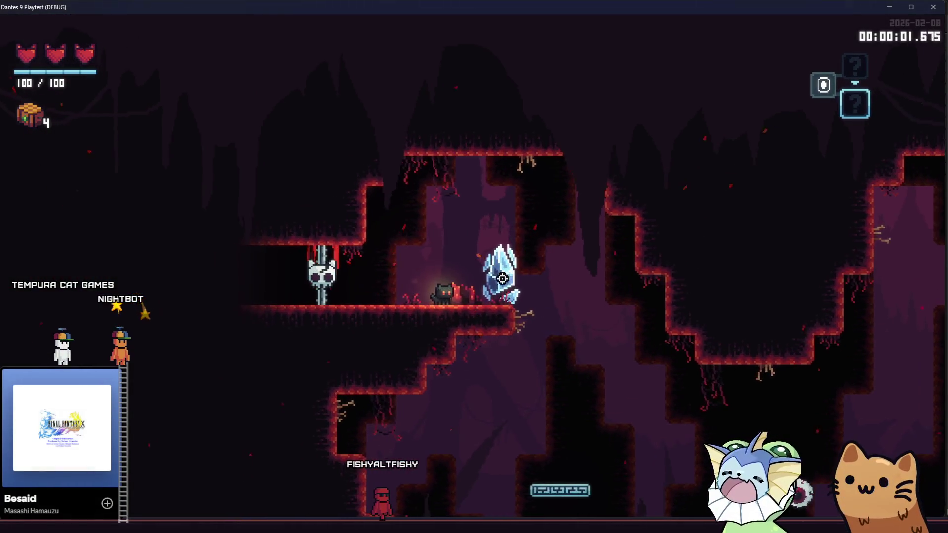
pyautogui.press('a')
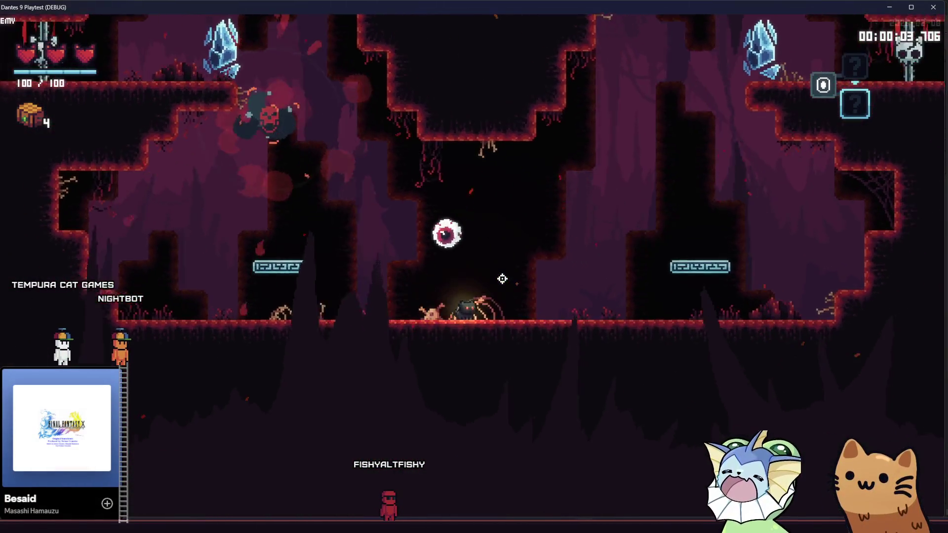
pyautogui.press('F1')
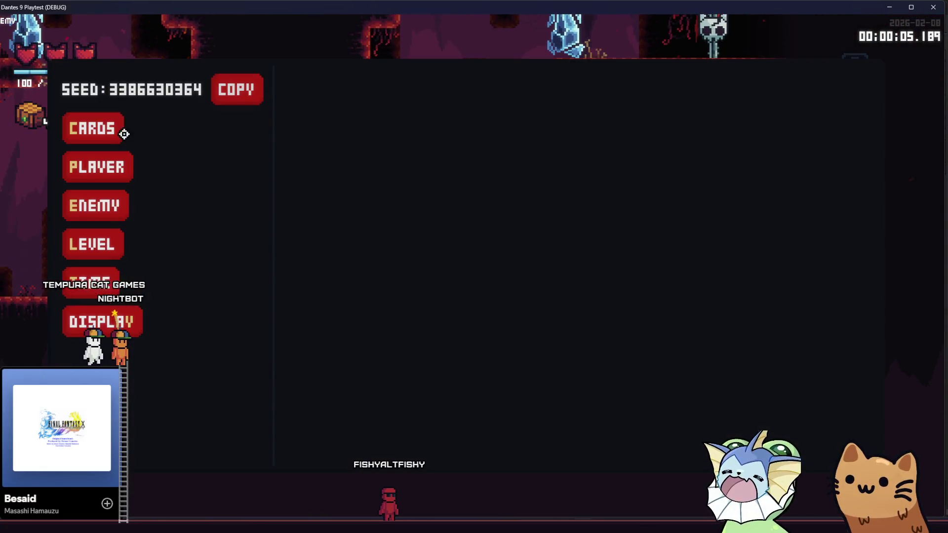
pyautogui.click(123, 134)
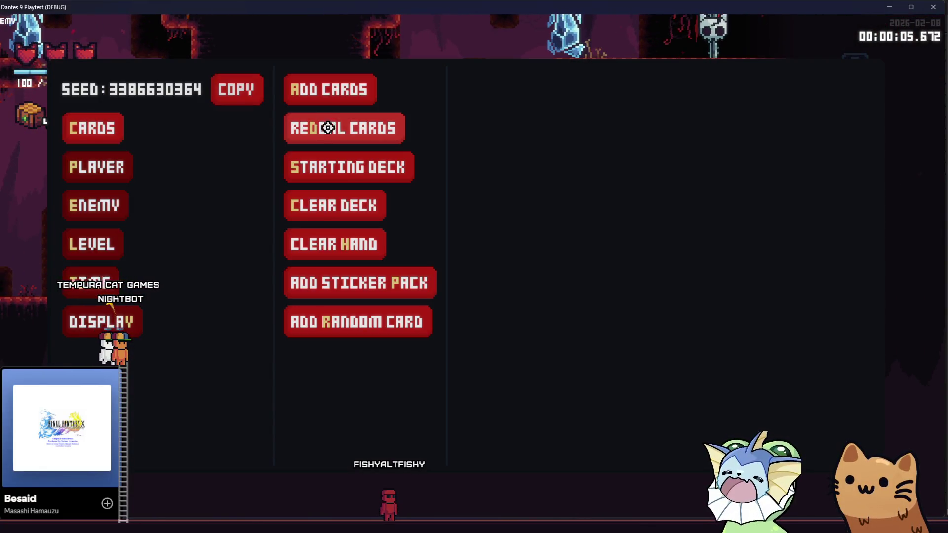
pyautogui.press('F1')
pyautogui.press('d')
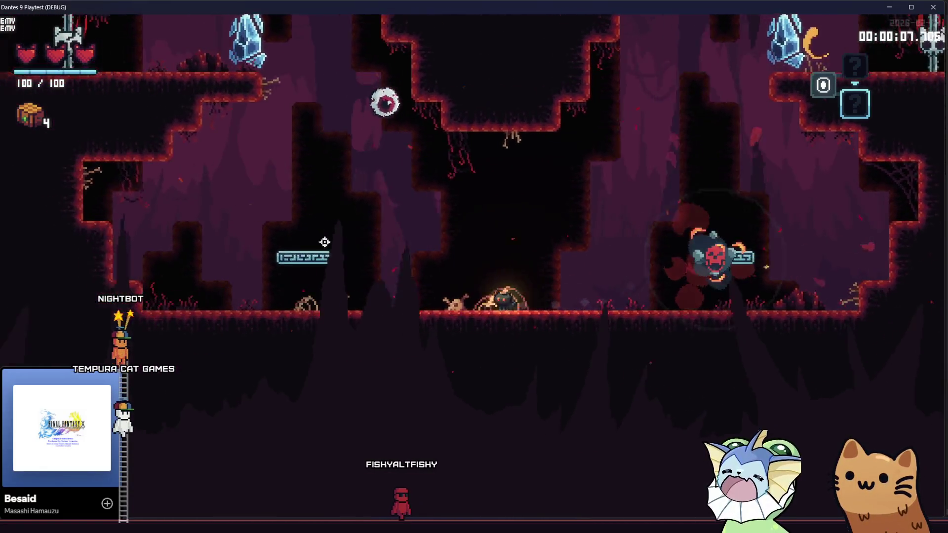
pyautogui.press('Escape')
pyautogui.hotkey('alt', 'Tab')
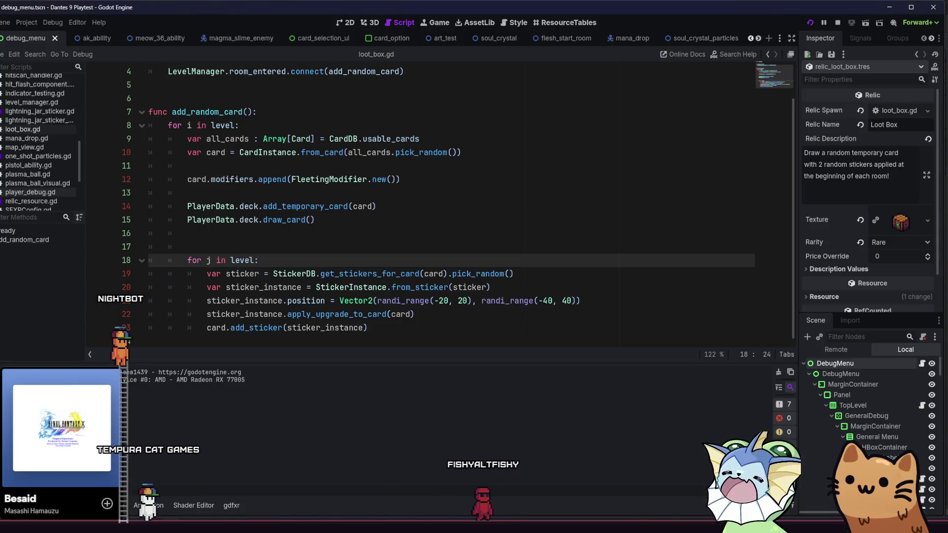
# Step: Open slot_machine_ability.gd through Quick Open by searching 'slot_machin'
pyautogui.moveTo(438, 285)
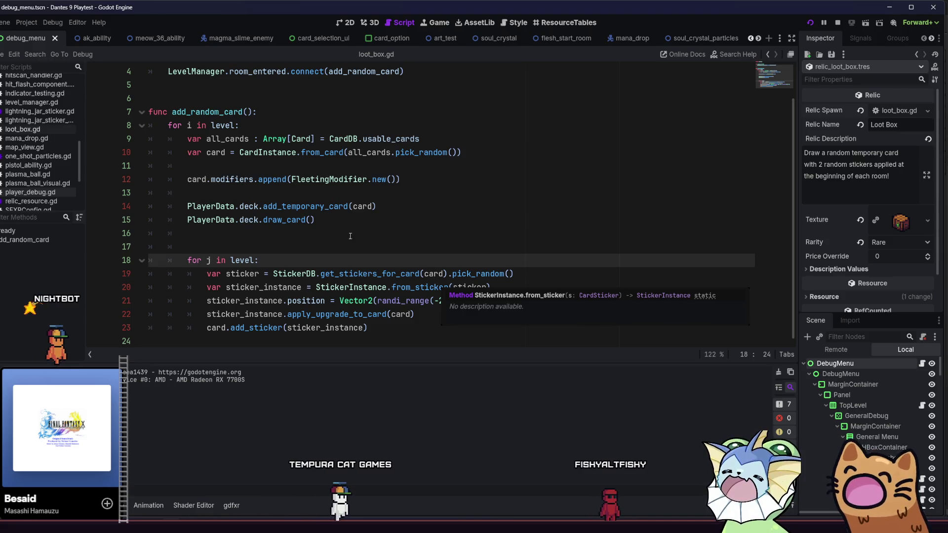
pyautogui.scroll(1, 356, 247)
pyautogui.scroll(-1, 375, 287)
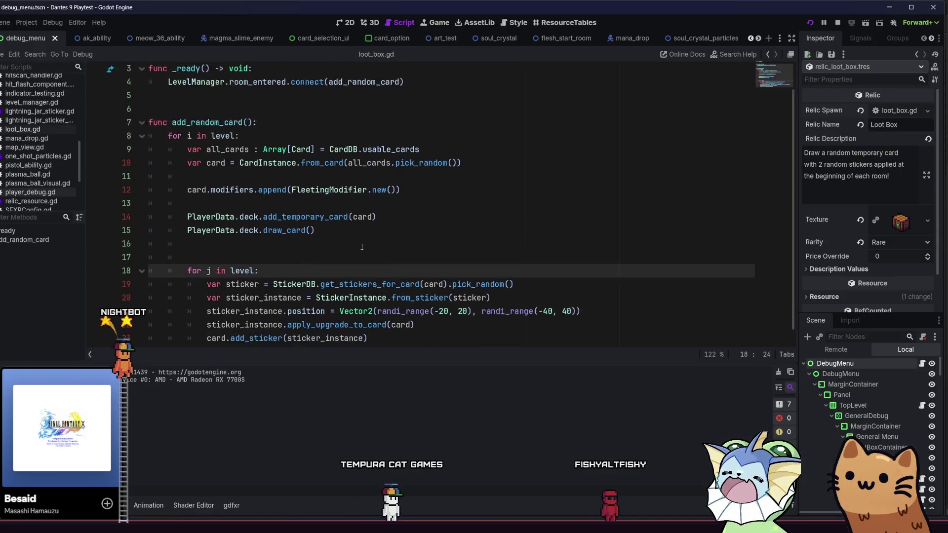
pyautogui.click(398, 331)
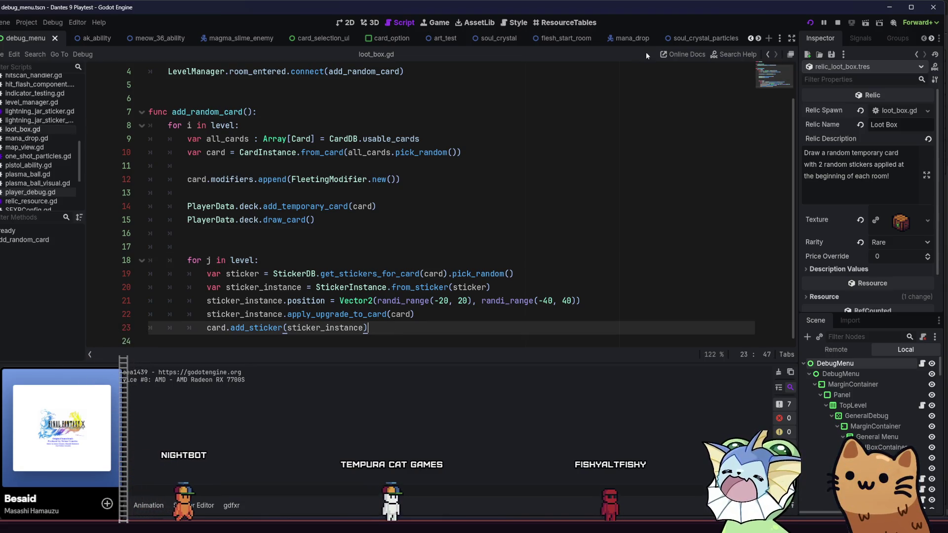
pyautogui.hotkey('alt', 'shift', 'o')
pyautogui.write('slot_m')
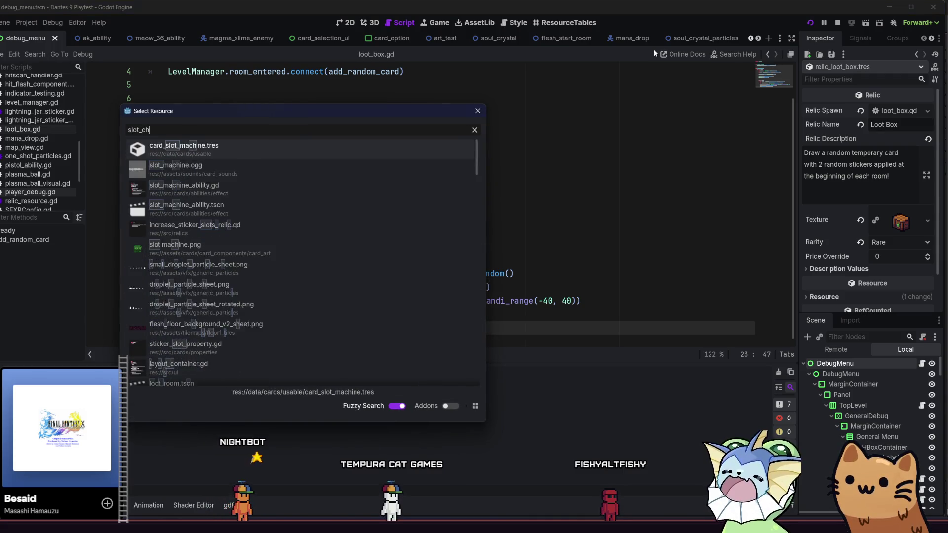
pyautogui.write('achine')
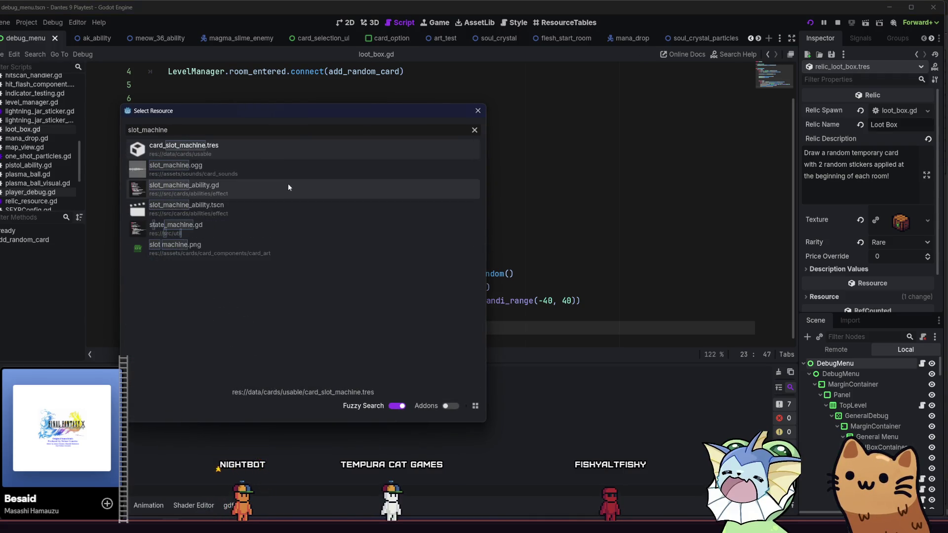
pyautogui.doubleClick(288, 186)
# Step: Skim slot_machine_ability.gd, return to loot_box.gd's room_entered connect call, and show the FileSystem dock
pyautogui.scroll(-6, 278, 237)
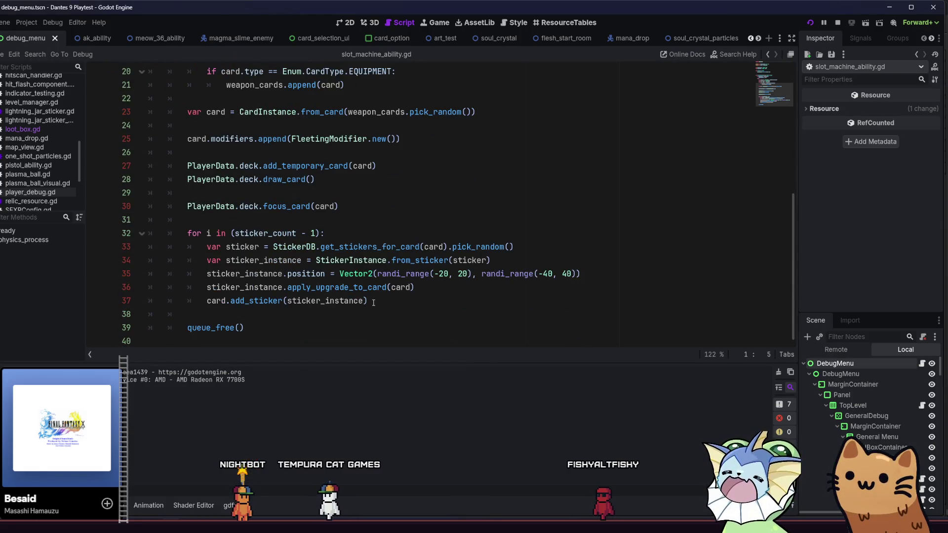
pyautogui.scroll(4, 373, 302)
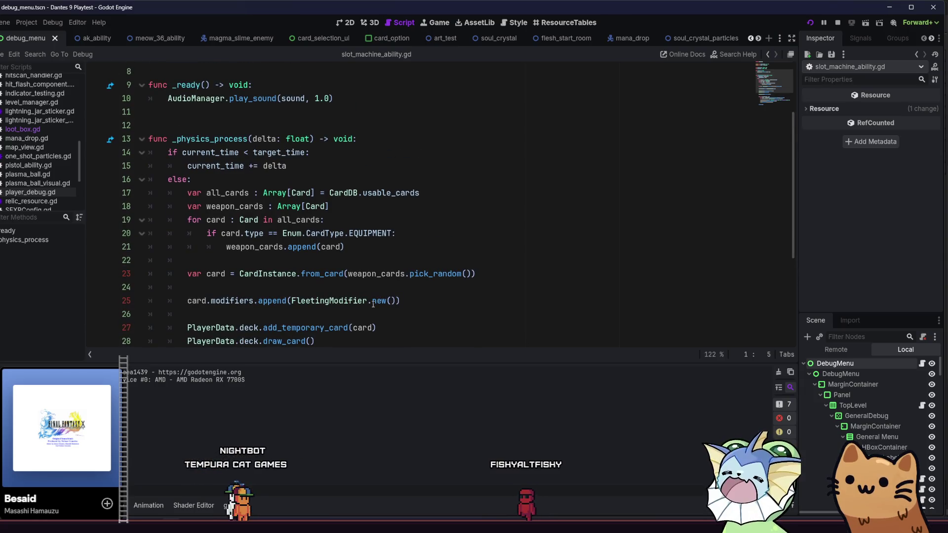
pyautogui.scroll(-3, 366, 230)
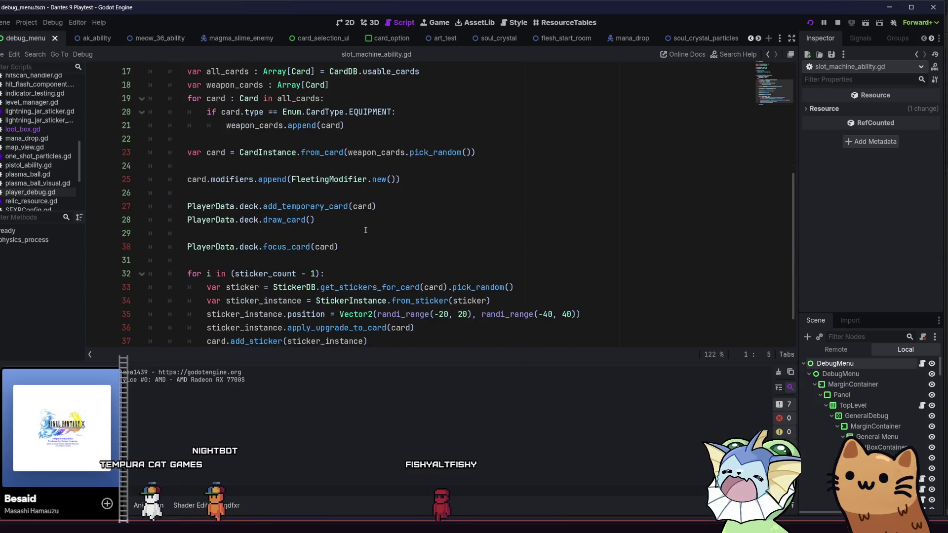
pyautogui.click(767, 55)
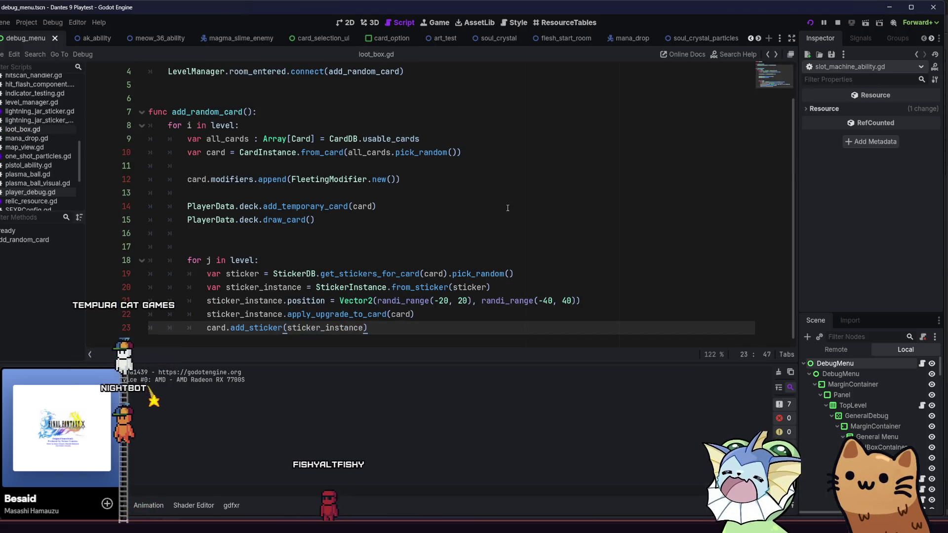
pyautogui.scroll(1, 479, 214)
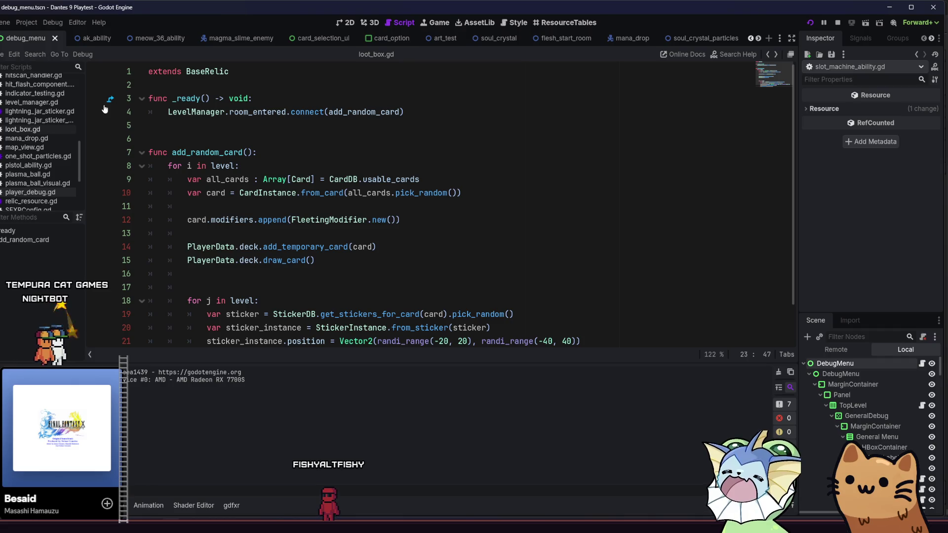
pyautogui.click(330, 116)
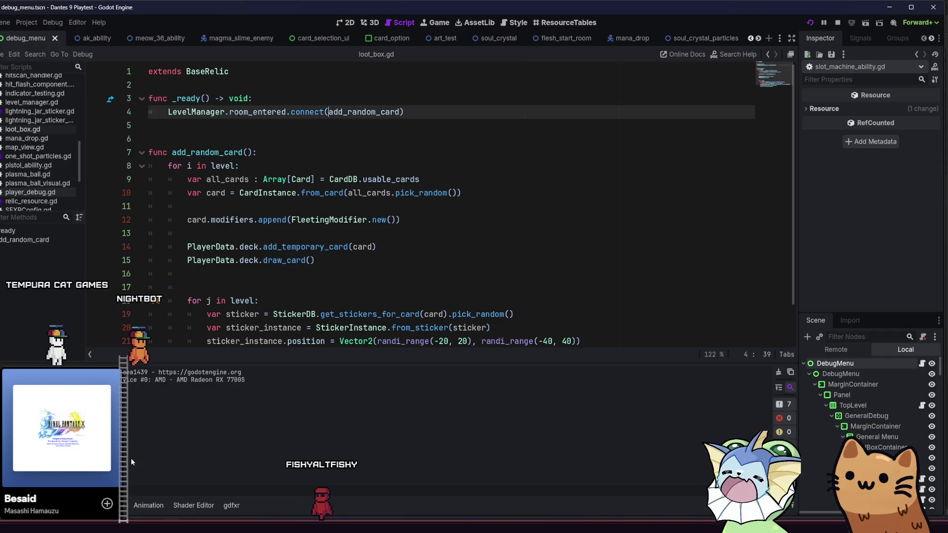
pyautogui.hotkey('alt', 'f')
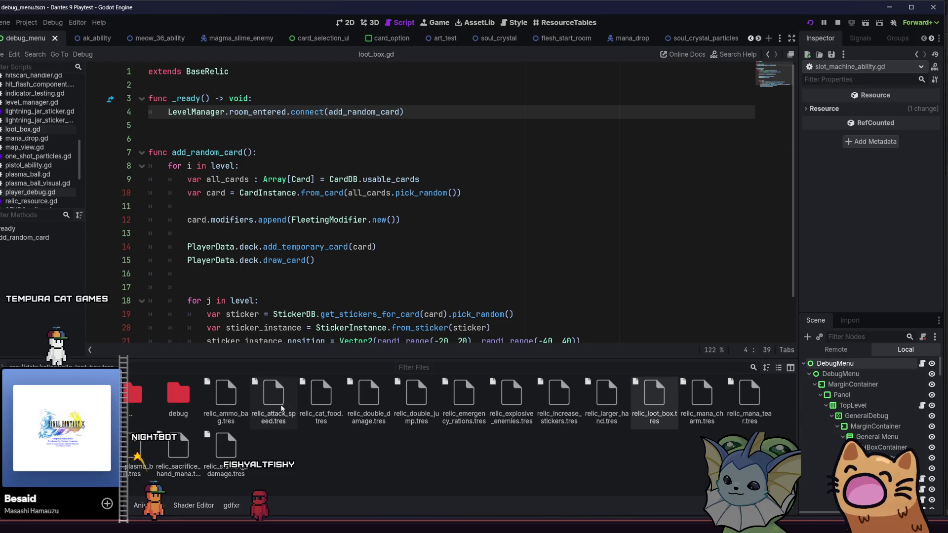
# Step: Inspect the Cat Food relic and its cat_food.gd, then the Attack Speed and Mana Charm relics
pyautogui.click(329, 402)
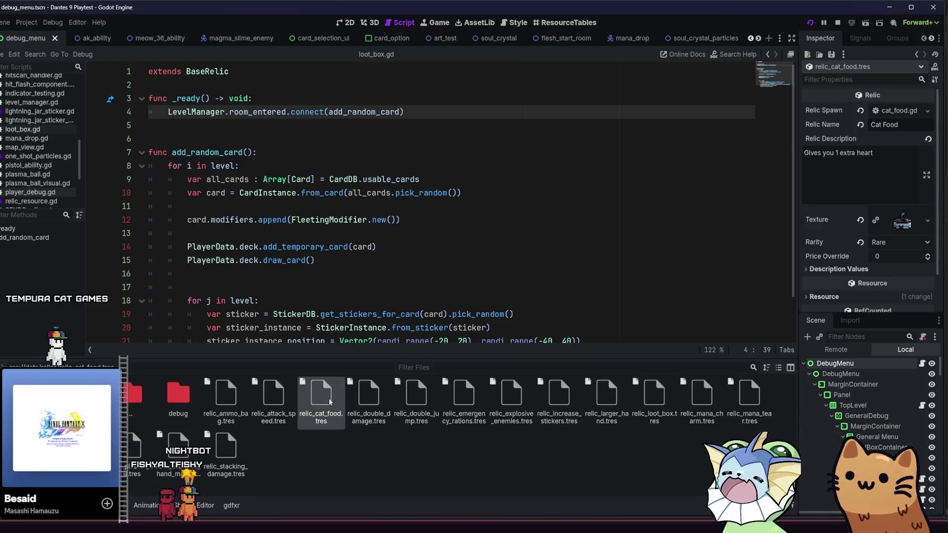
pyautogui.click(892, 112)
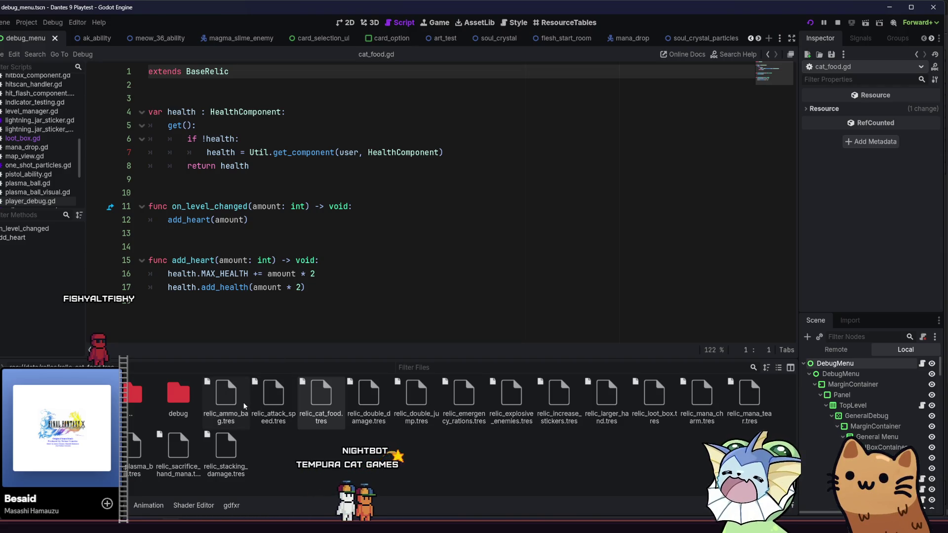
pyautogui.click(276, 400)
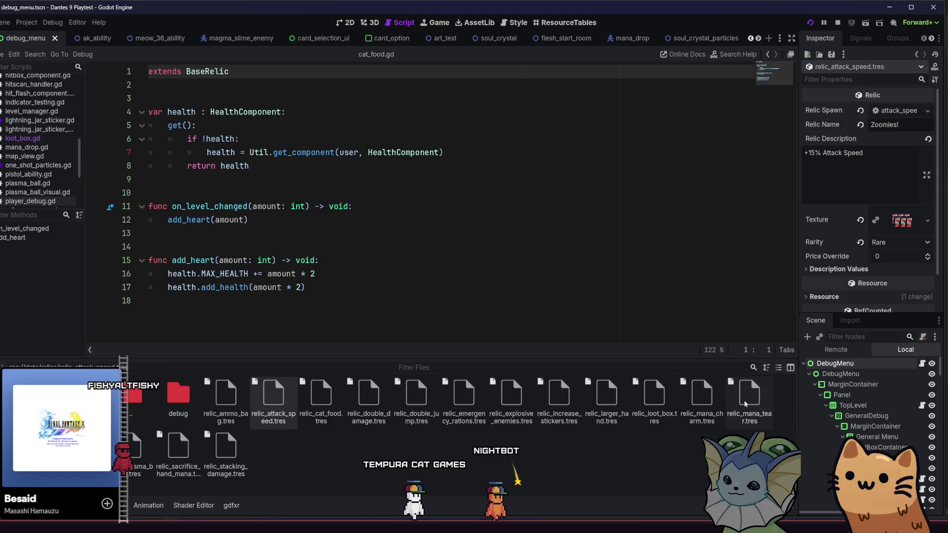
pyautogui.click(702, 398)
# Step: Open loot_box.gd from the Loot Box relic resource, then return to the playtest and unpause
pyautogui.click(654, 398)
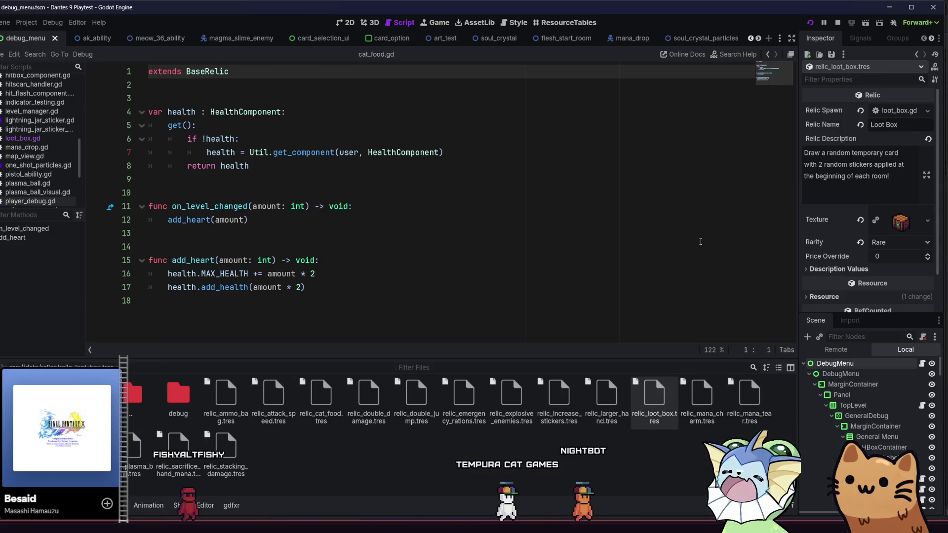
pyautogui.click(907, 114)
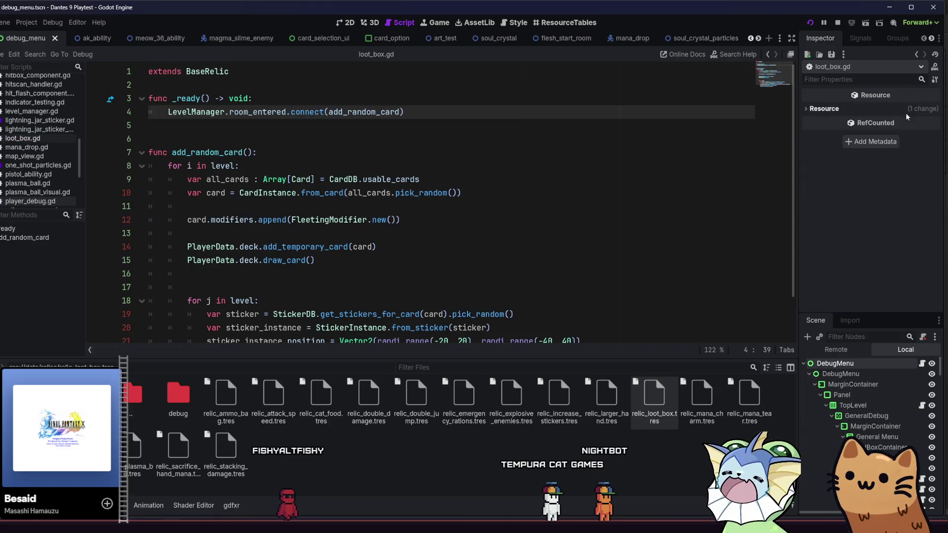
pyautogui.scroll(-1, 462, 183)
pyautogui.scroll(1, 462, 182)
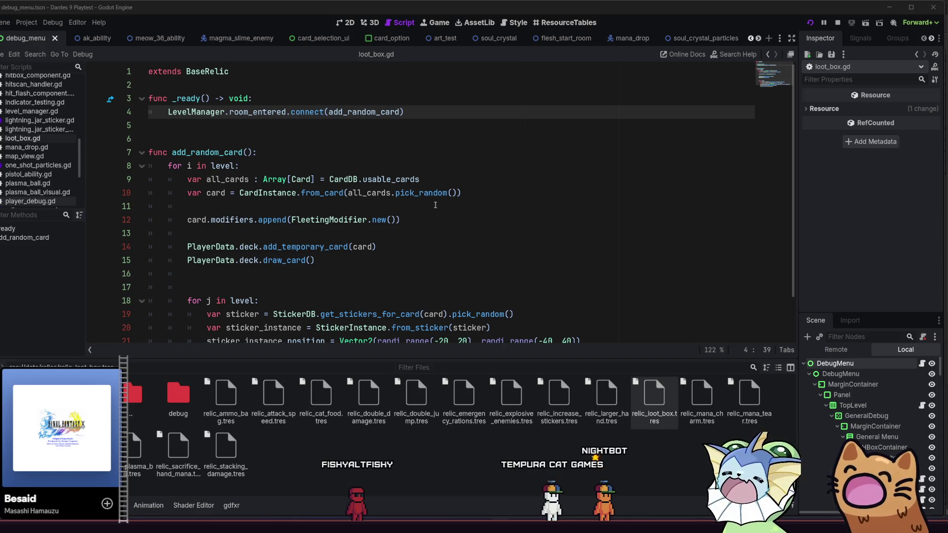
pyautogui.scroll(-1, 435, 205)
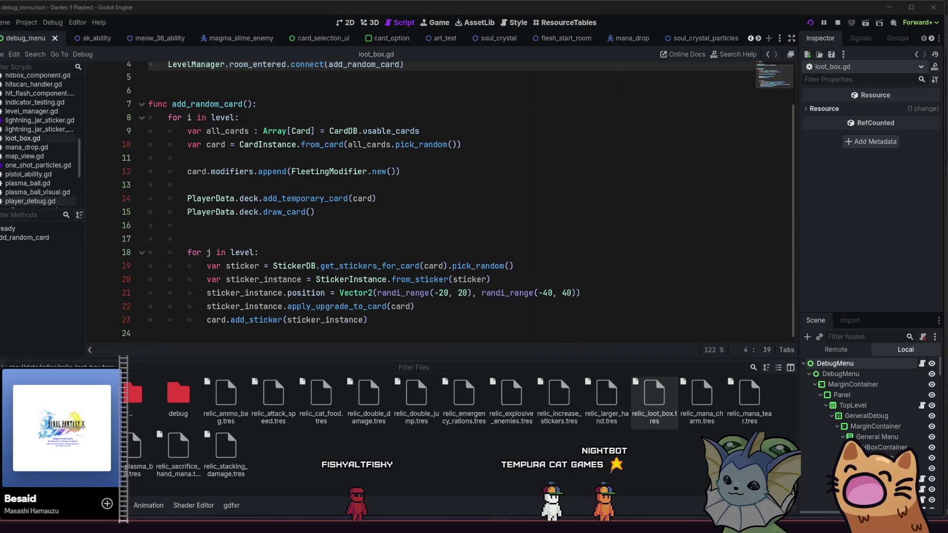
pyautogui.hotkey('alt', 'Tab')
pyautogui.press('Escape')
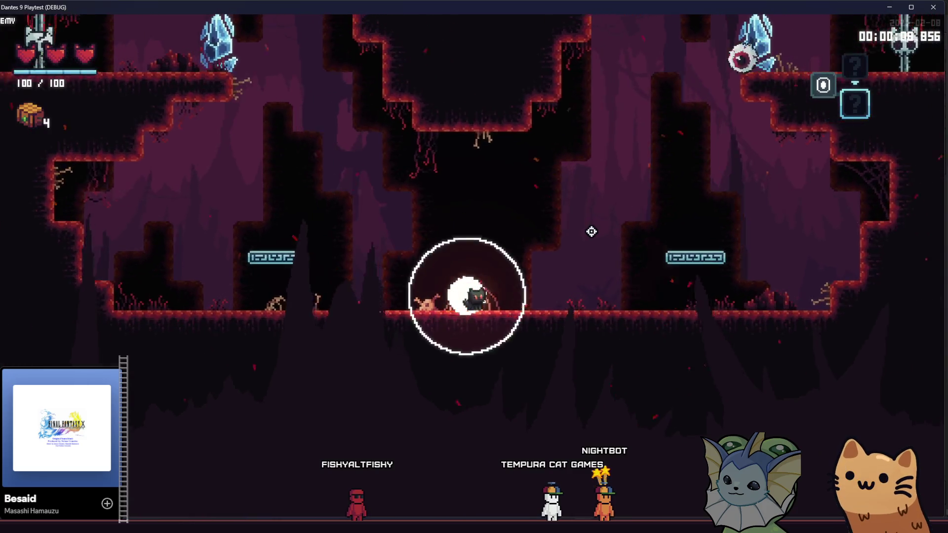
# Step: Add AK47 cards to the hand through the debug menu's CARDS > ADD CARDS list
pyautogui.press('a')
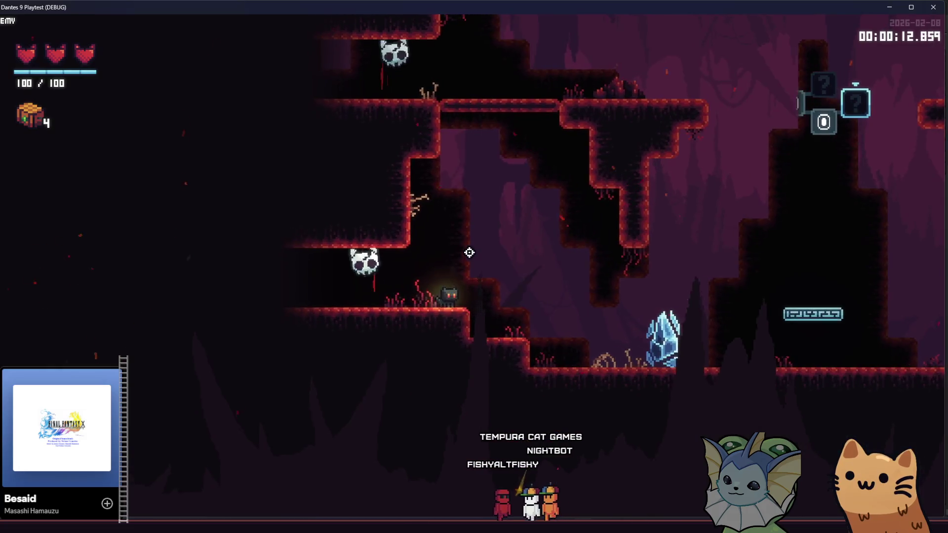
pyautogui.press('`')
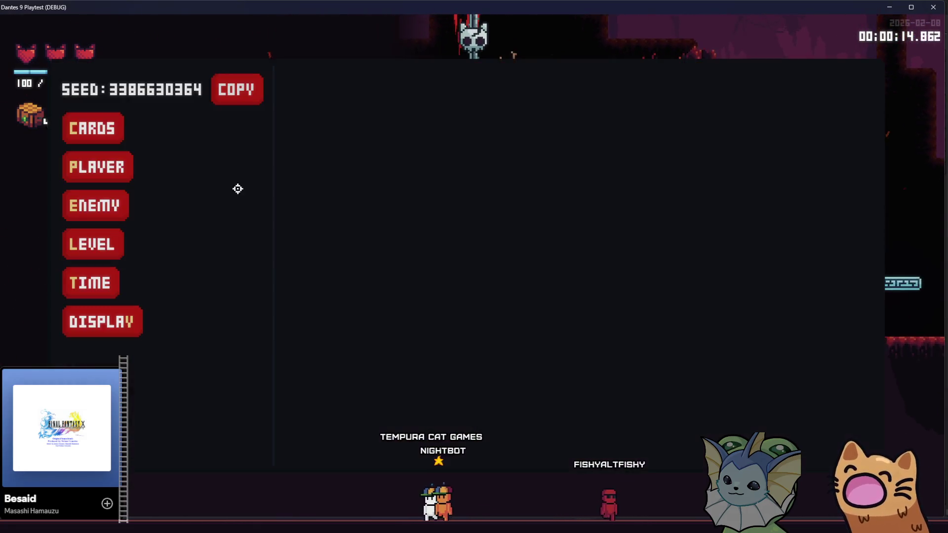
pyautogui.click(93, 128)
pyautogui.click(326, 94)
pyautogui.click(511, 138)
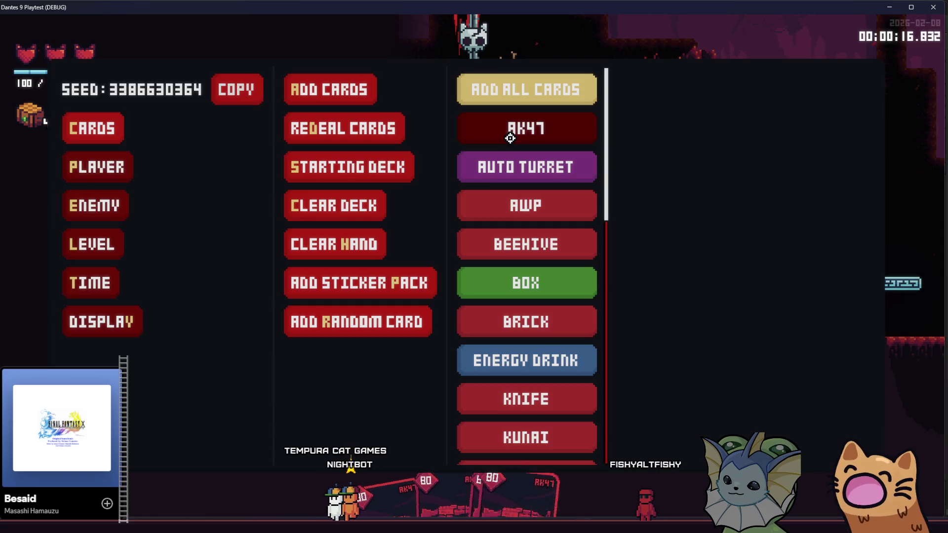
# Step: Fight through the next rooms, playing the AK47 card and shooting the flying enemies
pyautogui.press('d')
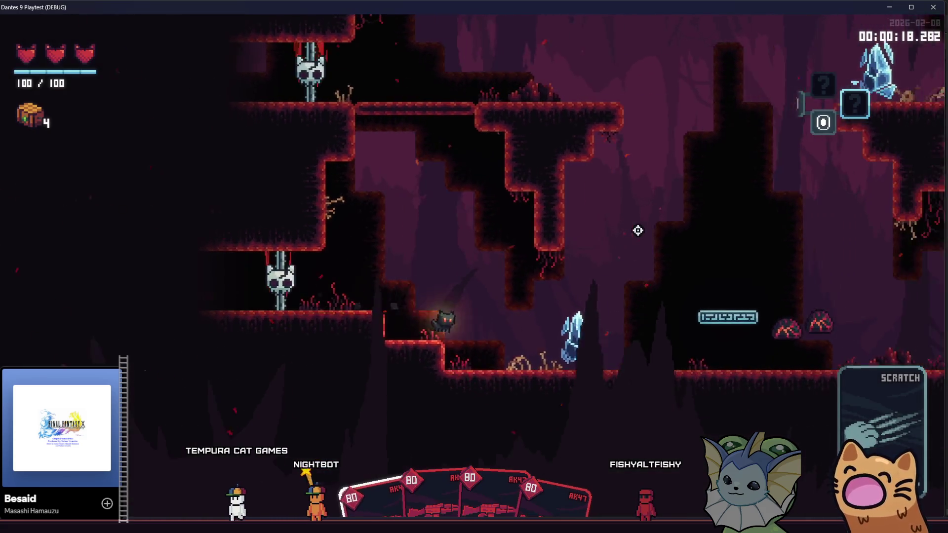
pyautogui.press('w')
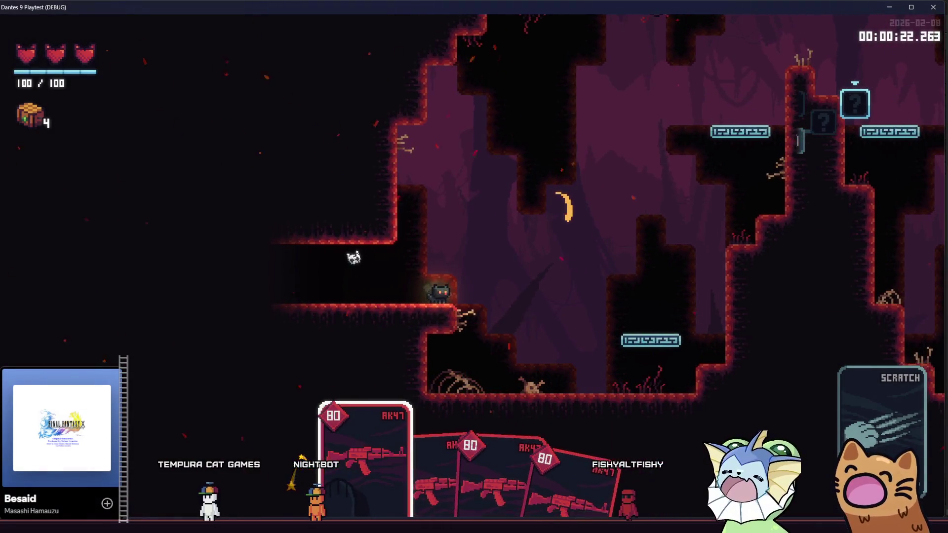
pyautogui.click(509, 285)
pyautogui.press('Tab')
pyautogui.press('Tab')
pyautogui.press('Tab')
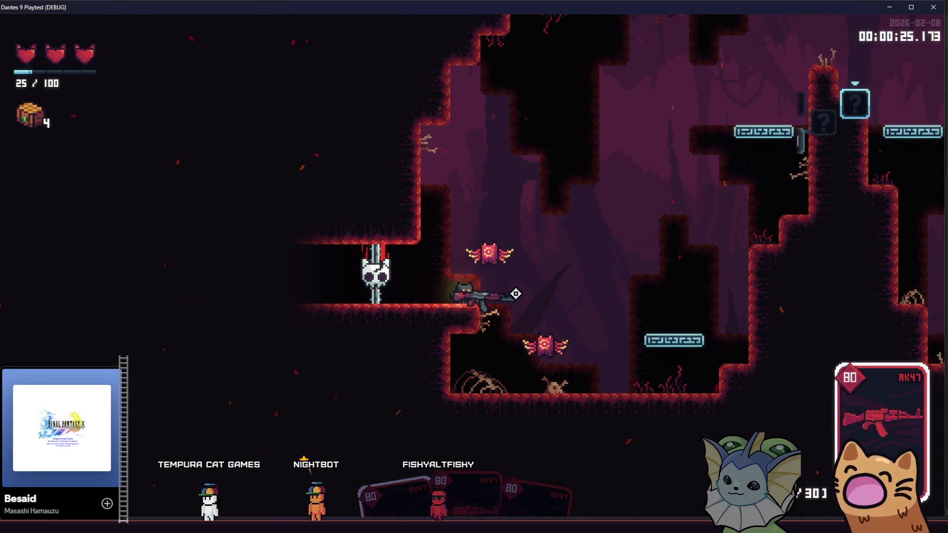
pyautogui.press('d')
pyautogui.click(224, 227)
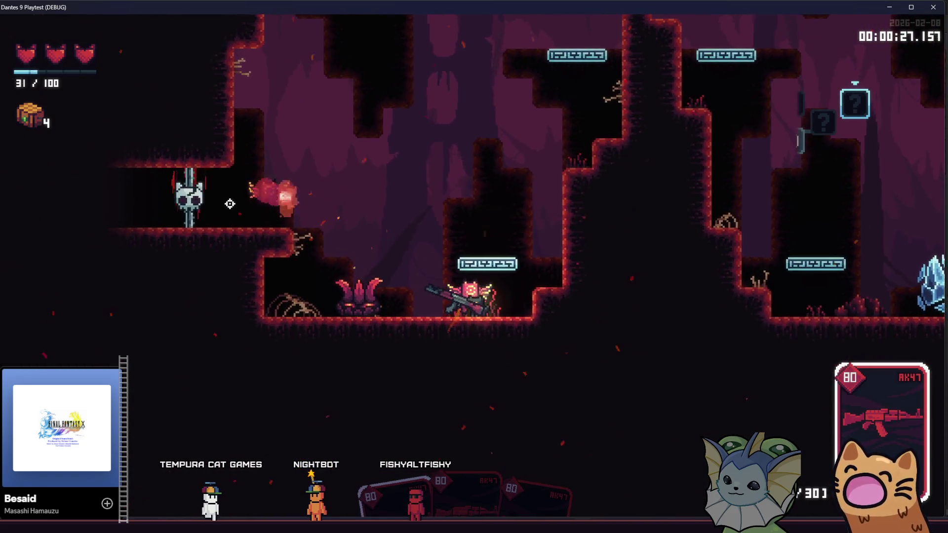
pyautogui.click(230, 204)
pyautogui.press('space')
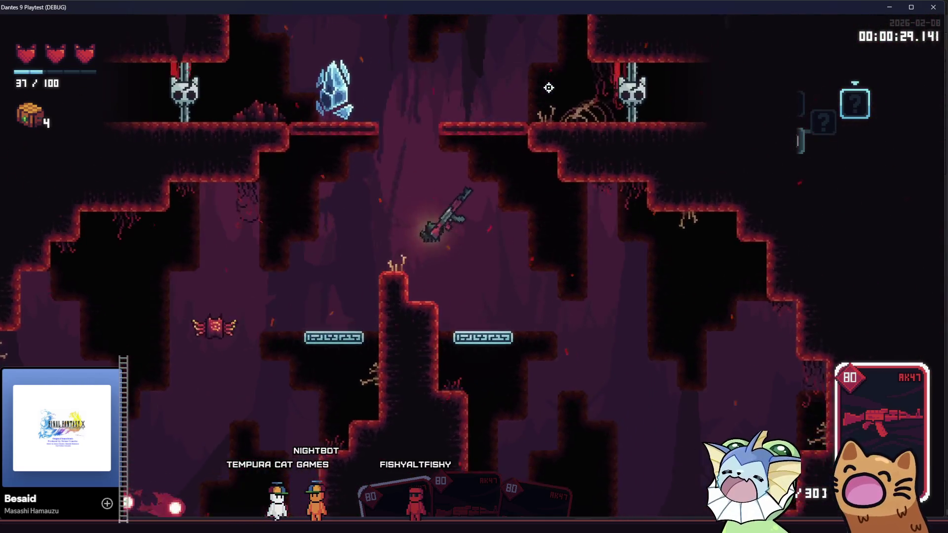
pyautogui.press('d')
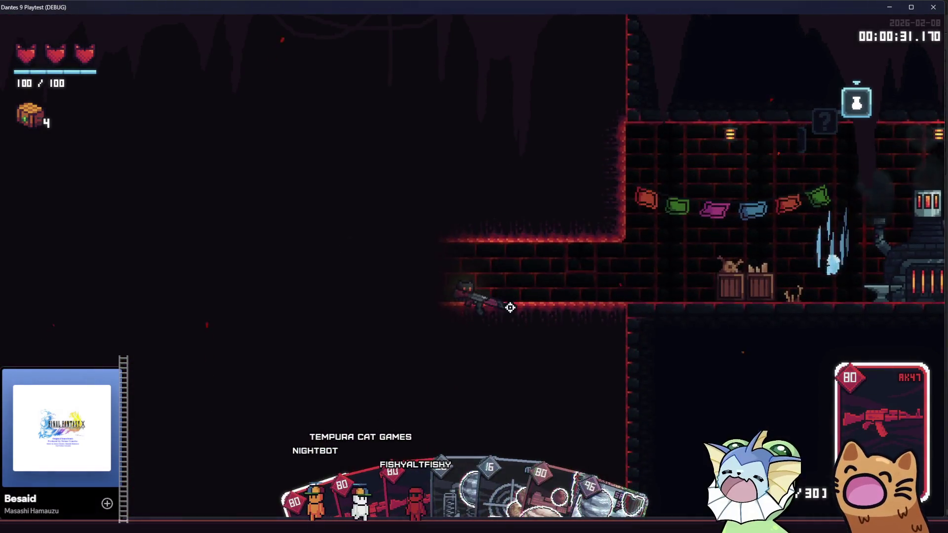
# Step: Walk into the forge room, play a card, and close the game window
pyautogui.moveTo(494, 474)
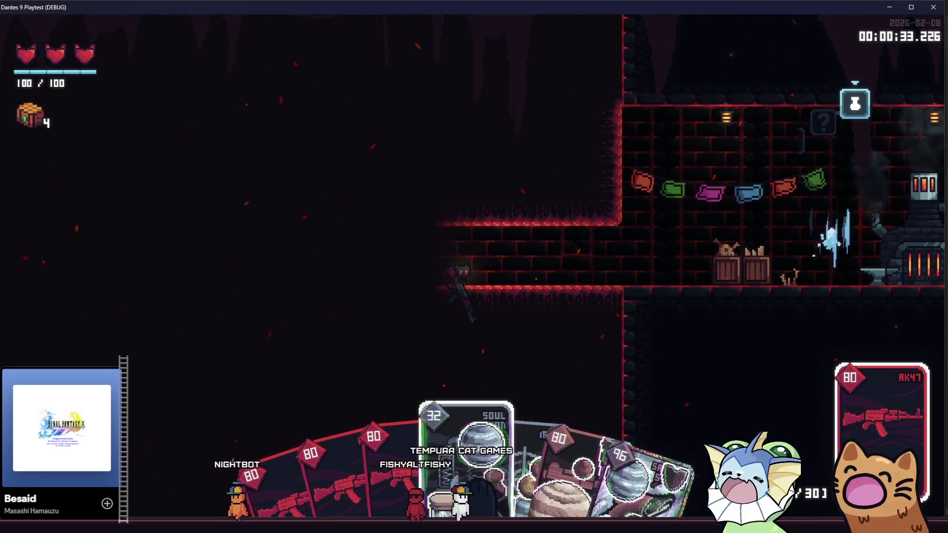
pyautogui.press('d')
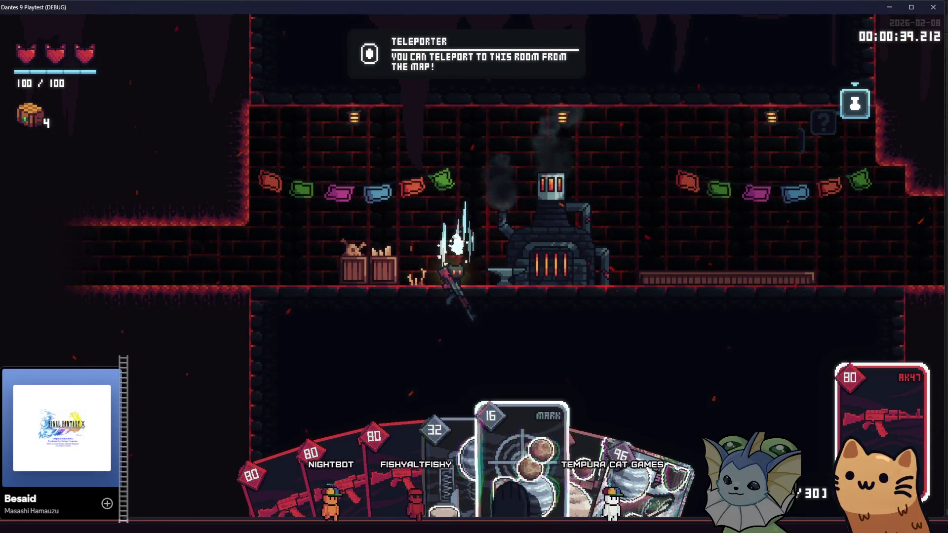
pyautogui.click(556, 444)
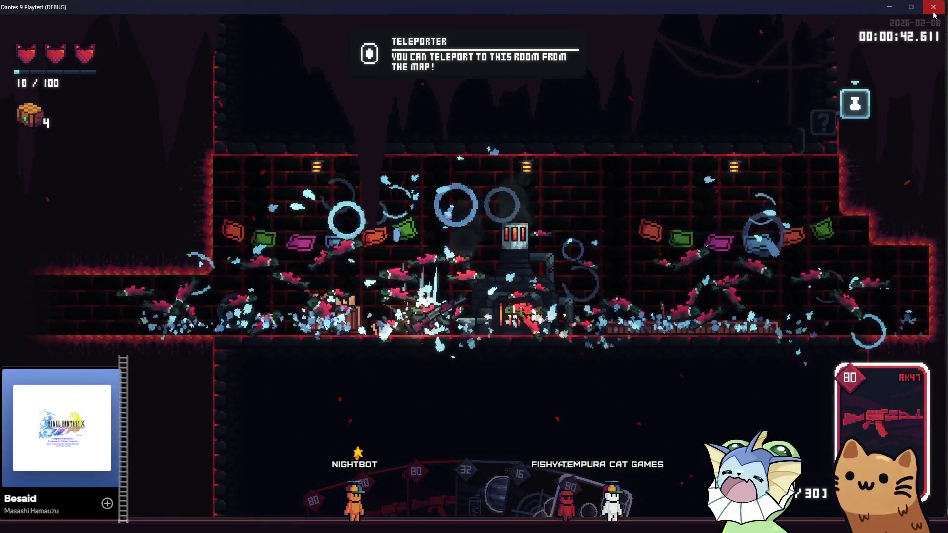
pyautogui.click(933, 13)
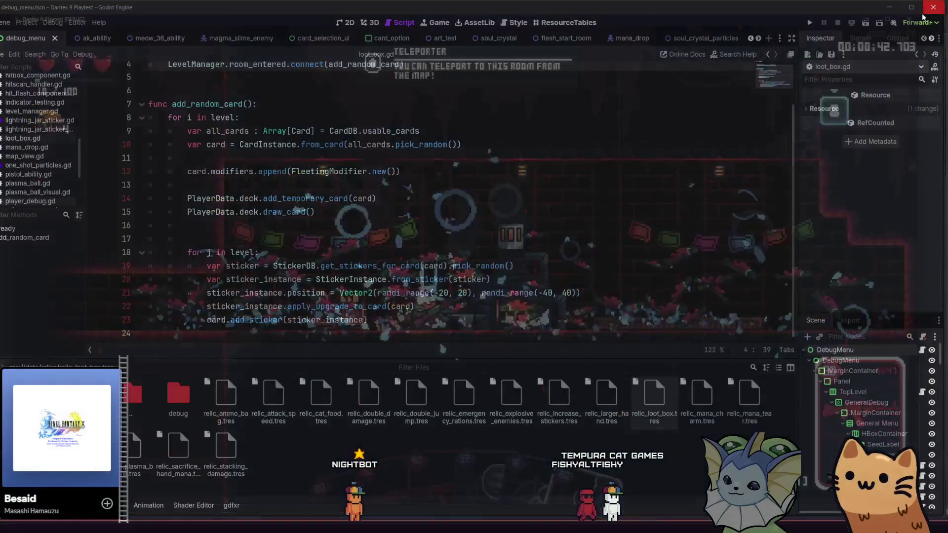
# Step: Relaunch the game and maximize its window on the Dante's 9 title menu
pyautogui.scroll(1, 296, 102)
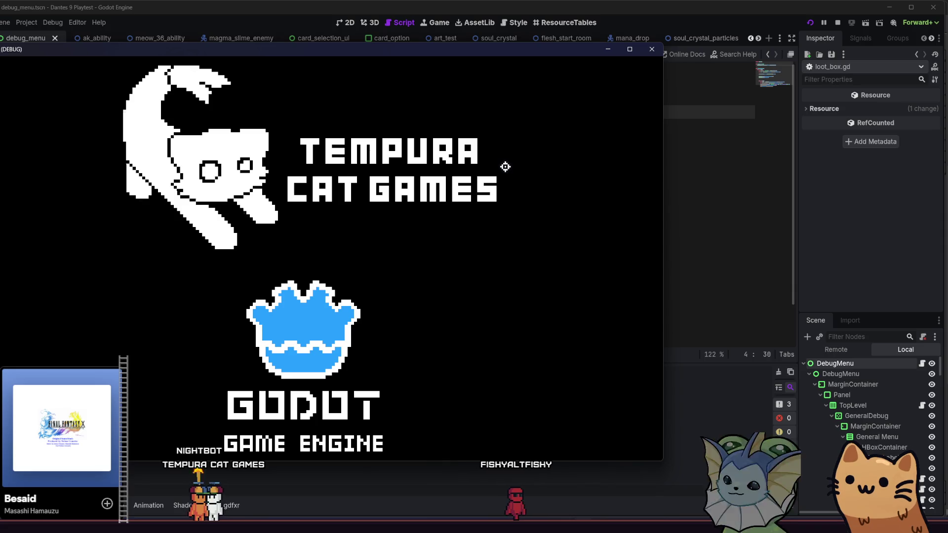
pyautogui.press('super+Up')
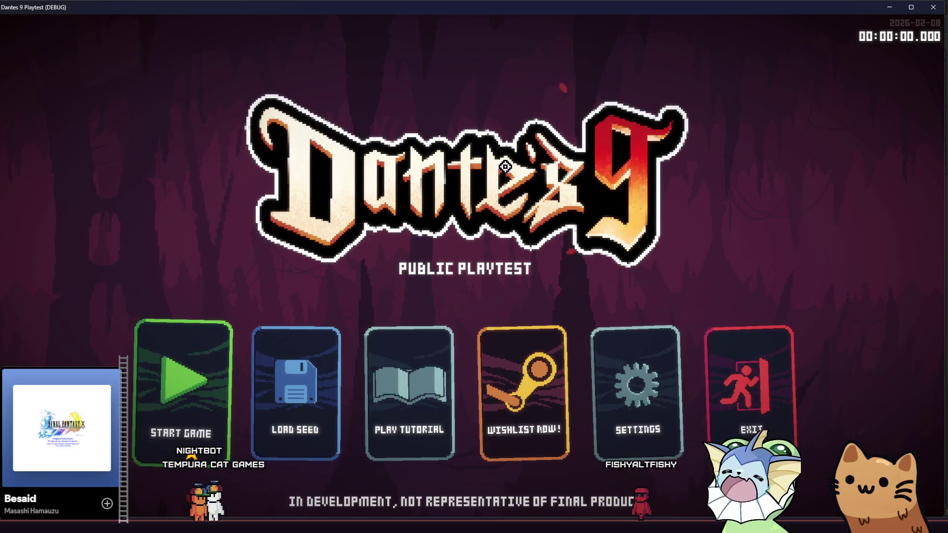
# Step: Start a new run and stack Loot Box relics from the debug menu's Player > Add Relic list
pyautogui.click(166, 359)
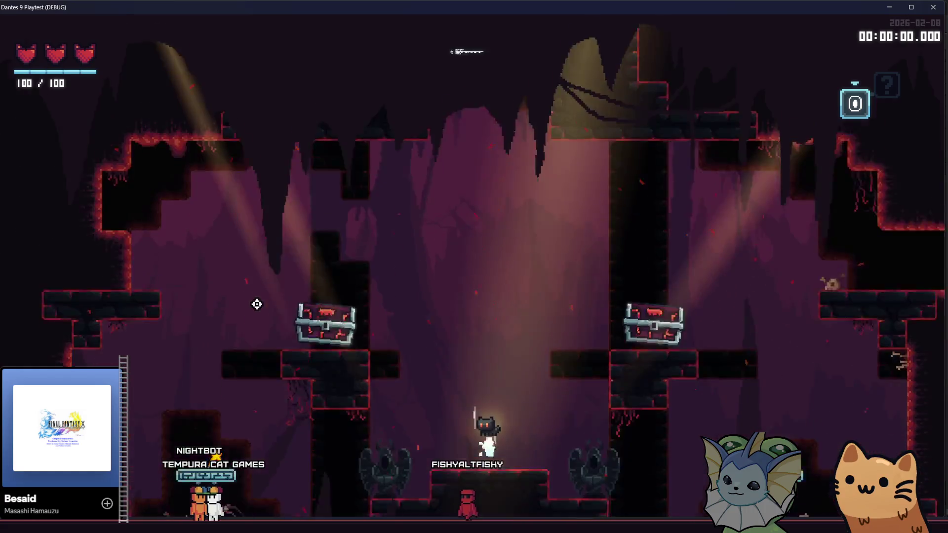
pyautogui.press('F1')
pyautogui.click(99, 207)
pyautogui.click(116, 157)
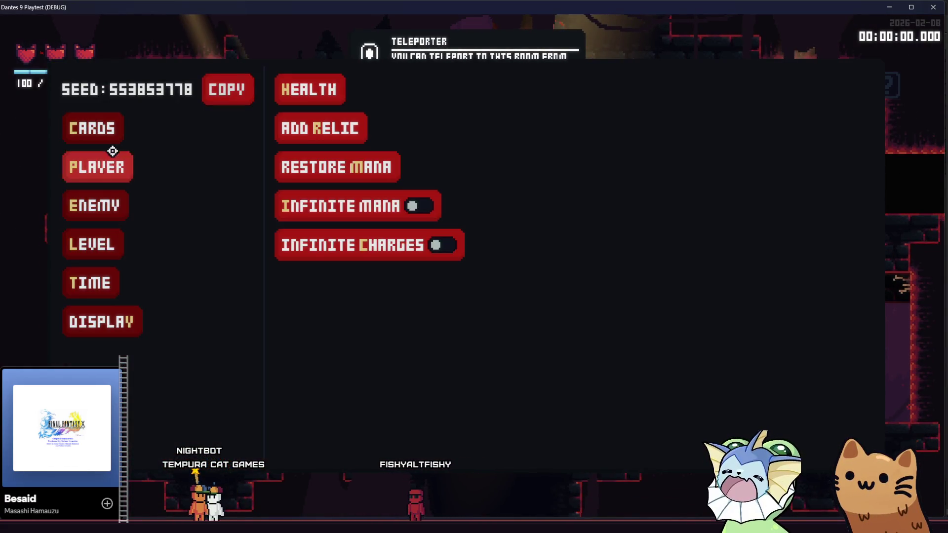
pyautogui.click(288, 133)
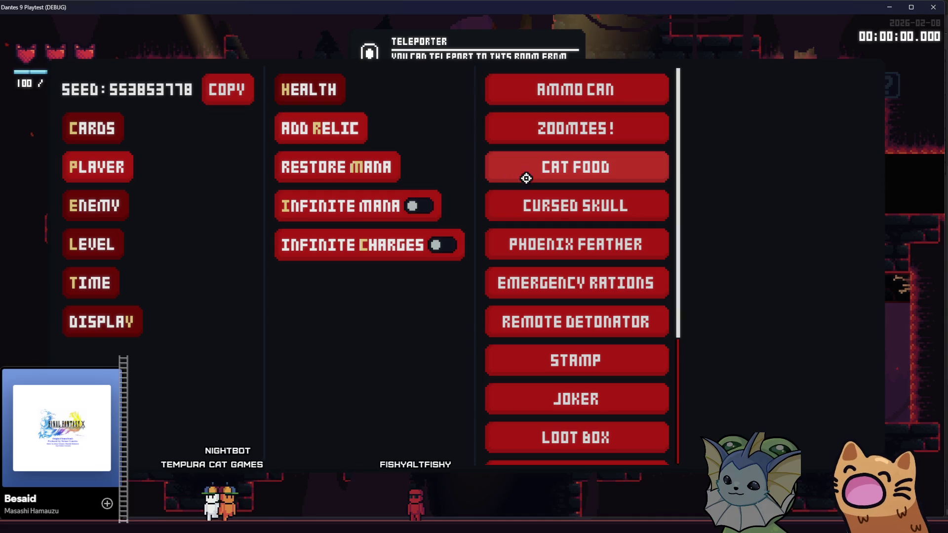
pyautogui.scroll(-3, 548, 284)
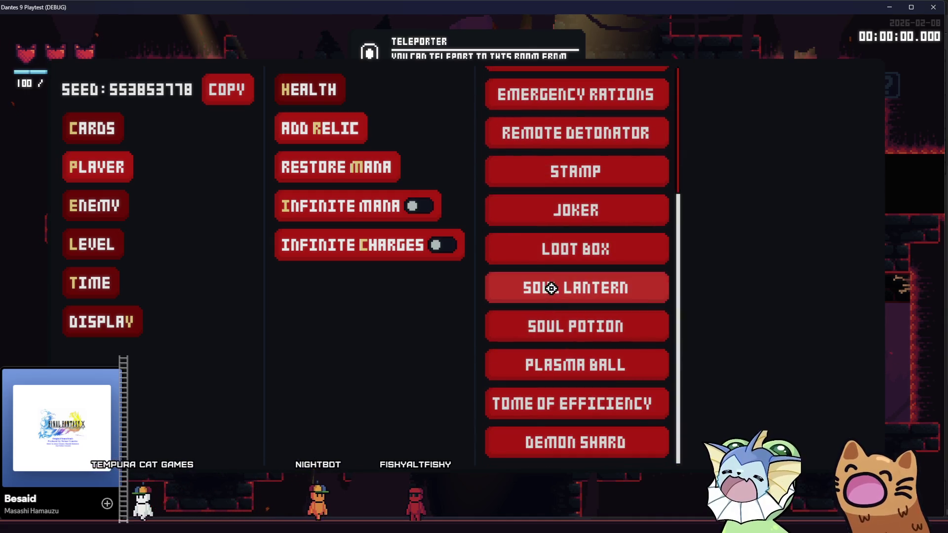
pyautogui.click(545, 249)
pyautogui.click(547, 248)
pyautogui.click(547, 248)
pyautogui.click(547, 248)
pyautogui.press('Escape')
# Step: Move into the next room, check the deck, then return to the editor
pyautogui.press('space')
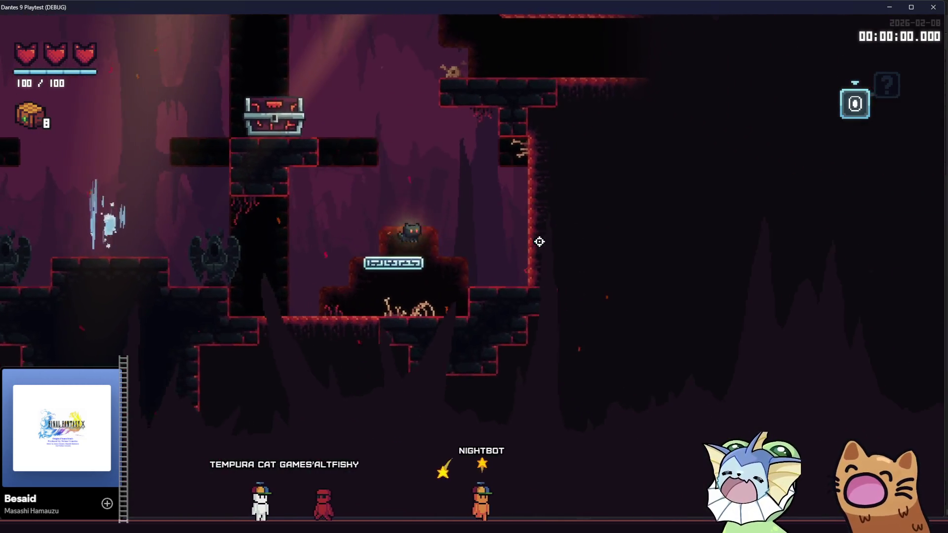
pyautogui.press('Right')
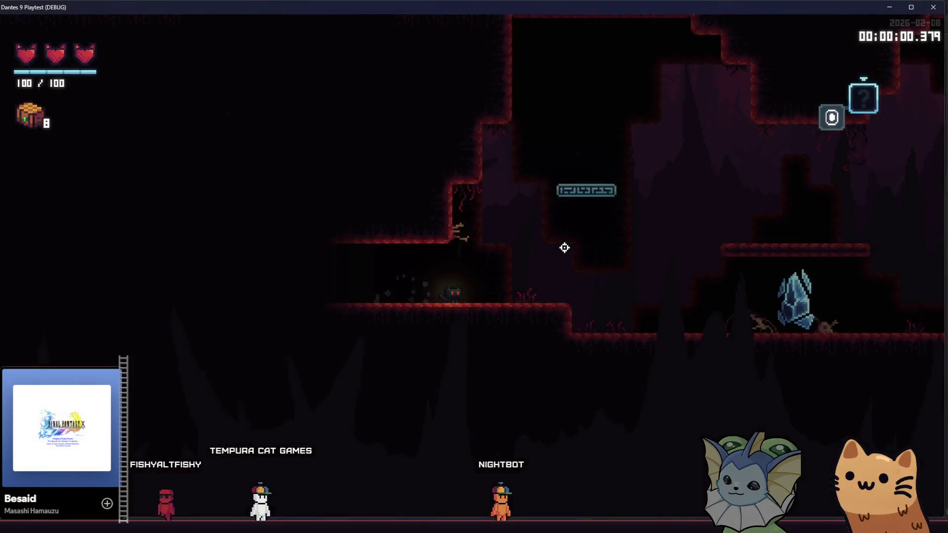
pyautogui.press('Right')
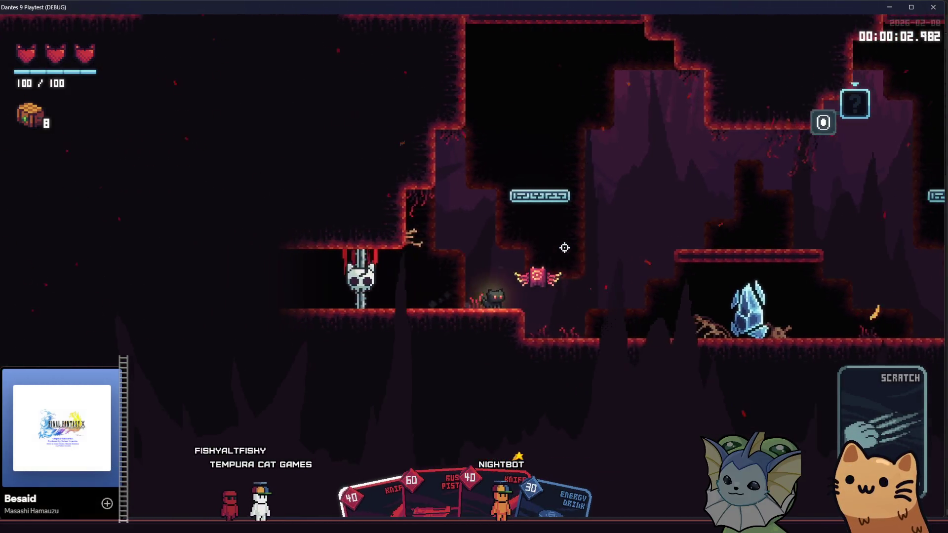
pyautogui.press('Tab')
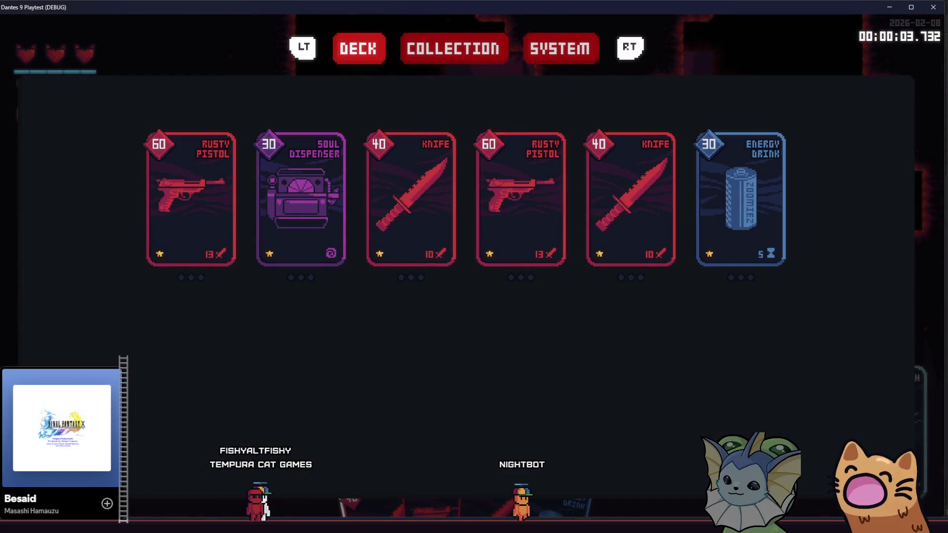
pyautogui.hotkey('alt', 'Tab')
# Step: Jump from room_started on line 4 of loot_box.gd to its definition in level_manager.gd
pyautogui.click(296, 130)
pyautogui.click(288, 112)
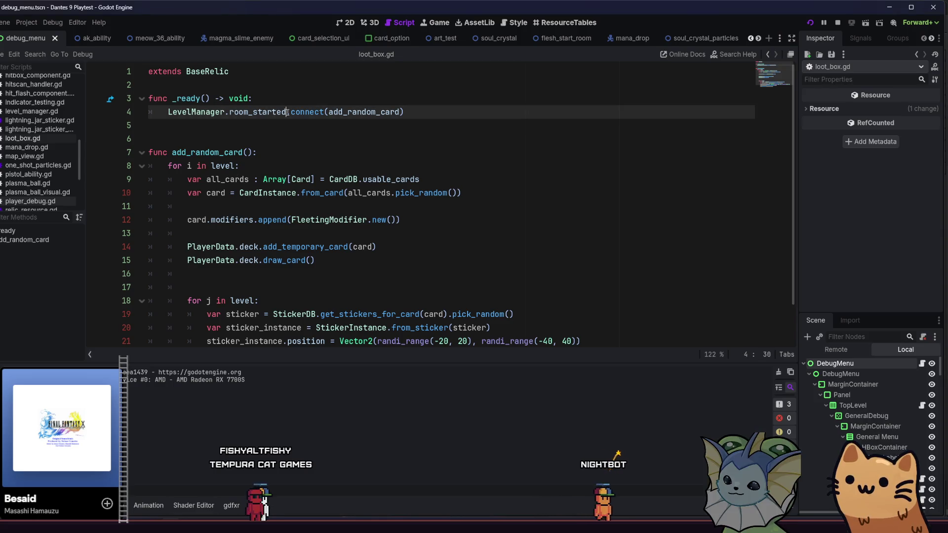
pyautogui.keyDown('ctrl'); pyautogui.click(262, 112); pyautogui.keyUp('ctrl')
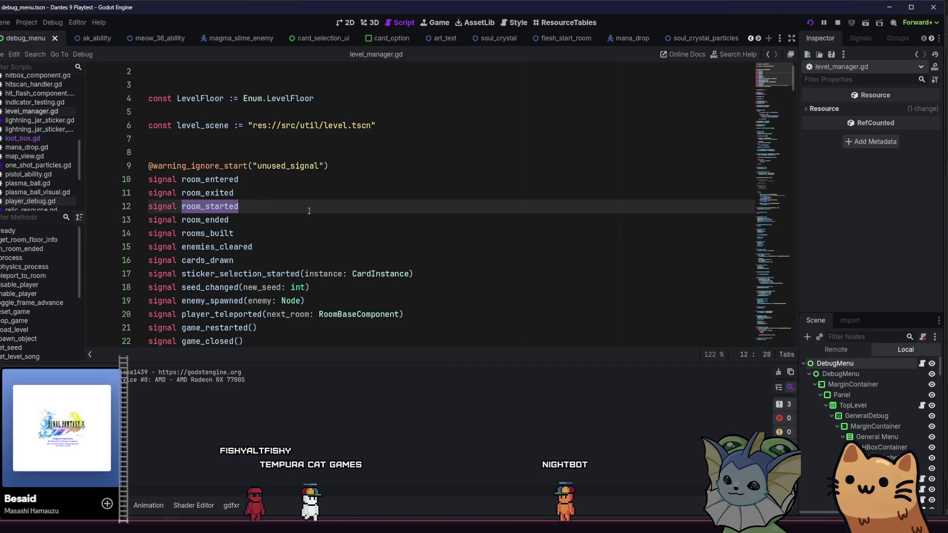
# Step: Search level_manager.gd for 'room_sta', then clear the text and close the find bar
pyautogui.hotkey('ctrl', 'shift', 'f')
pyautogui.press('BackSpace')
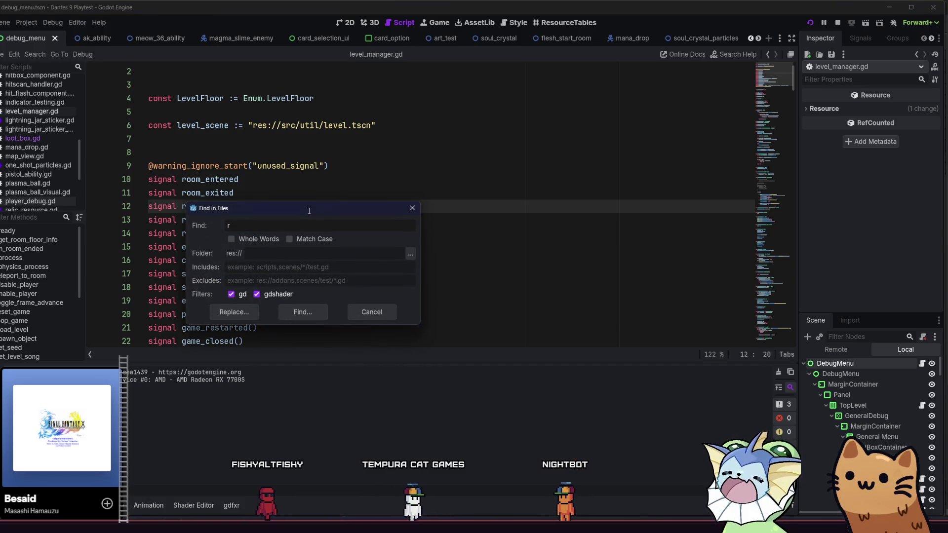
pyautogui.press('Escape')
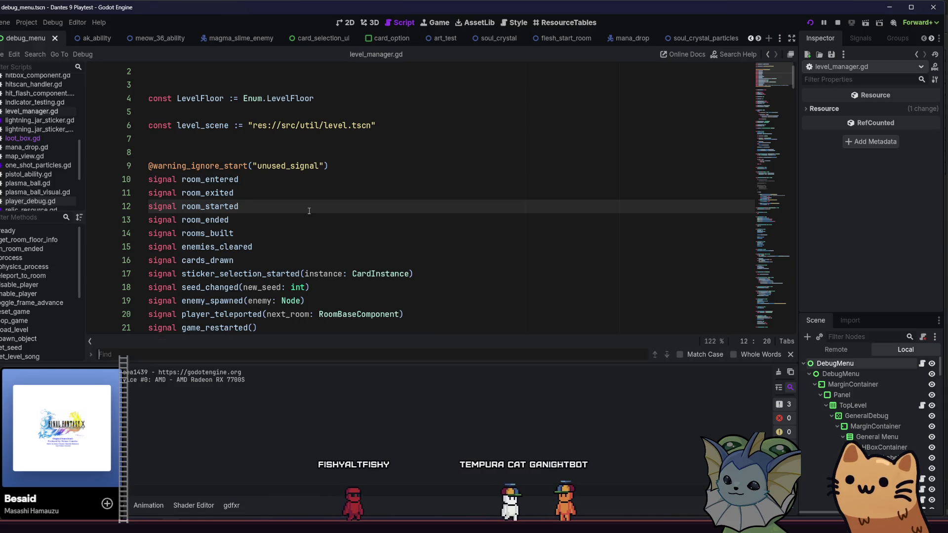
pyautogui.hotkey('ctrl', 'f')
pyautogui.write('rooms')
pyautogui.press('BackSpace')
pyautogui.write('_started')
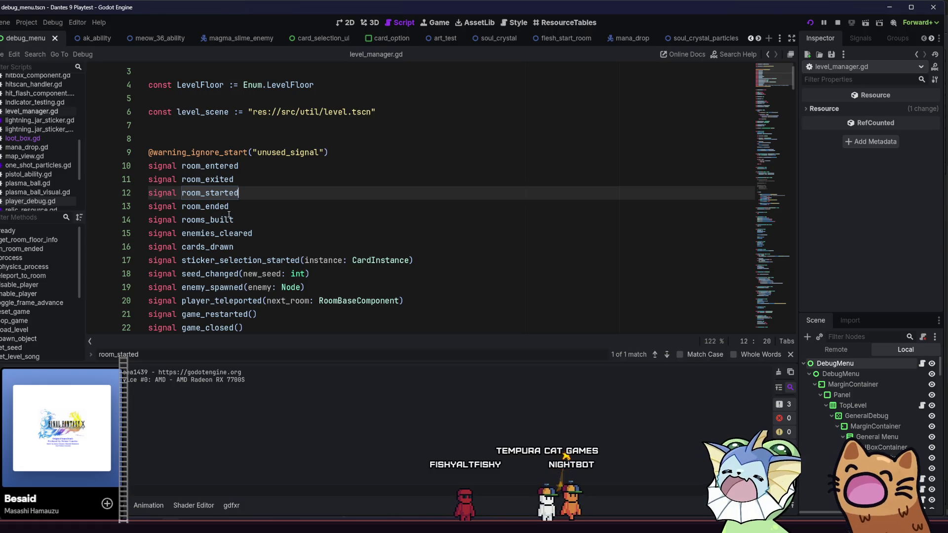
pyautogui.press('BackSpace')
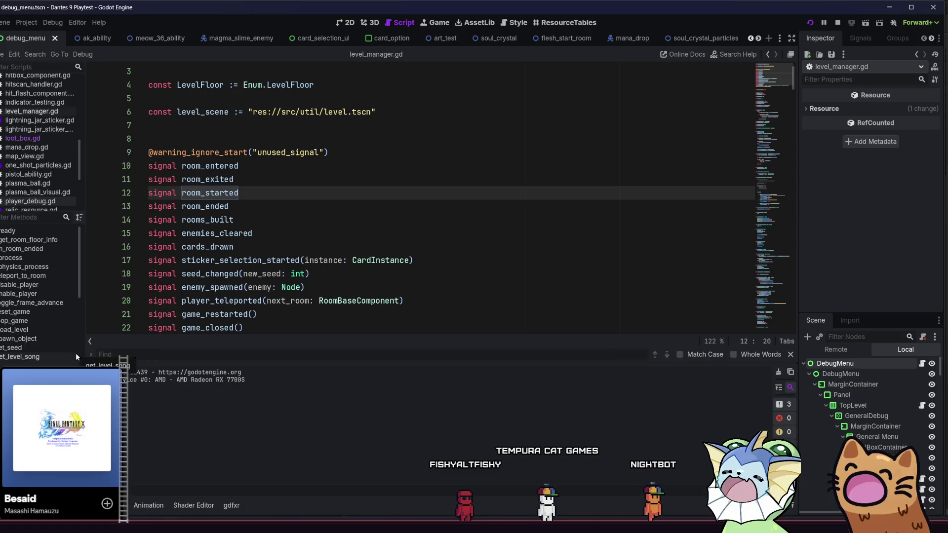
pyautogui.click(788, 354)
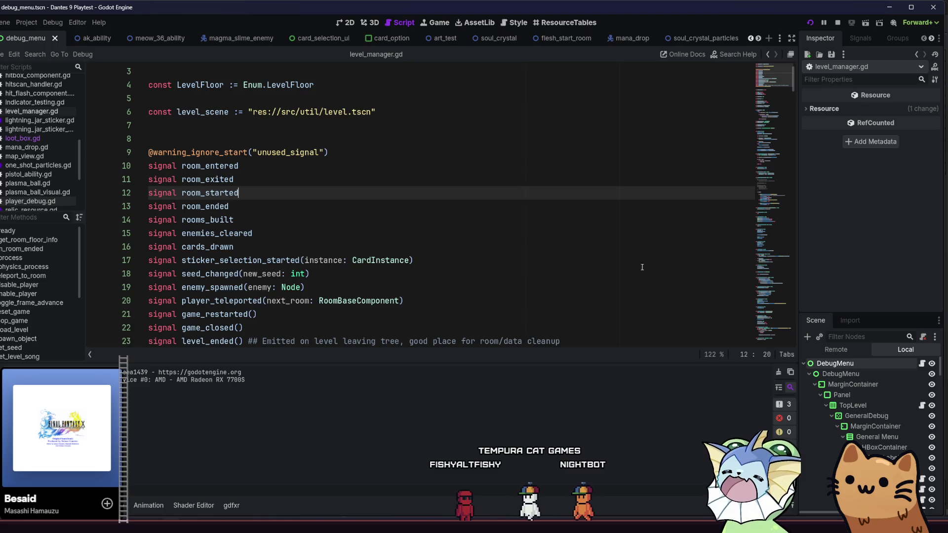
# Step: Scroll down level_manager.gd from the signal list to the node-added handler around line 267
pyautogui.scroll(-10, 627, 262)
pyautogui.scroll(-12, 612, 257)
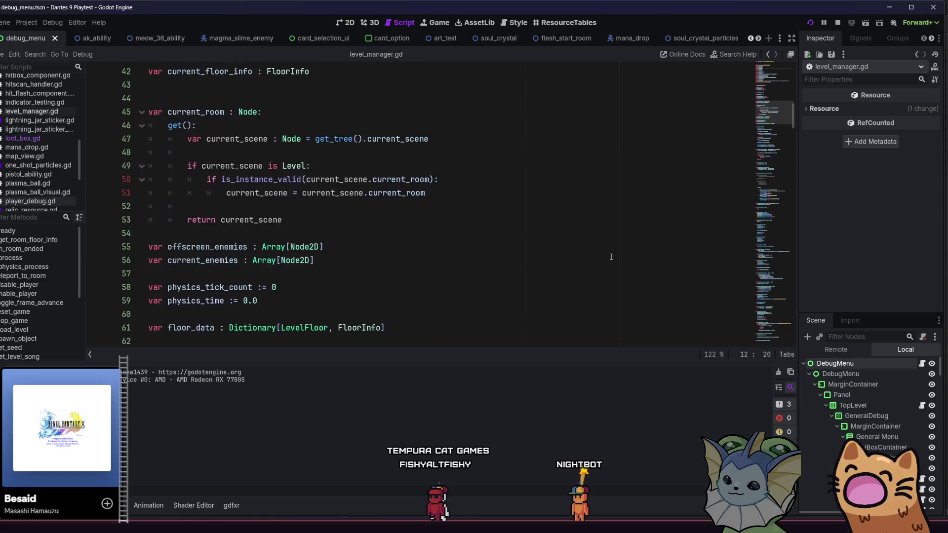
pyautogui.scroll(-9, 613, 255)
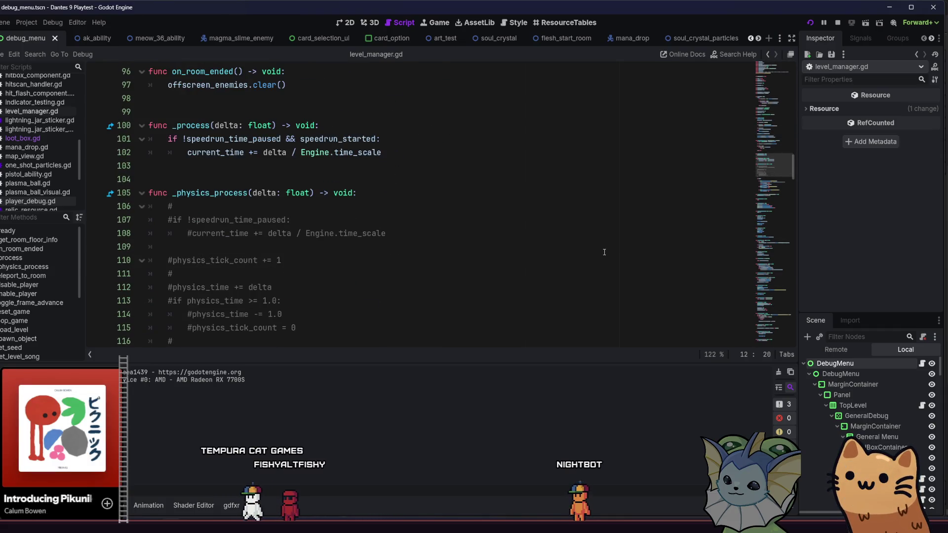
pyautogui.scroll(-10, 604, 253)
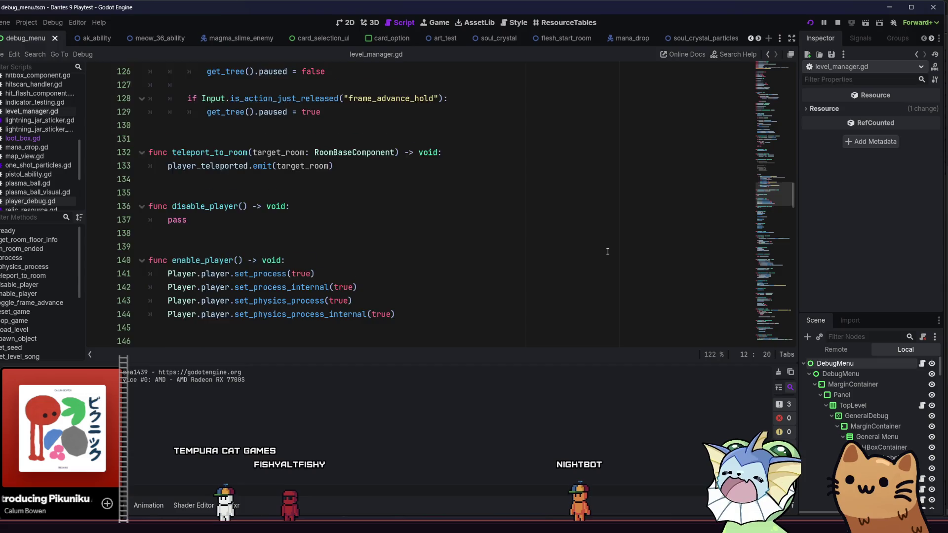
pyautogui.scroll(-9, 608, 252)
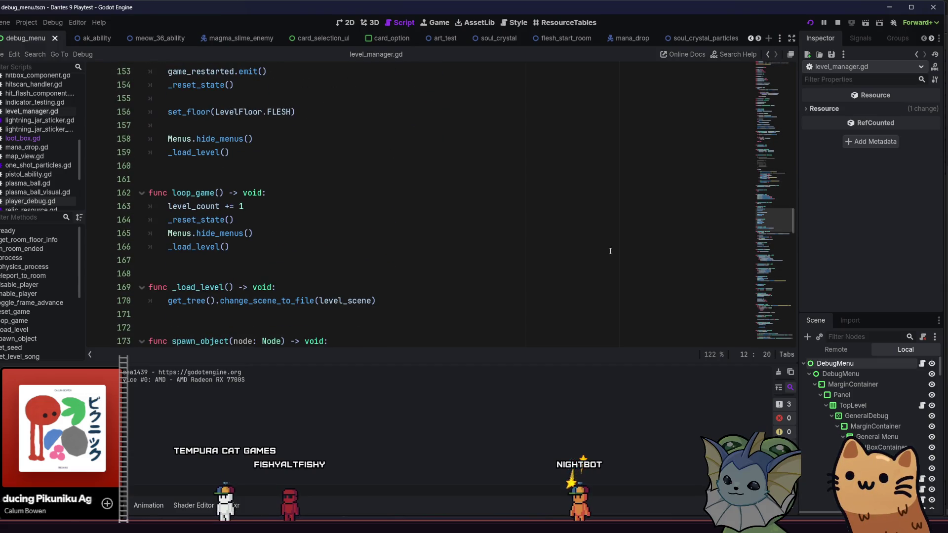
pyautogui.scroll(-6, 610, 252)
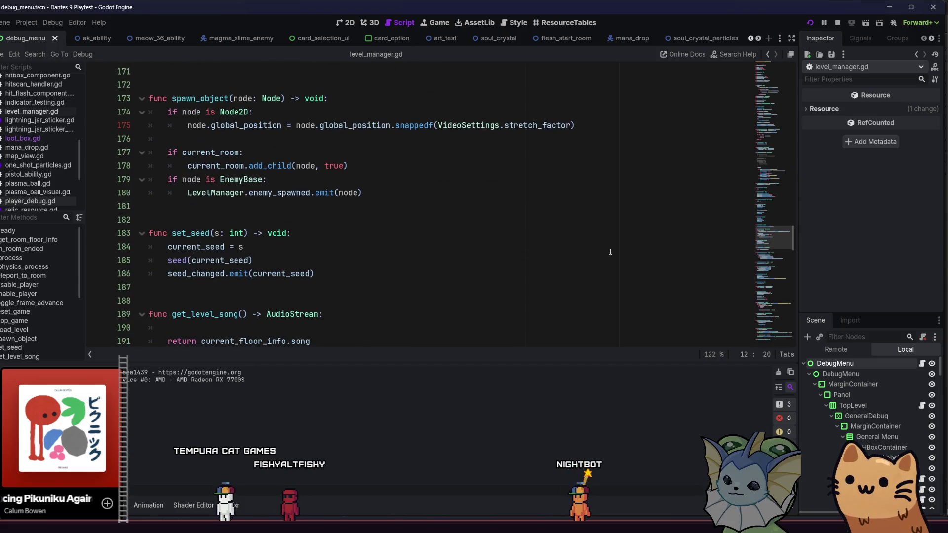
pyautogui.scroll(-12, 610, 251)
pyautogui.scroll(-15, 611, 249)
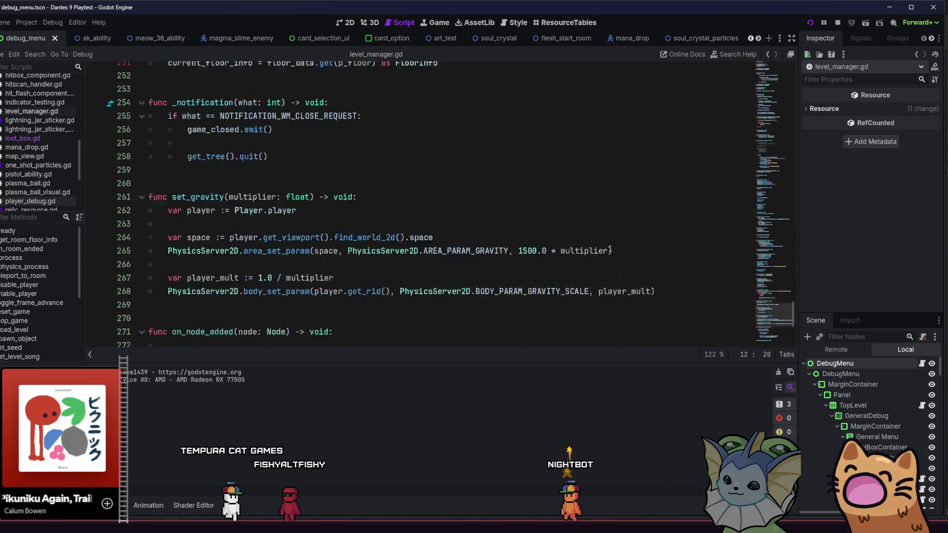
pyautogui.scroll(-5, 610, 250)
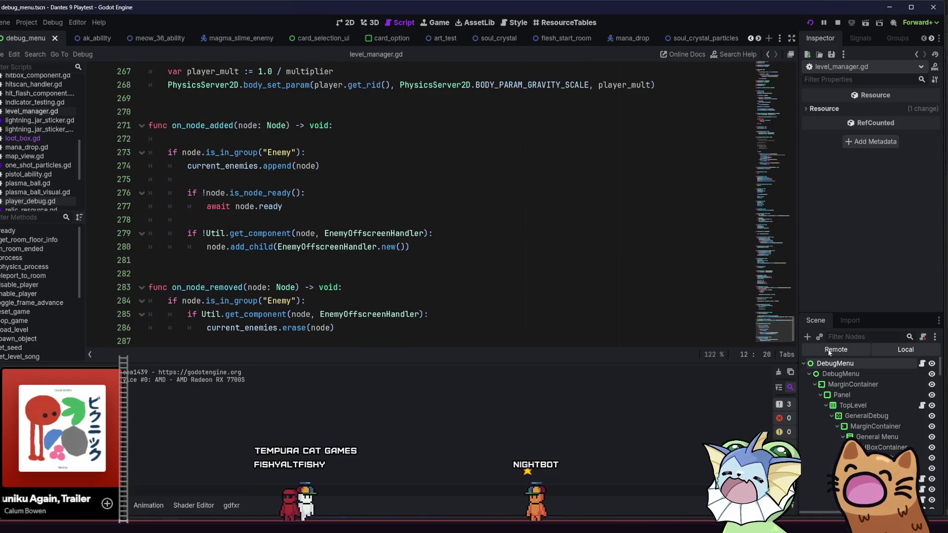
pyautogui.scroll(2, 790, 321)
pyautogui.hotkey('ctrl', 'shift', 'f')
# Step: Search the whole project for 'room_started' and open its emit in room_start_area.gd
pyautogui.write('oom_started')
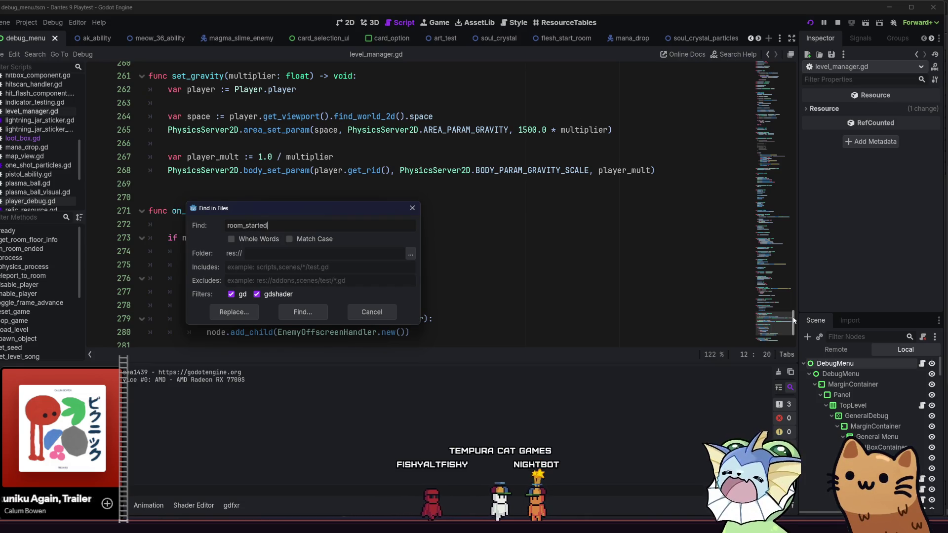
pyautogui.press('Return')
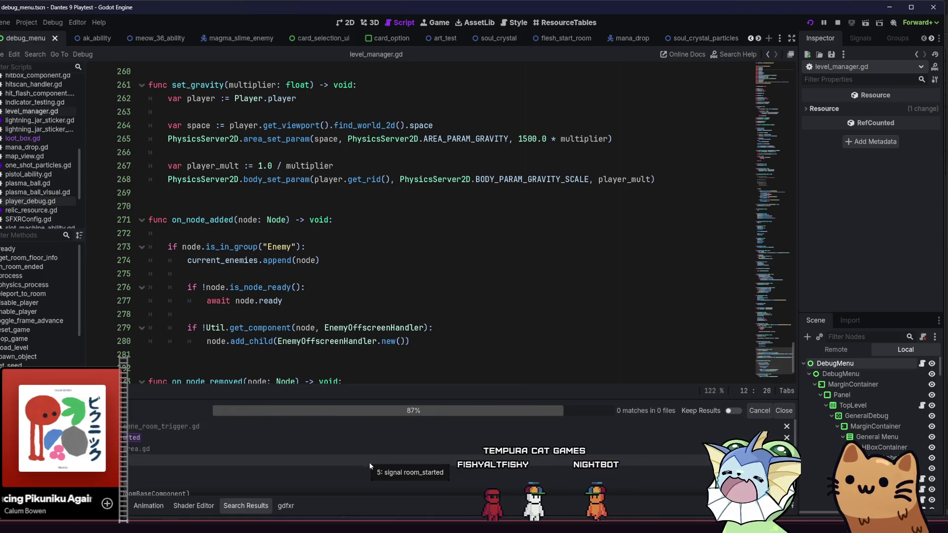
pyautogui.click(267, 477)
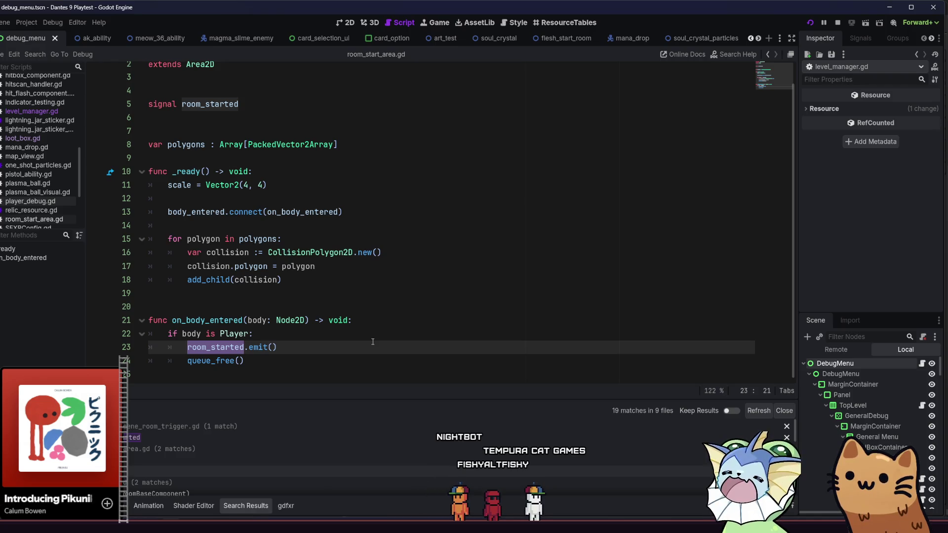
pyautogui.scroll(-1, 324, 477)
pyautogui.scroll(-2, 324, 475)
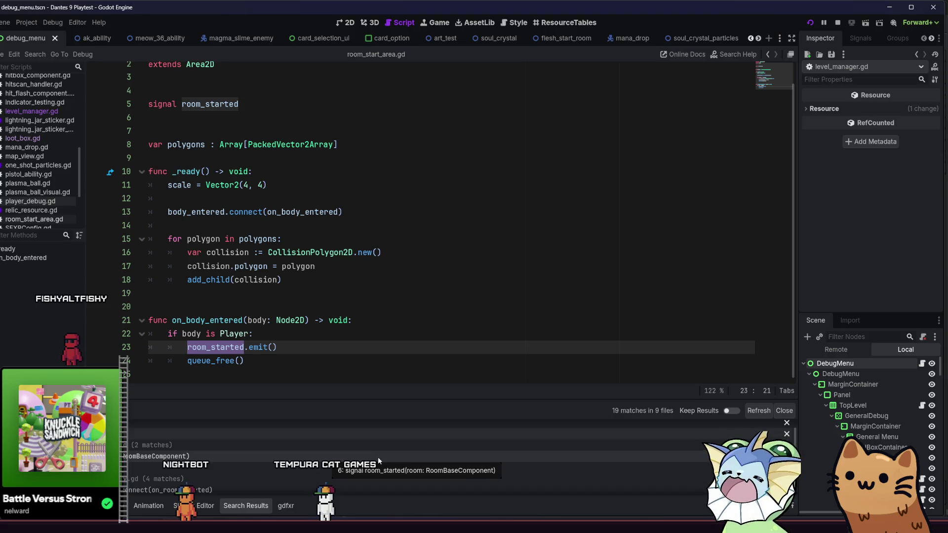
pyautogui.scroll(-2, 378, 458)
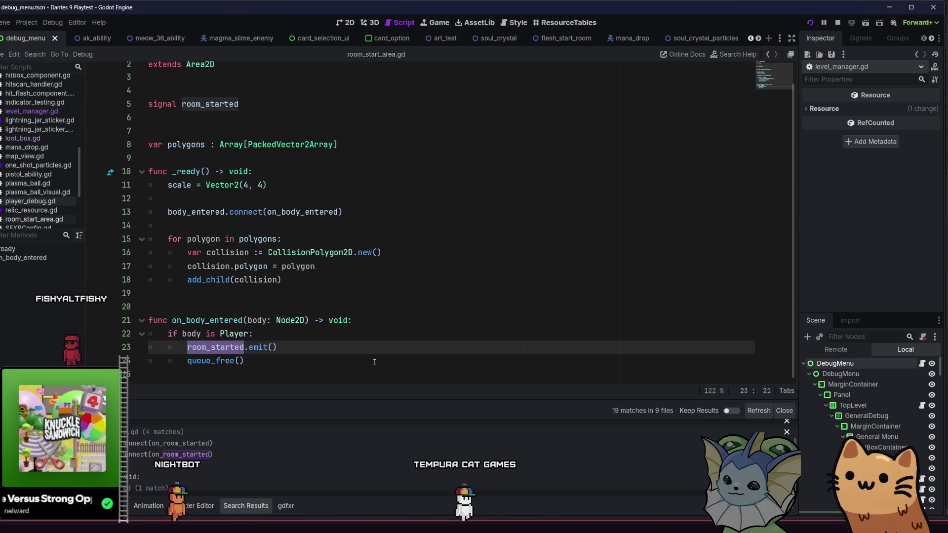
# Step: Find 'LevelManager.room_started' project-wide, open its level.gd emit, and expand Level in the Remote tree
pyautogui.hotkey('ctrl', 'shift', 'f')
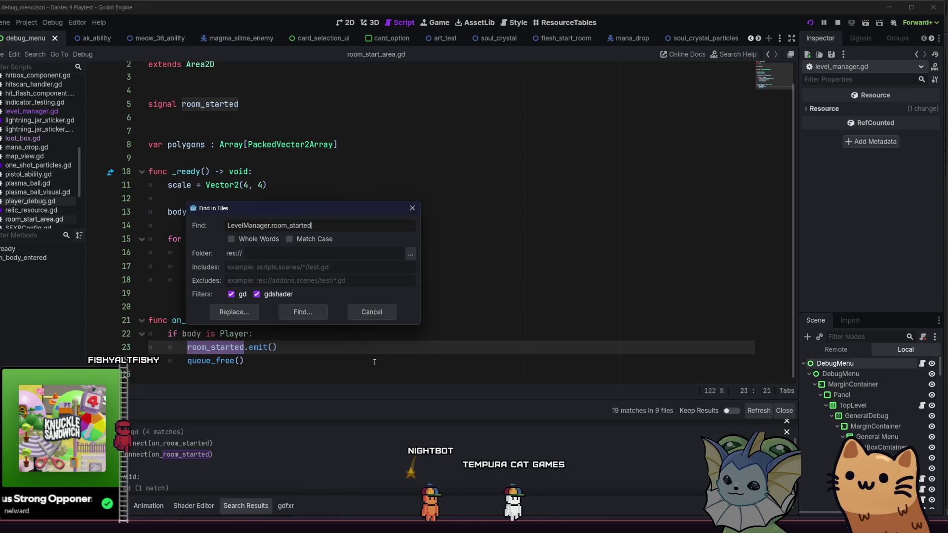
pyautogui.press('Return')
pyautogui.scroll(-2, 174, 429)
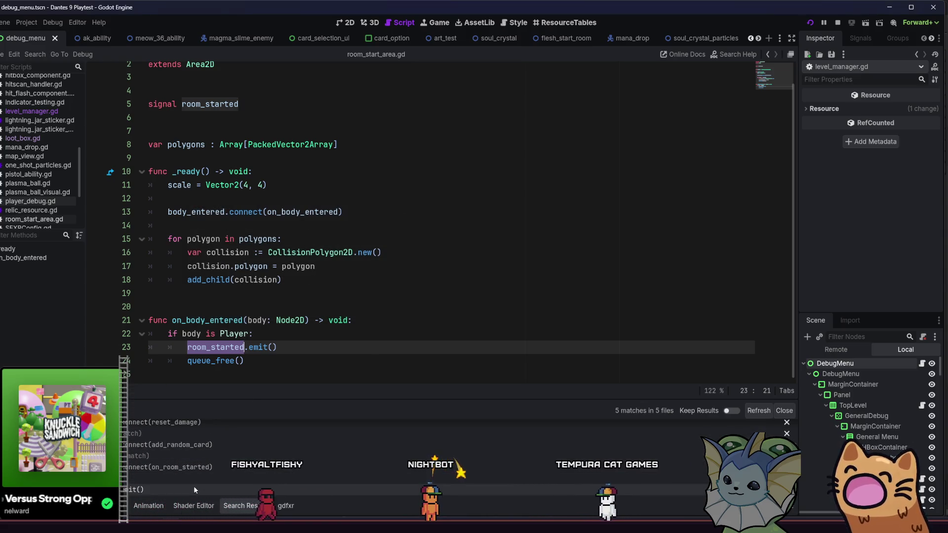
pyautogui.click(195, 489)
pyautogui.scroll(3, 295, 297)
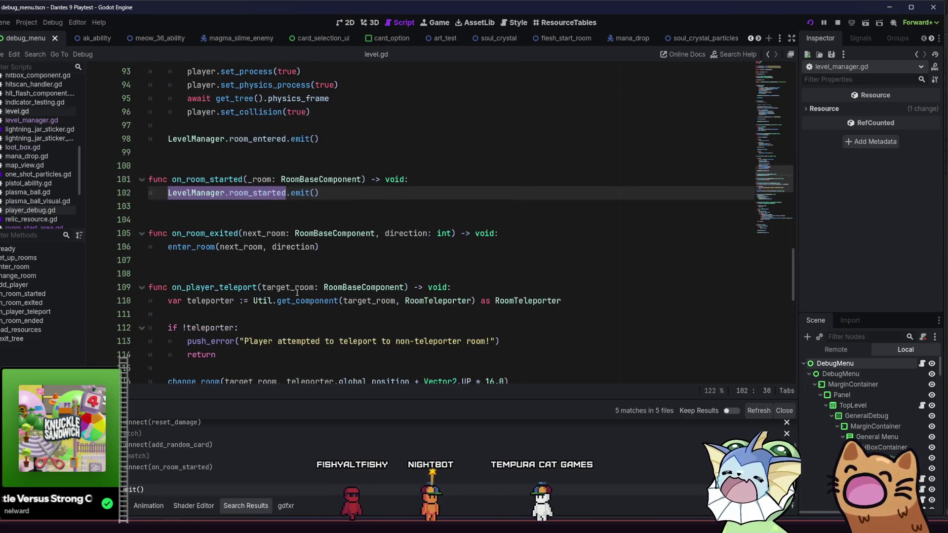
pyautogui.scroll(1, 312, 239)
pyautogui.click(345, 233)
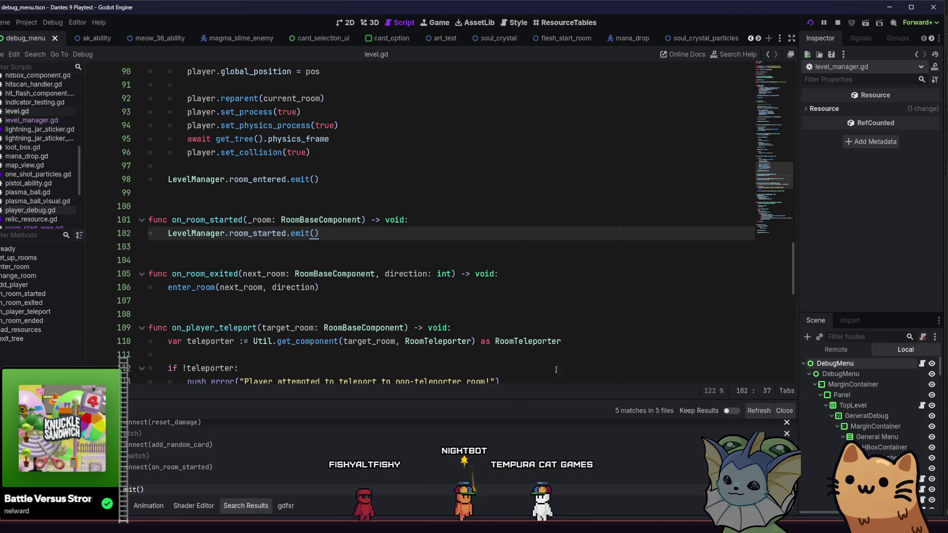
pyautogui.click(854, 353)
pyautogui.click(810, 509)
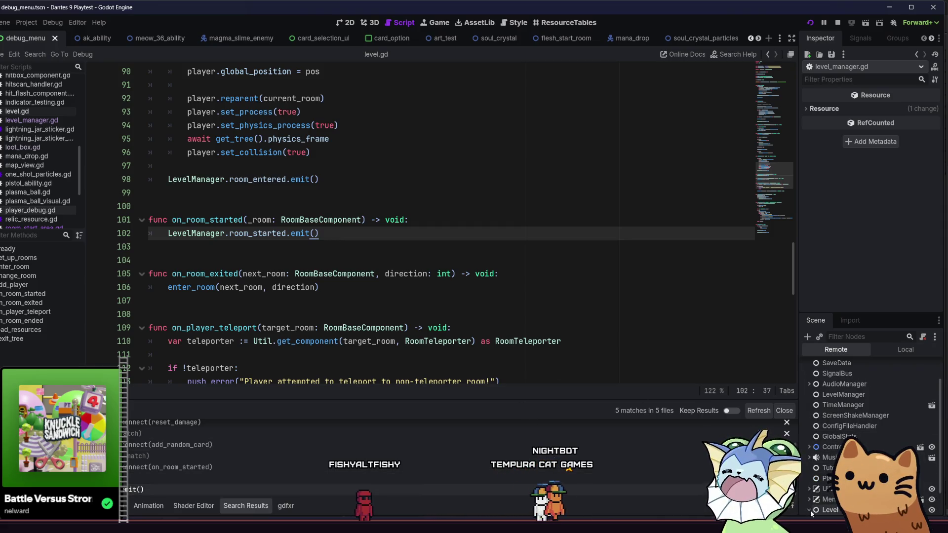
# Step: Scroll the Remote scene tree to show the running Level node's children
pyautogui.scroll(1, 819, 509)
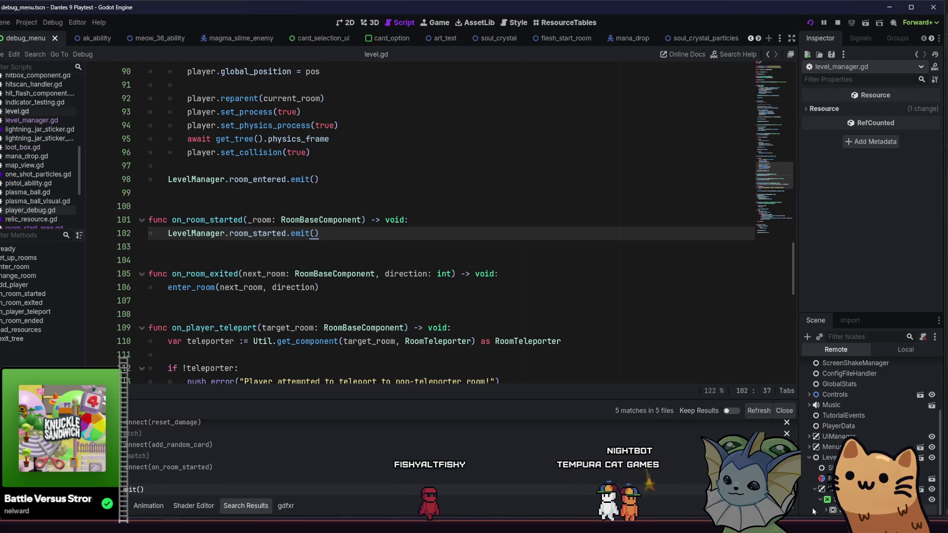
pyautogui.scroll(-4, 825, 508)
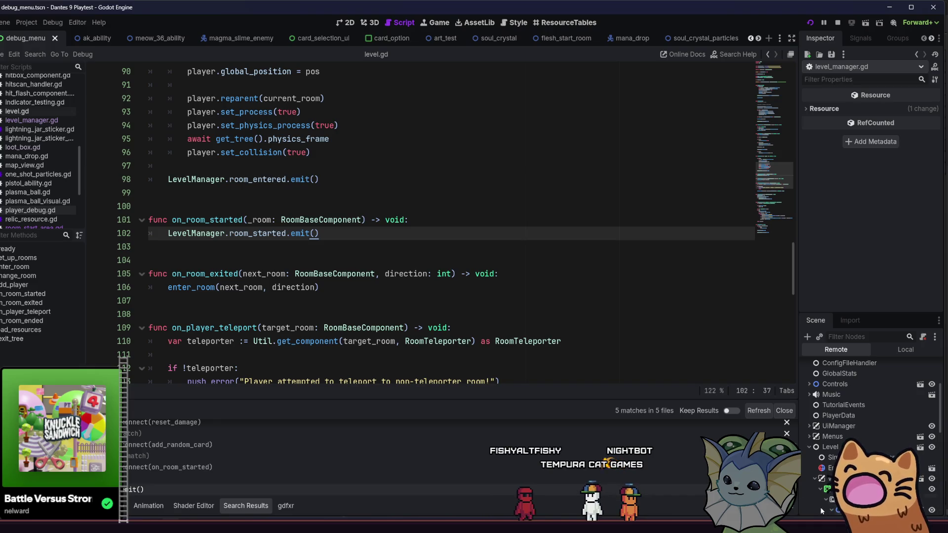
pyautogui.scroll(-5, 829, 451)
# Step: Resume the running game, walk through the cave, open the deck, then return to Godot
pyautogui.hotkey('alt', 'Tab')
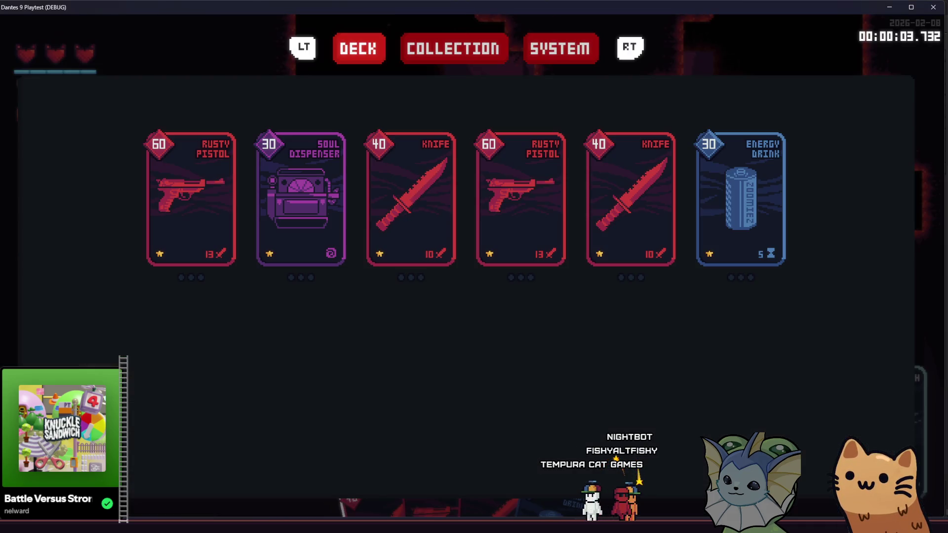
pyautogui.press('Escape')
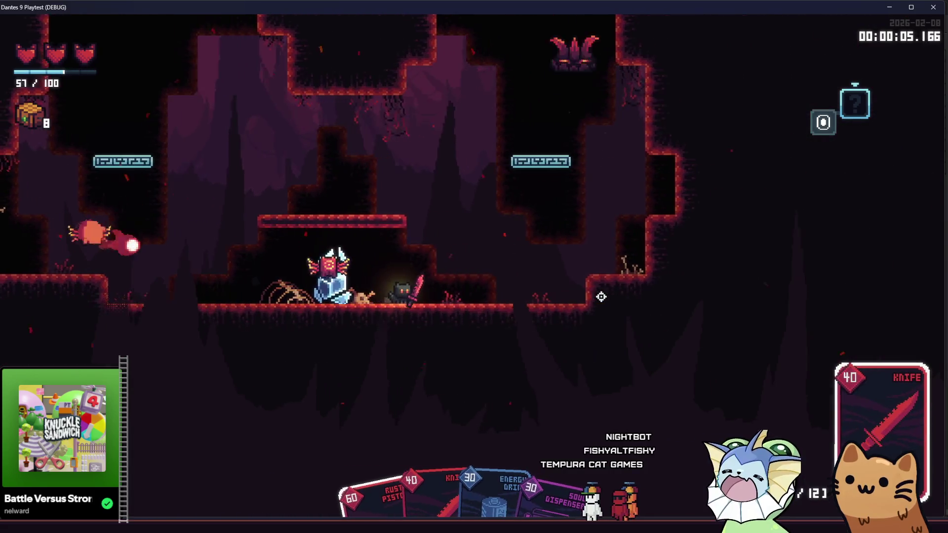
pyautogui.press('d')
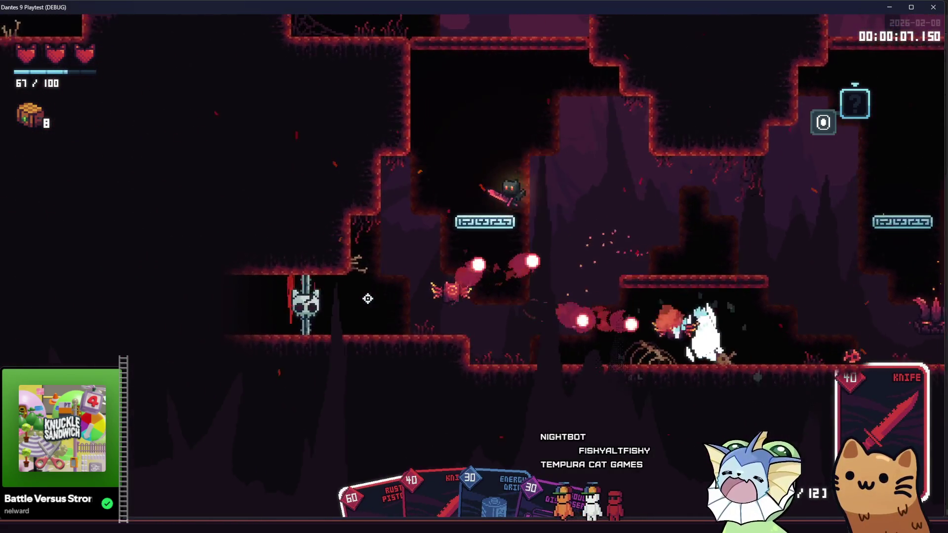
pyautogui.press('Escape')
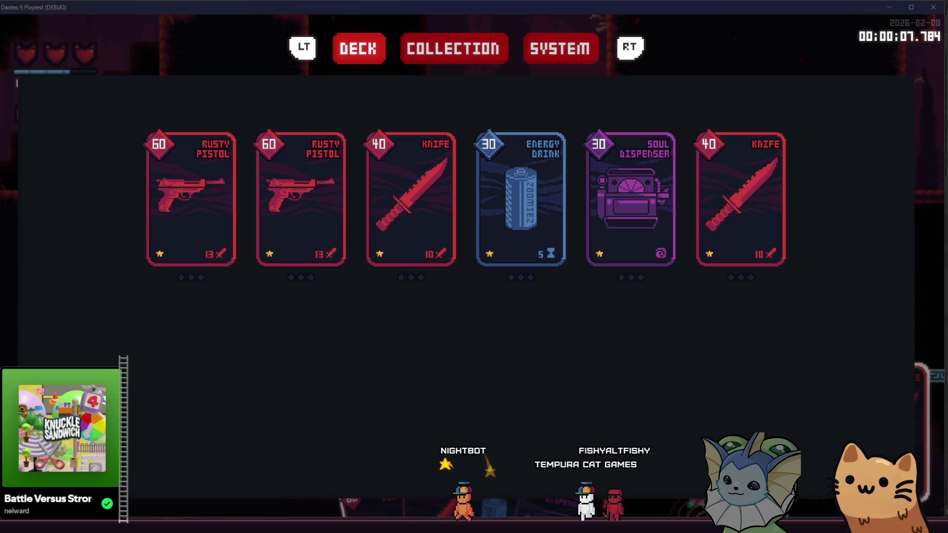
pyautogui.hotkey('alt', 'Tab')
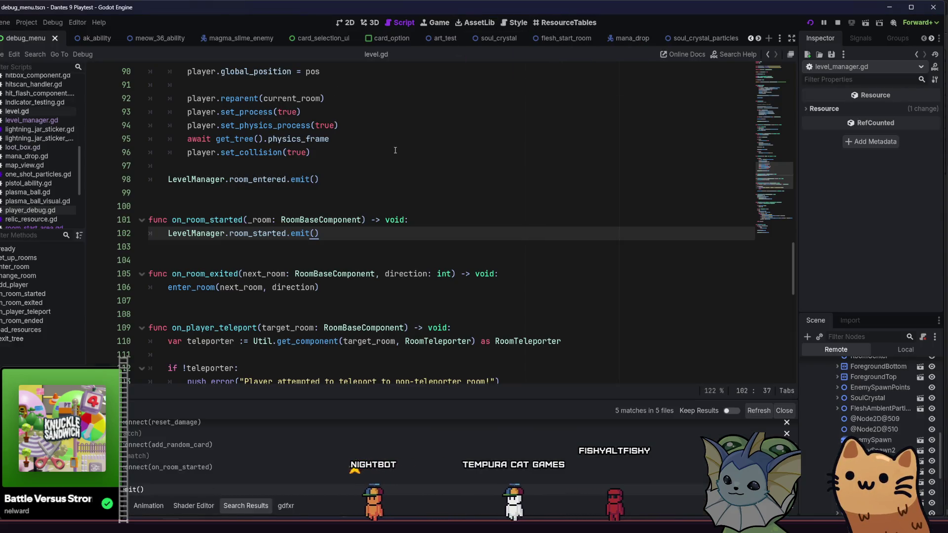
# Step: Close the search results and step back through script history to loot_box.gd
pyautogui.click(784, 411)
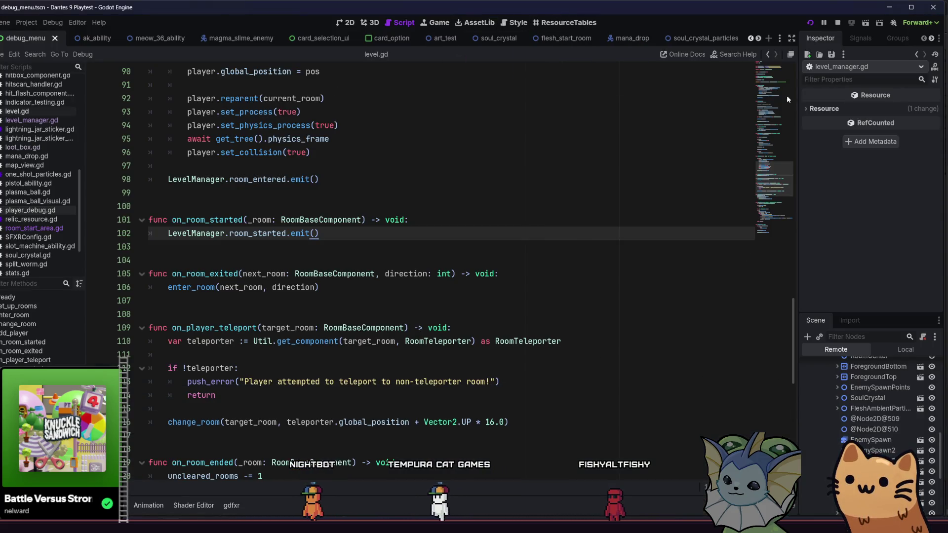
pyautogui.click(765, 55)
pyautogui.click(765, 55)
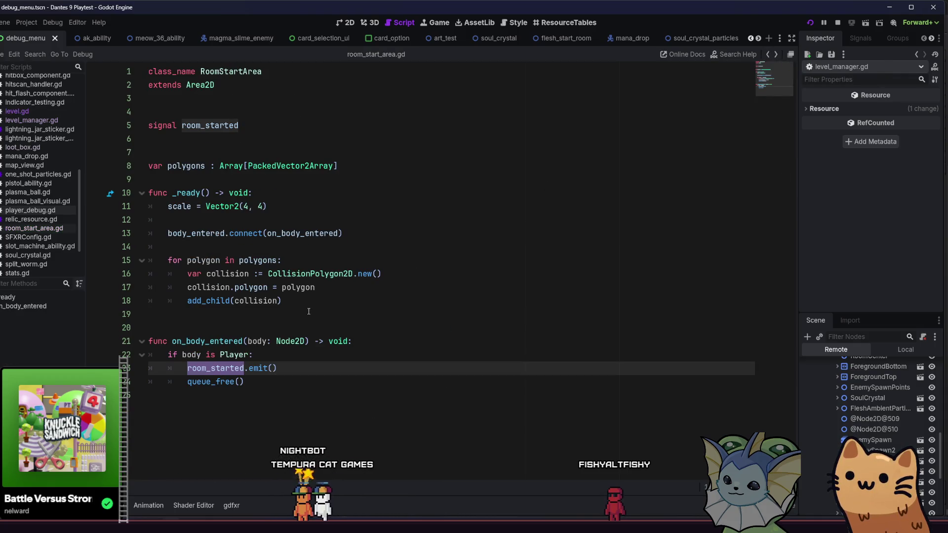
pyautogui.click(309, 312)
pyautogui.click(766, 53)
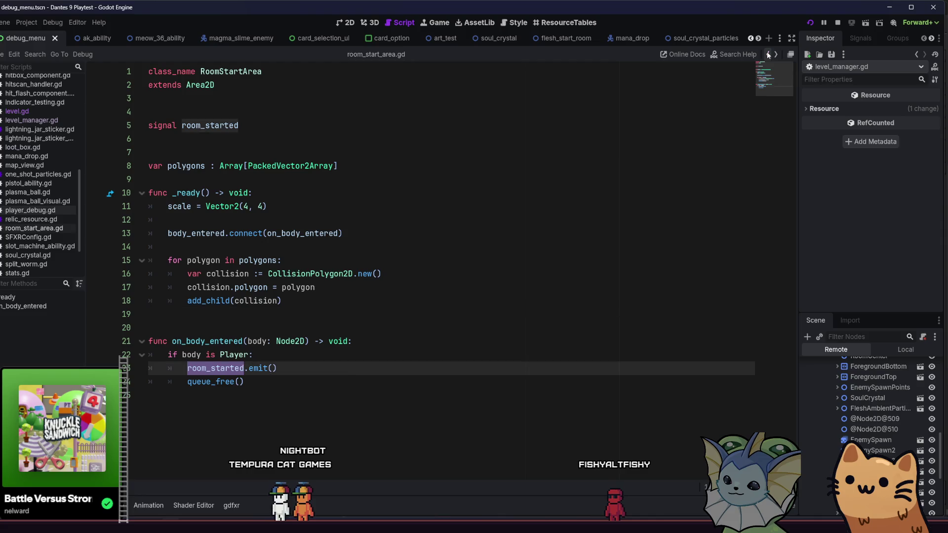
pyautogui.click(766, 52)
pyautogui.click(766, 53)
pyautogui.click(768, 54)
pyautogui.click(768, 55)
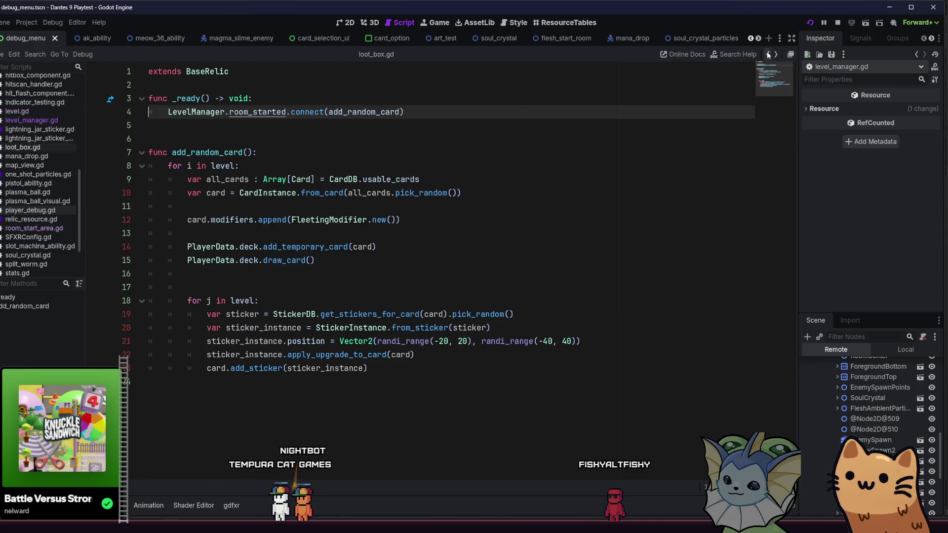
pyautogui.click(770, 54)
pyautogui.click(776, 55)
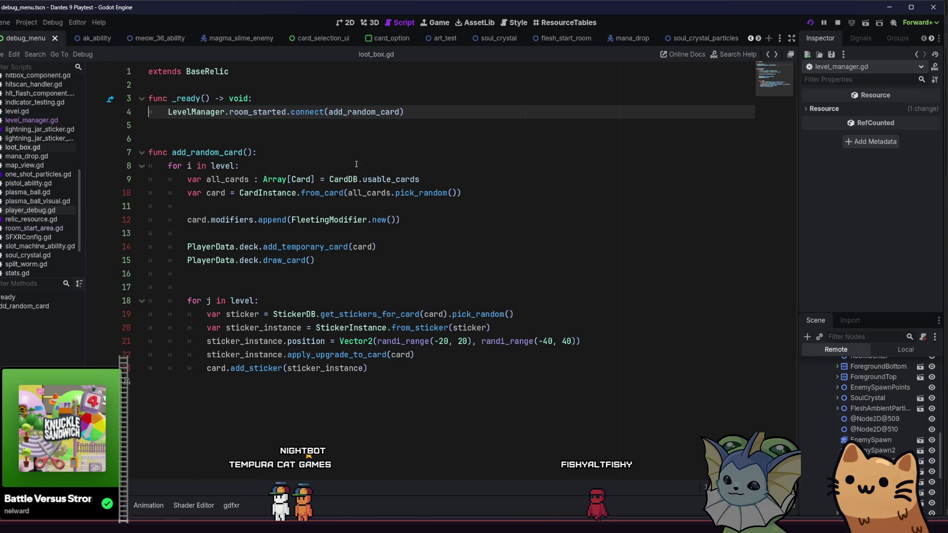
# Step: Select _ready and examine its line connecting LevelManager.room_started to add_random_card
pyautogui.moveTo(404, 111)
pyautogui.mouseDown()
pyautogui.moveTo(148, 111)
pyautogui.moveTo(144, 101)
pyautogui.mouseUp()
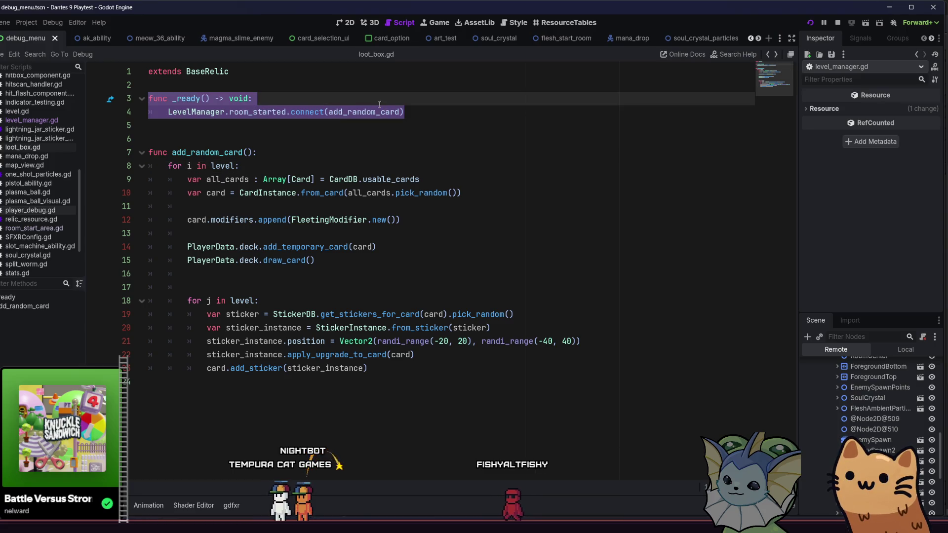
pyautogui.click(267, 112)
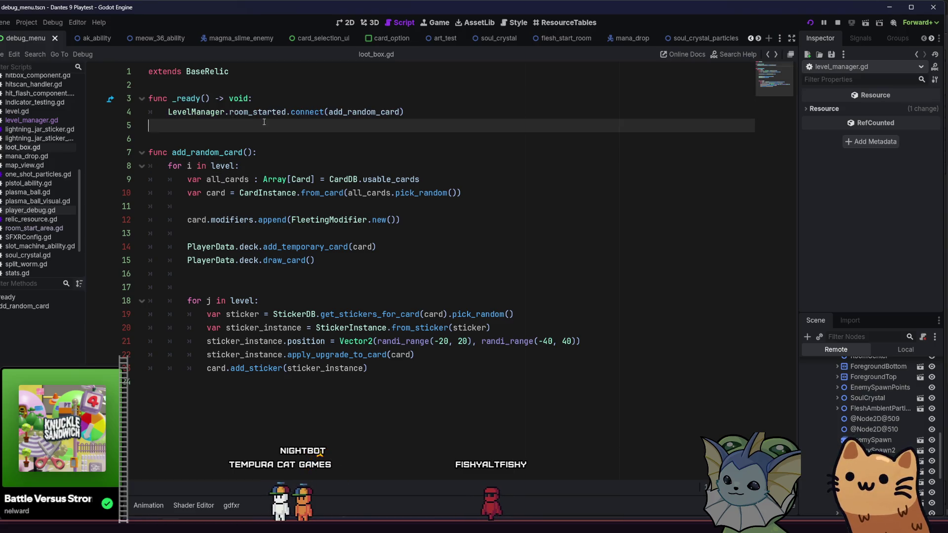
pyautogui.click(445, 128)
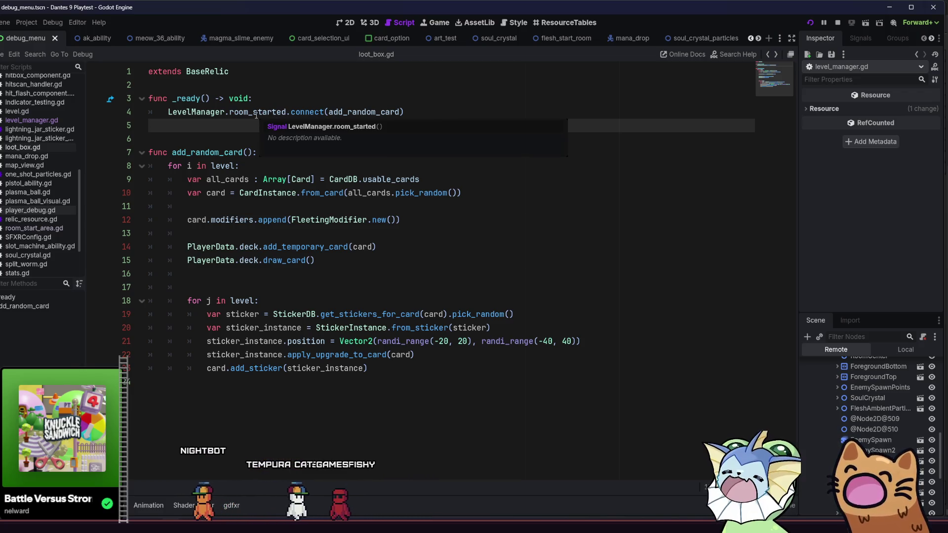
pyautogui.click(256, 116)
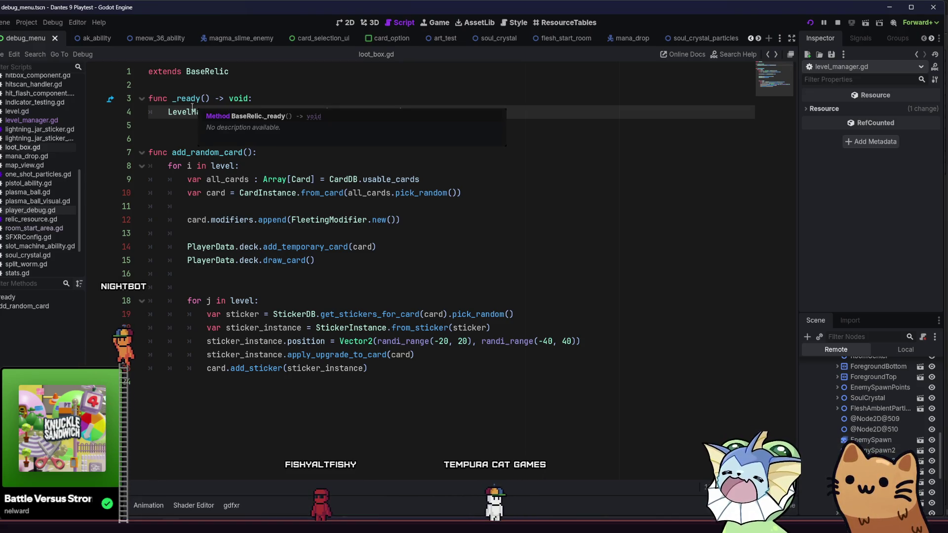
pyautogui.click(463, 123)
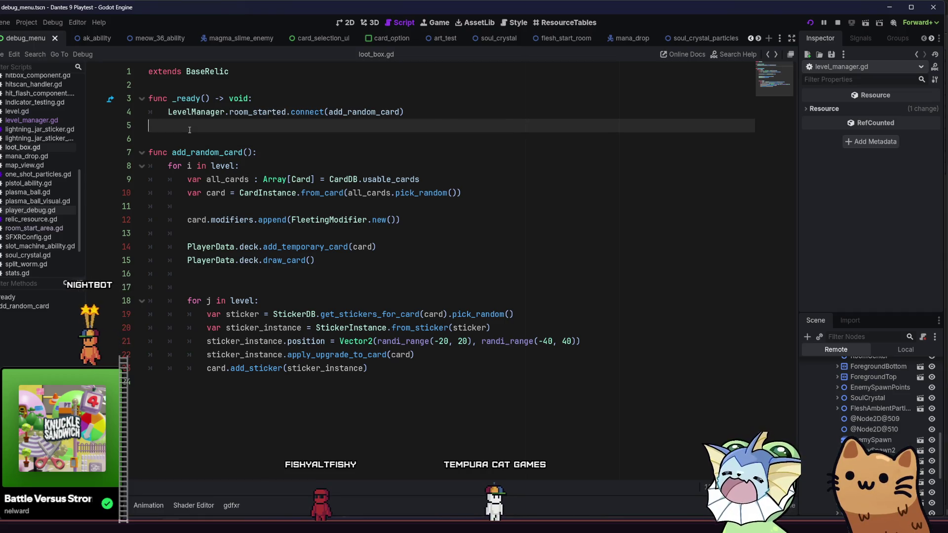
pyautogui.click(462, 117)
# Step: Add Console.print("meow") under the connect line in _ready and save the script
pyautogui.press('Return')
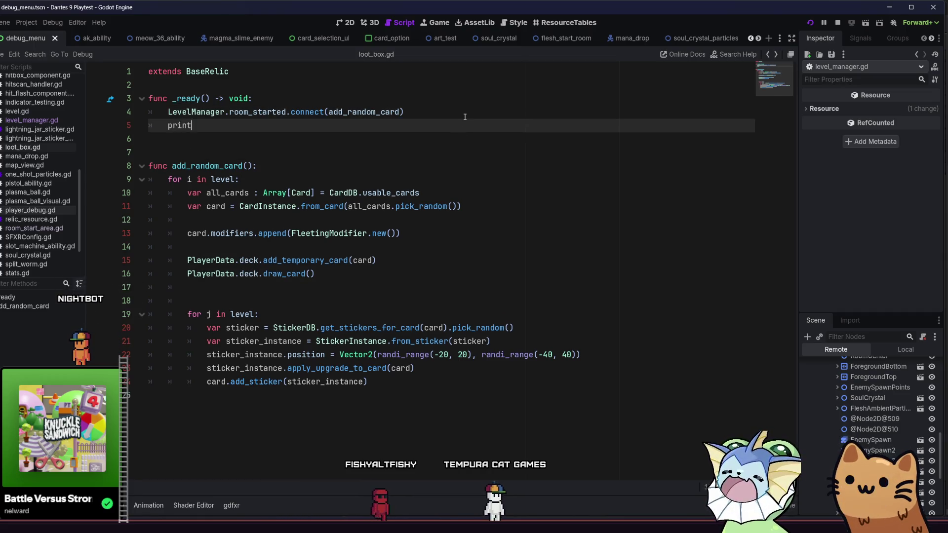
pyautogui.press('BackSpace')
pyautogui.press('BackSpace')
pyautogui.press('BackSpace')
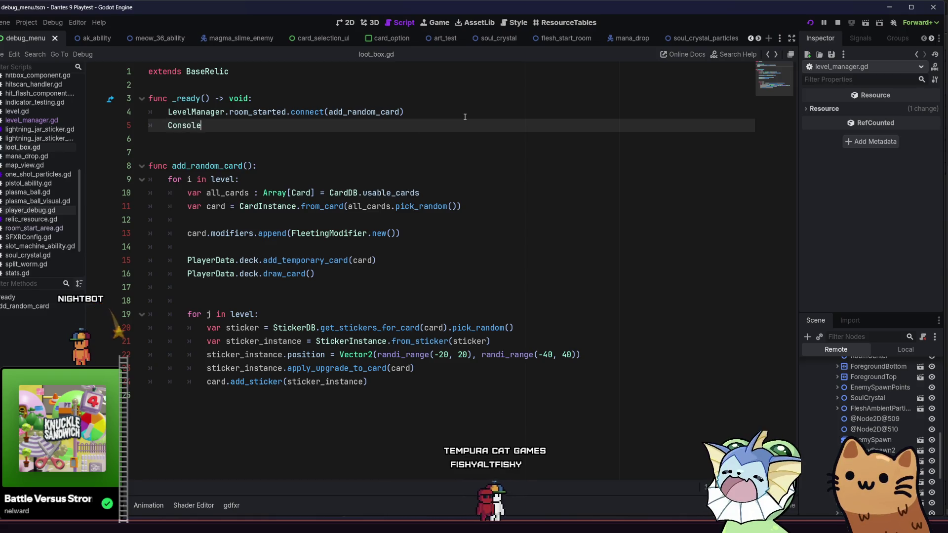
pyautogui.write('.print("meow')
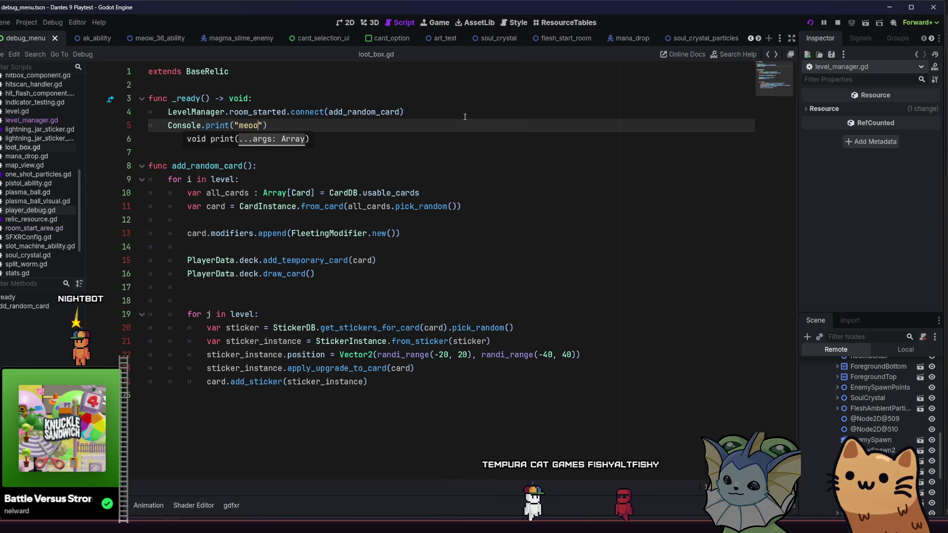
pyautogui.hotkey('ctrl', 's')
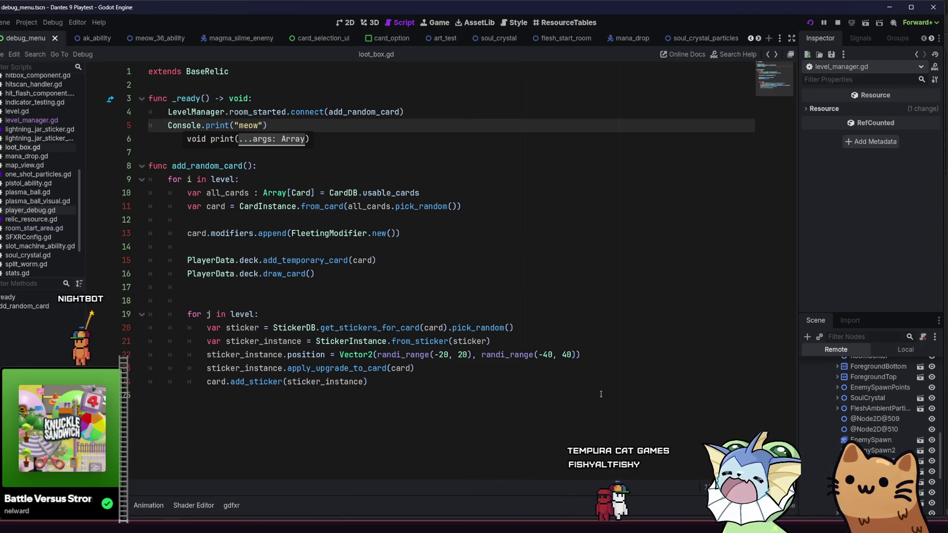
# Step: Add Console.print(level) as the first line of add_random_card and launch the game
pyautogui.click(343, 161)
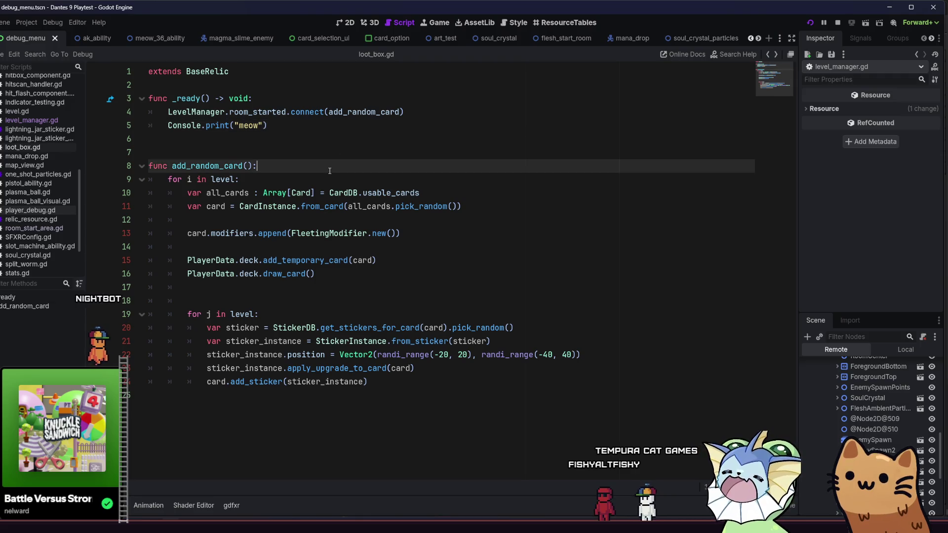
pyautogui.press('Return')
pyautogui.write('sole.print(')
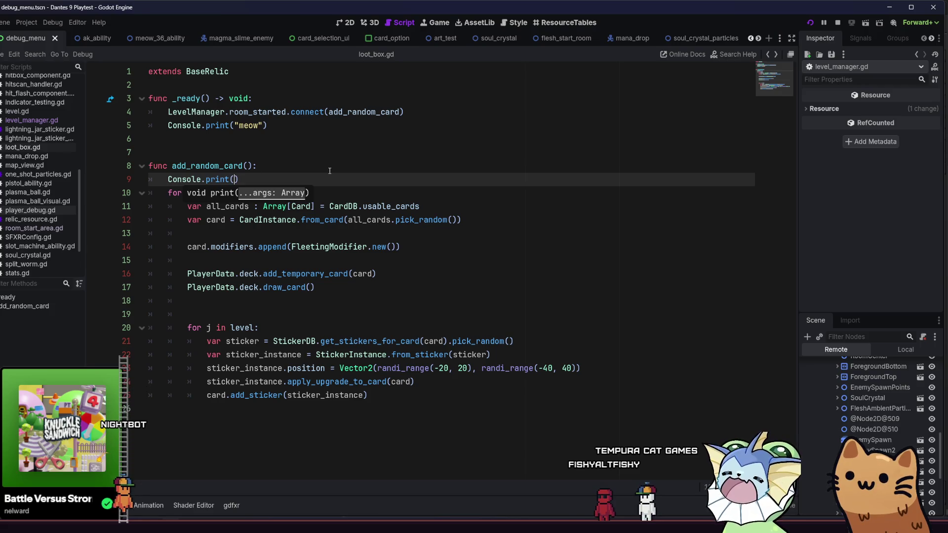
pyautogui.write('level')
pyautogui.click(330, 171)
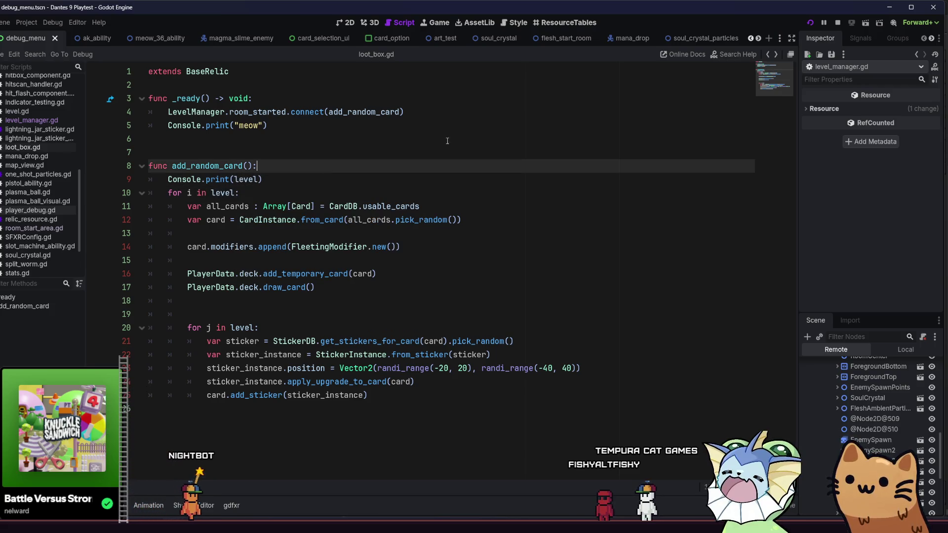
pyautogui.click(811, 21)
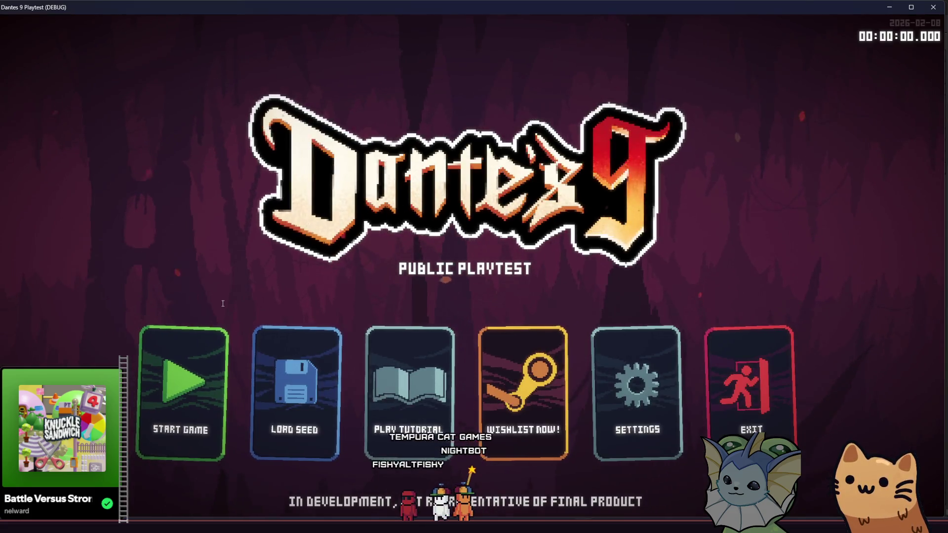
# Step: Start a new run and add Loot Box relics from the debug menu's Player options
pyautogui.click(225, 336)
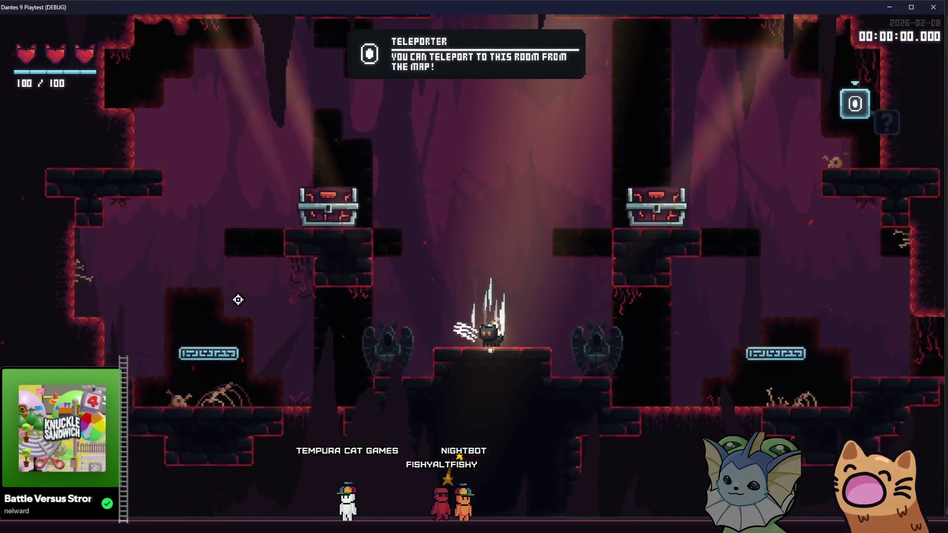
pyautogui.press('F1')
pyautogui.click(98, 128)
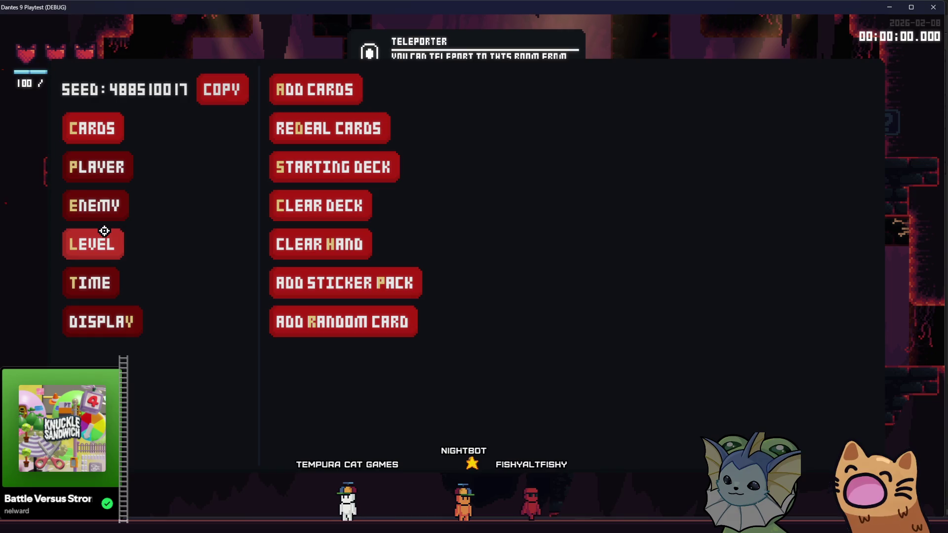
pyautogui.click(101, 166)
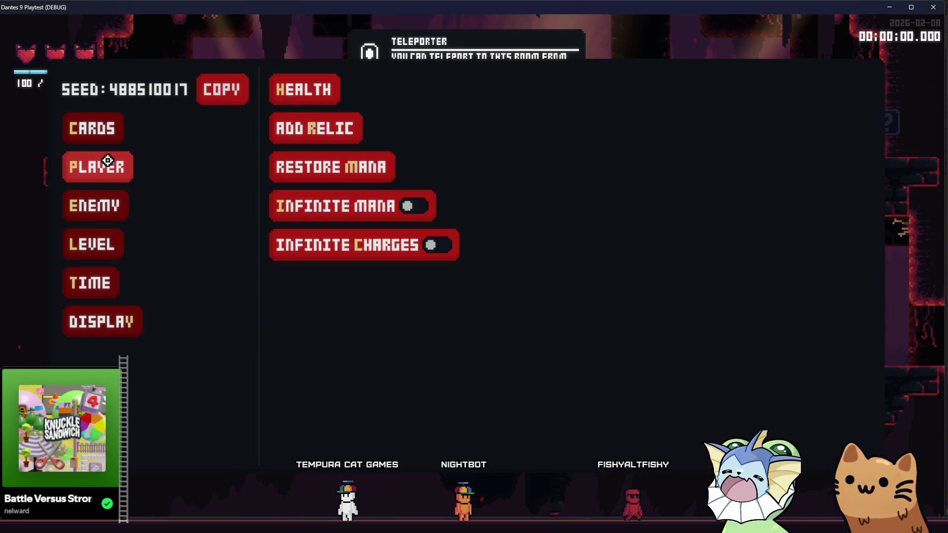
pyautogui.click(326, 128)
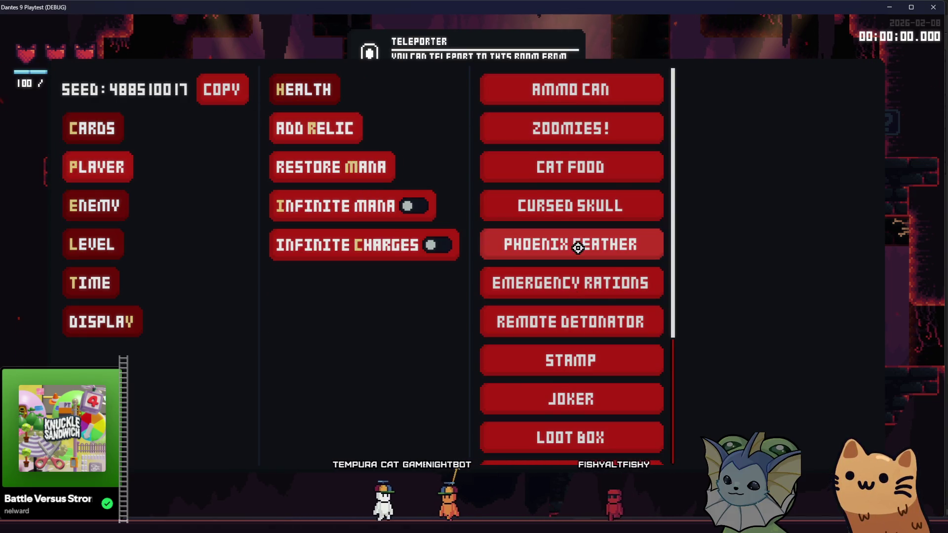
pyautogui.scroll(-1, 576, 247)
pyautogui.click(576, 387)
pyautogui.click(575, 387)
pyautogui.click(576, 387)
pyautogui.click(575, 387)
pyautogui.click(575, 387)
pyautogui.click(575, 388)
pyautogui.click(576, 387)
pyautogui.click(576, 388)
pyautogui.click(576, 387)
pyautogui.click(575, 387)
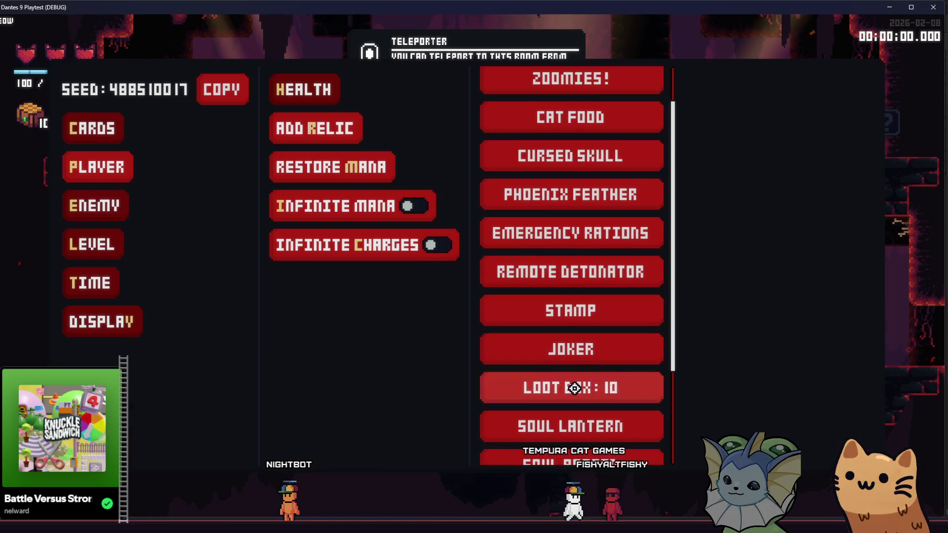
pyautogui.press('Escape')
# Step: Walk and jump into the next room, check the deck for added cards, then close the game
pyautogui.press('d')
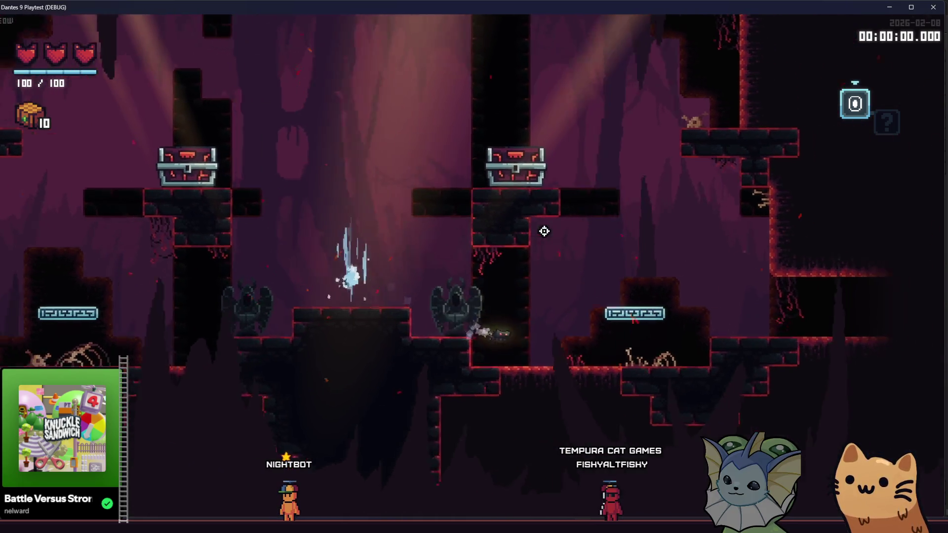
pyautogui.press('space')
pyautogui.press('d')
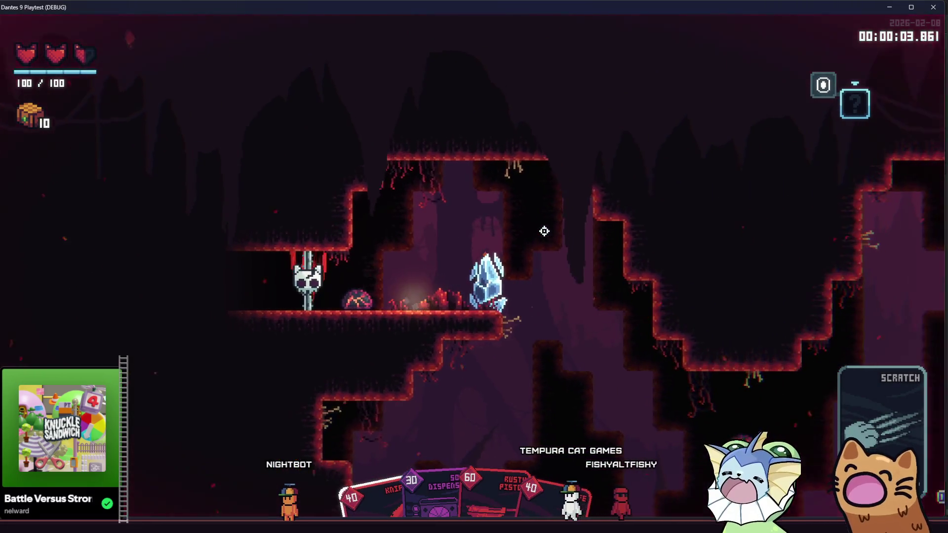
pyautogui.press('Tab')
pyautogui.press('Tab')
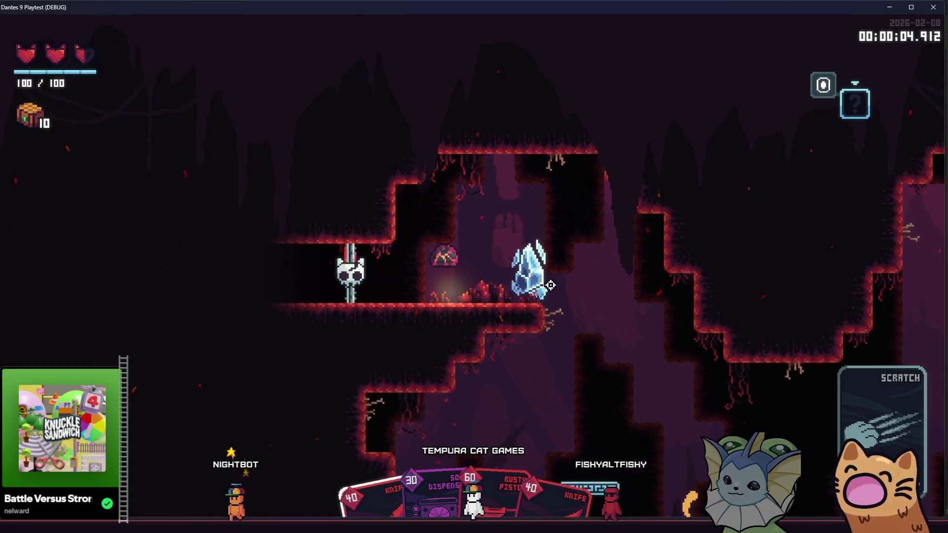
pyautogui.press('Tab')
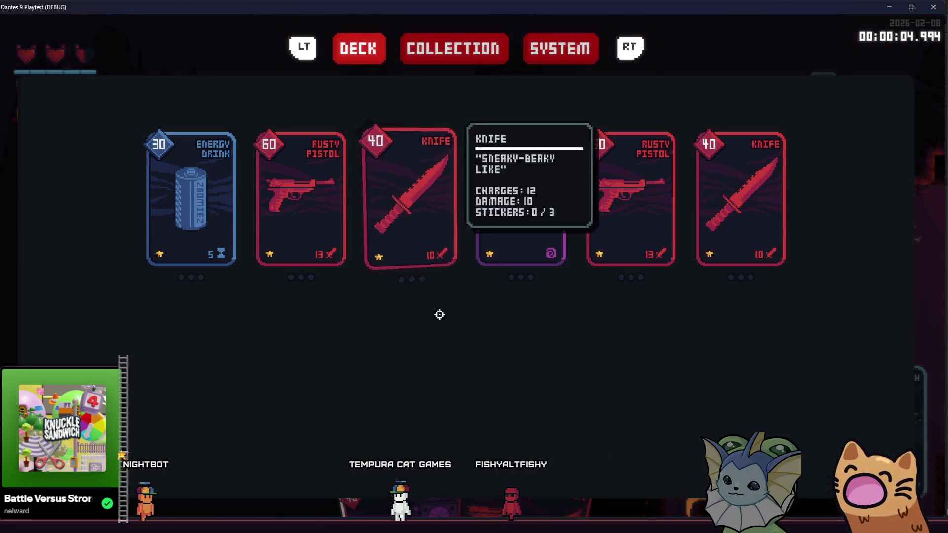
pyautogui.press('Tab')
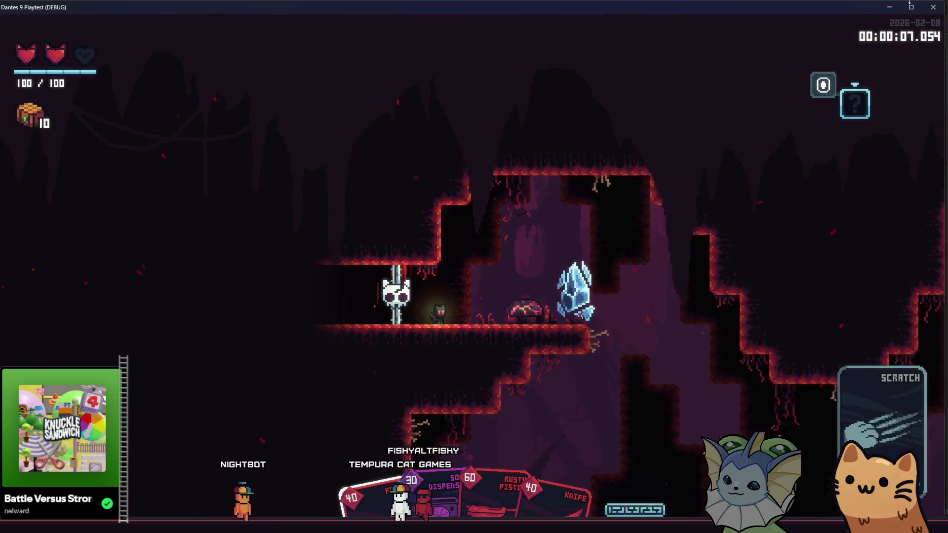
pyautogui.click(933, 8)
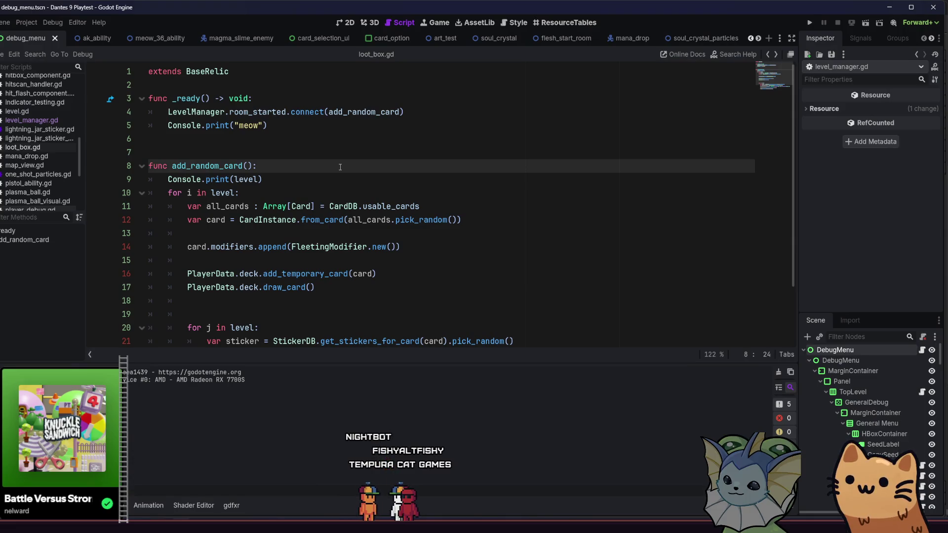
# Step: Insert 'await get_tree().physics_frame' after the level print in add_random_card and relaunch the game
pyautogui.press('Down')
pyautogui.press('Return')
pyautogui.write('ait')
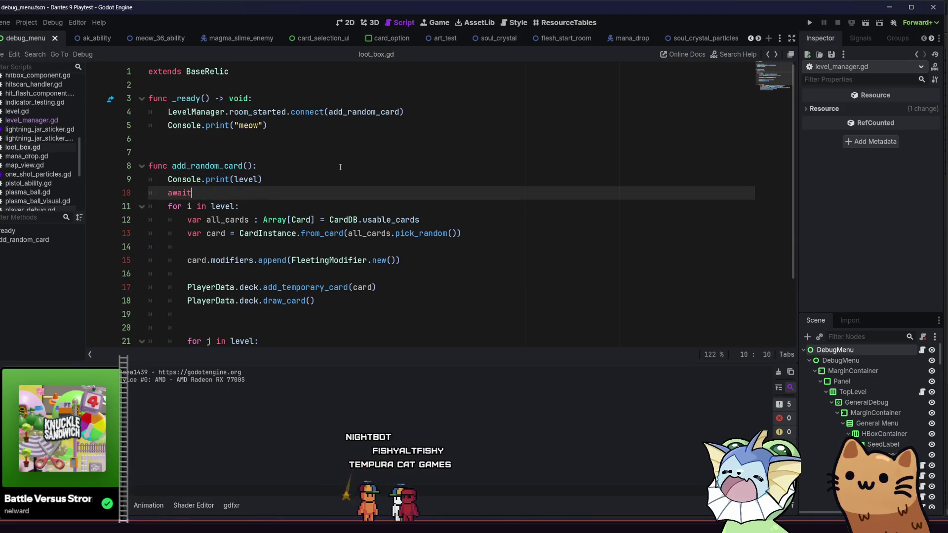
pyautogui.write(' get')
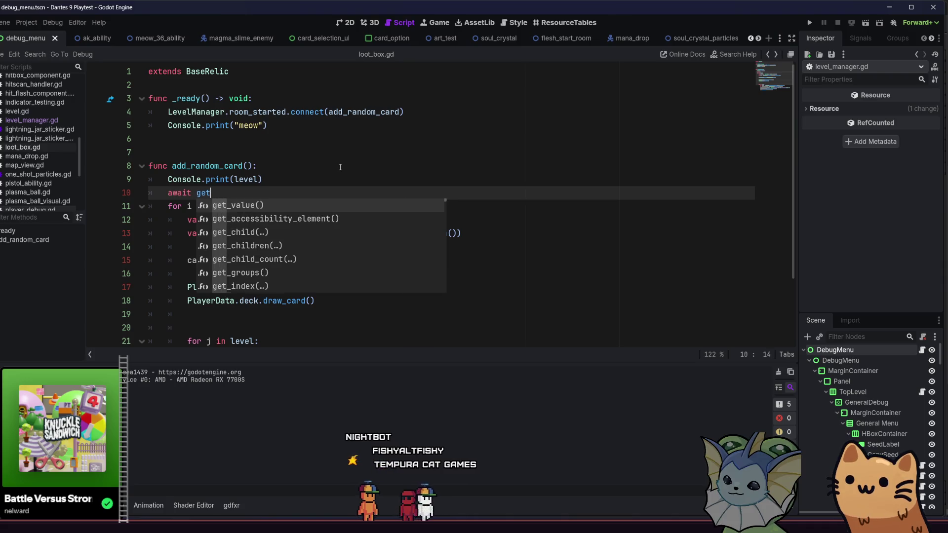
pyautogui.write('_tr')
pyautogui.press('Return')
pyautogui.press('Return')
pyautogui.click(807, 23)
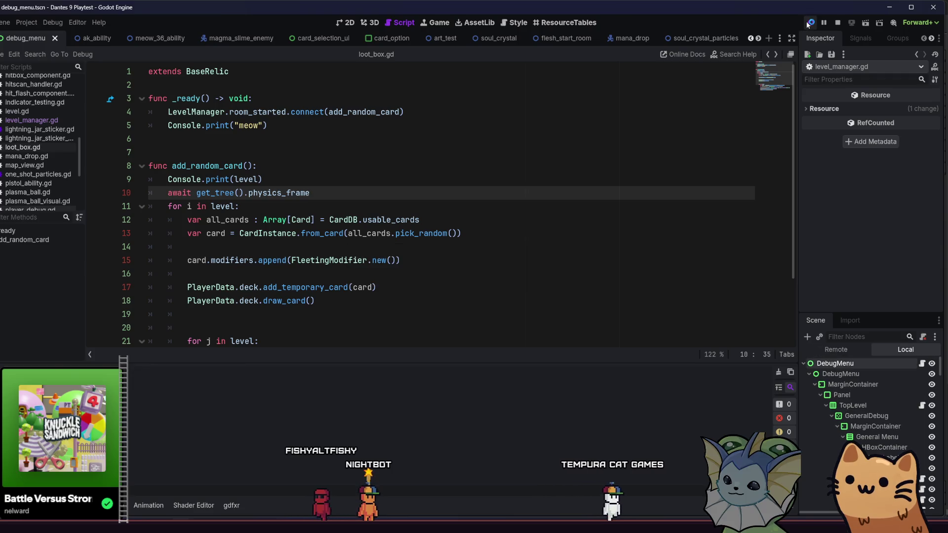
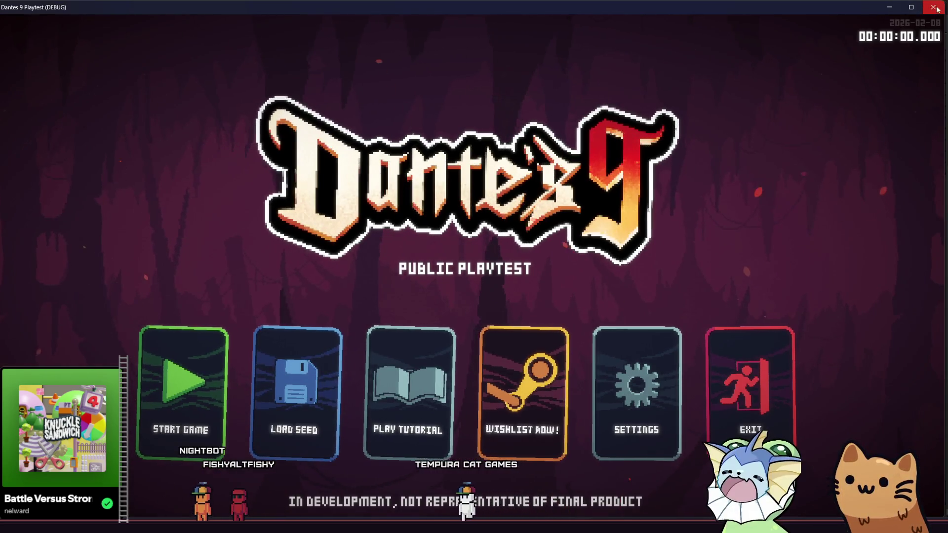
# Step: Close the running game and delete the physics-frame await line in loot_box.gd
pyautogui.click(937, 8)
pyautogui.moveTo(309, 193); pyautogui.dragTo(157, 195)
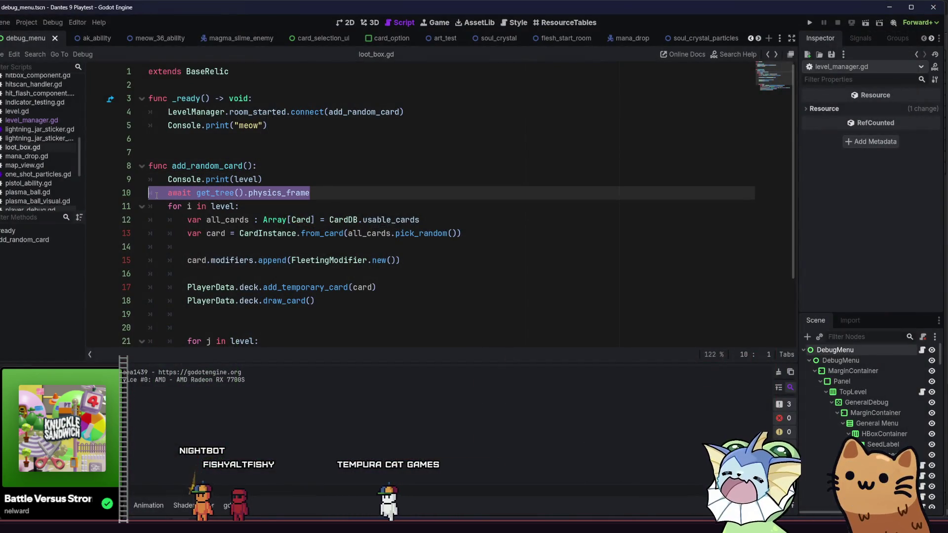
pyautogui.press('BackSpace')
# Step: Search all files for LevelManager.room_started and open room_base.gd
pyautogui.hotkey('ctrl', 'shift', 'f')
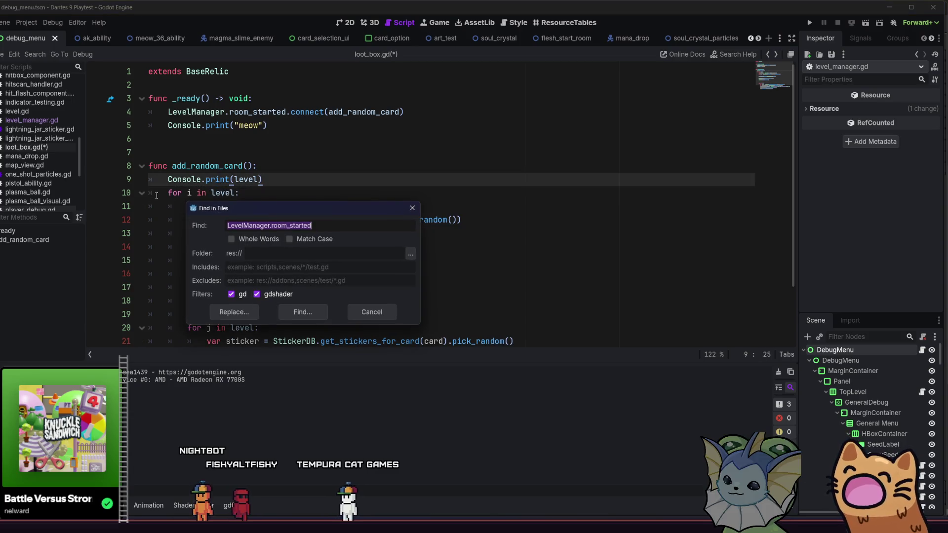
pyautogui.press('Return')
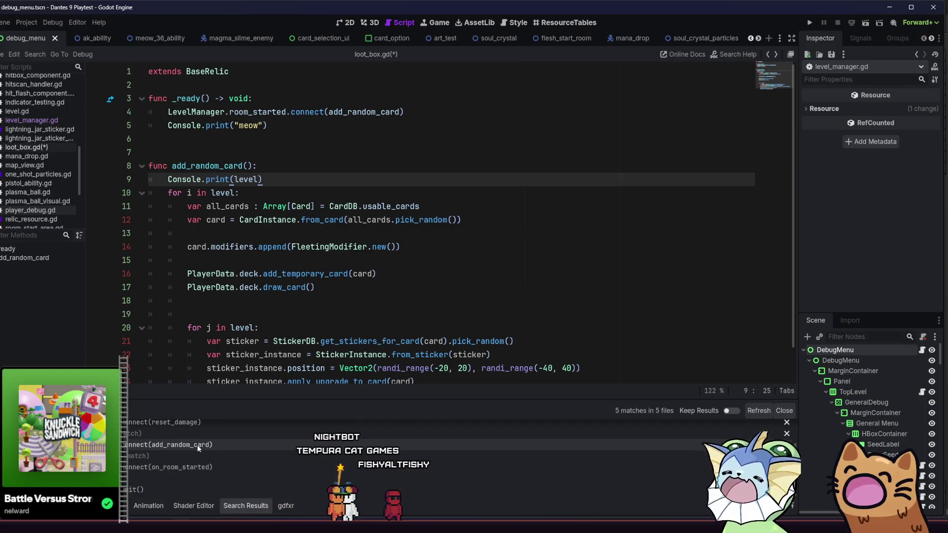
pyautogui.scroll(-2, 197, 445)
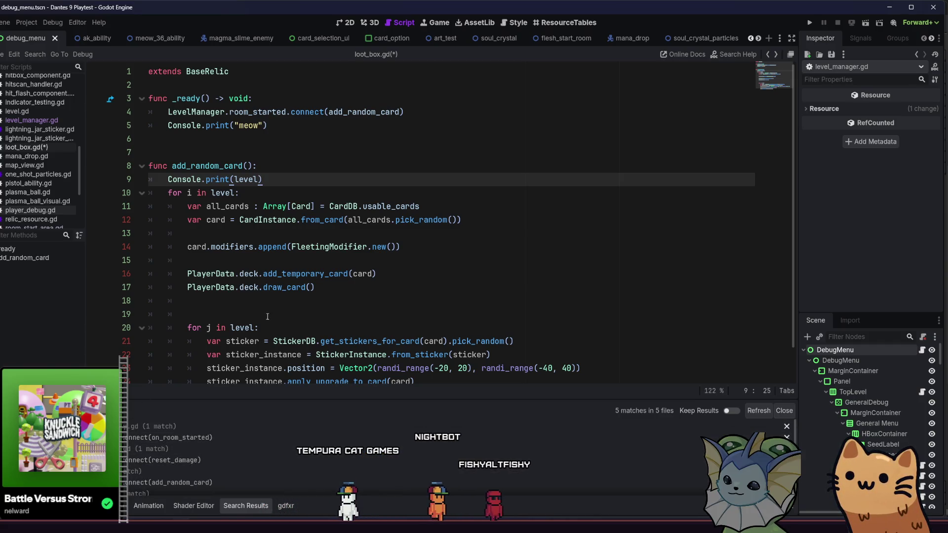
pyautogui.click(306, 246)
pyautogui.click(329, 197)
pyautogui.hotkey('shift', 'alt', 'o')
pyautogui.write('room_base')
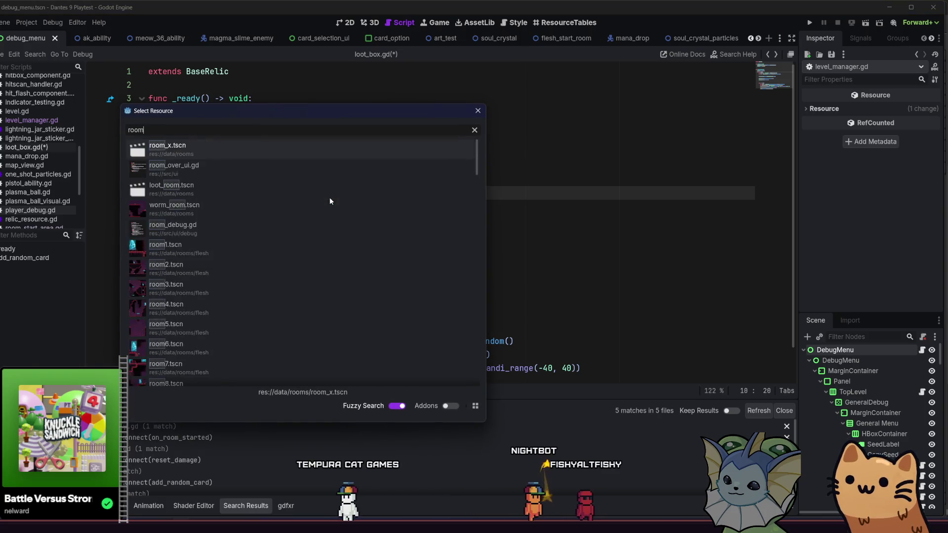
pyautogui.press('Return')
pyautogui.moveTo(783, 84)
pyautogui.mouseDown()
pyautogui.moveTo(785, 324)
pyautogui.moveTo(796, 268)
pyautogui.mouseUp()
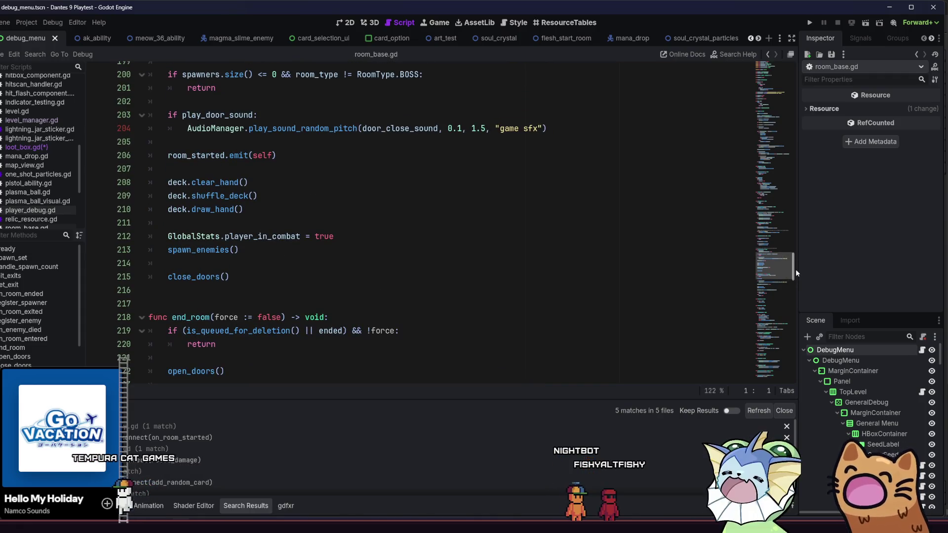
# Step: Move room_started.emit(self) below deck.draw_hand() in room_base.gd and save
pyautogui.moveTo(277, 155); pyautogui.dragTo(138, 146)
pyautogui.hotkey('ctrl', 'c')
pyautogui.hotkey('shift', 'Down')
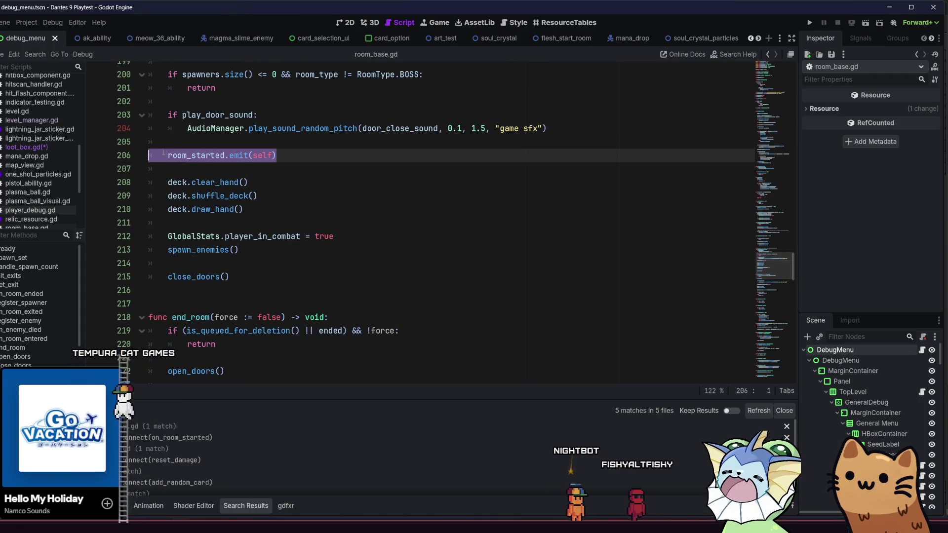
pyautogui.press('BackSpace')
pyautogui.press('BackSpace')
pyautogui.click(275, 184)
pyautogui.click(279, 196)
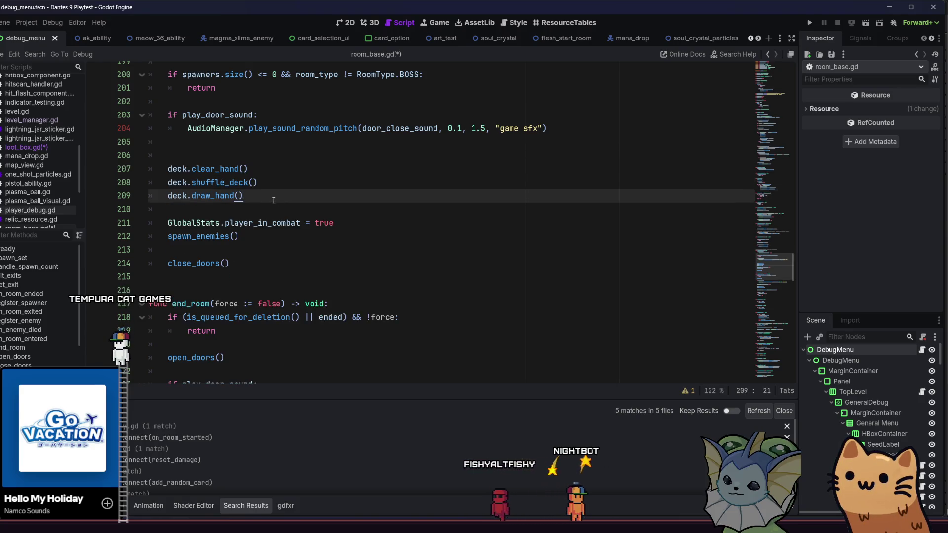
pyautogui.press('Return')
pyautogui.press('Return')
pyautogui.hotkey('ctrl', 'v')
pyautogui.hotkey('ctrl', 's')
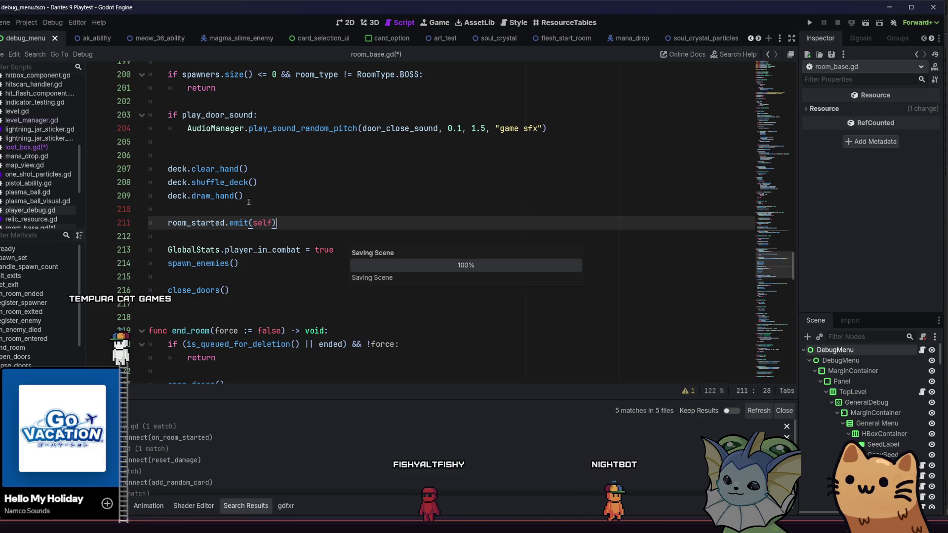
# Step: Close the search results panel and delete the stray blank line left behind
pyautogui.click(784, 411)
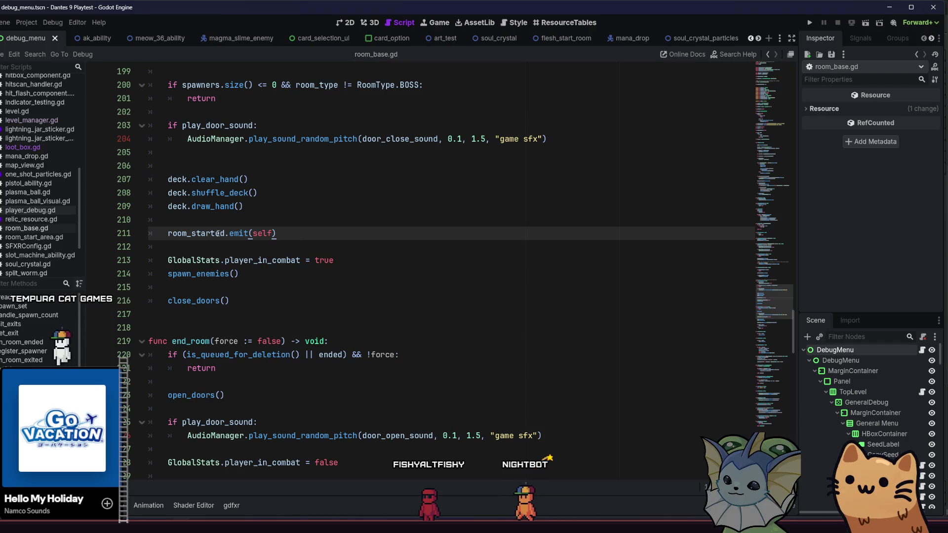
pyautogui.click(201, 165)
pyautogui.press('BackSpace')
pyautogui.press('BackSpace')
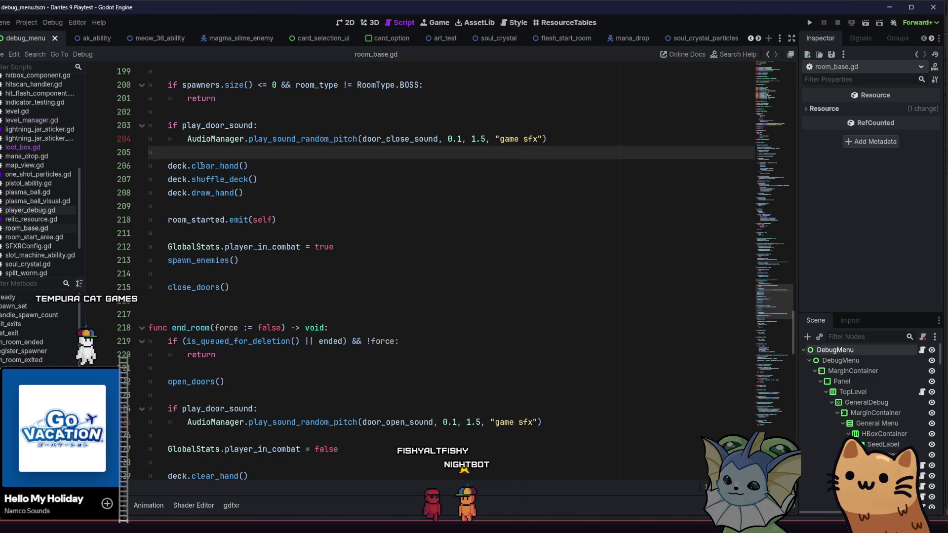
pyautogui.click(767, 53)
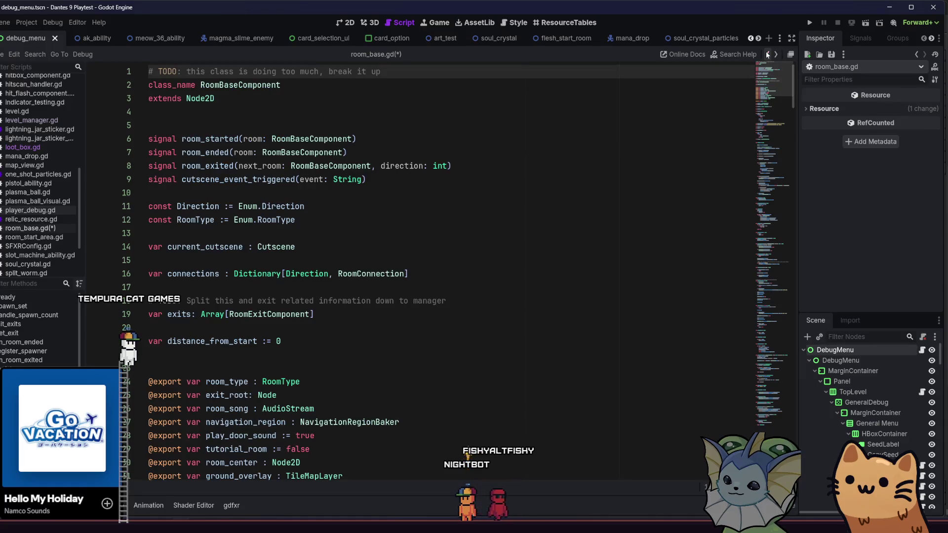
# Step: Delete the Console.print("meow") and Console.print(level) lines from loot_box.gd, then run the project
pyautogui.click(766, 54)
pyautogui.moveTo(309, 111)
pyautogui.mouseDown()
pyautogui.moveTo(198, 126)
pyautogui.moveTo(132, 119)
pyautogui.mouseUp()
pyautogui.moveTo(287, 132); pyautogui.dragTo(117, 124)
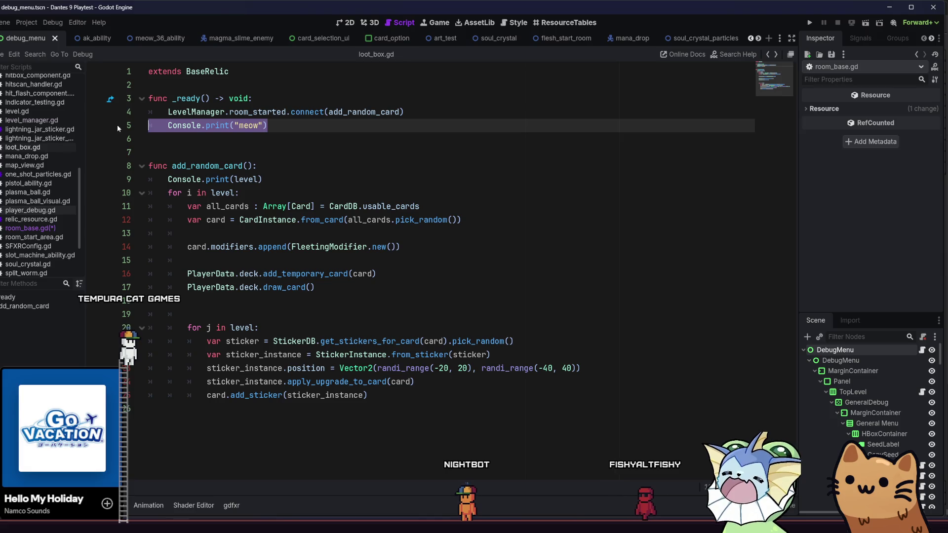
pyautogui.press('BackSpace')
pyautogui.click(279, 161)
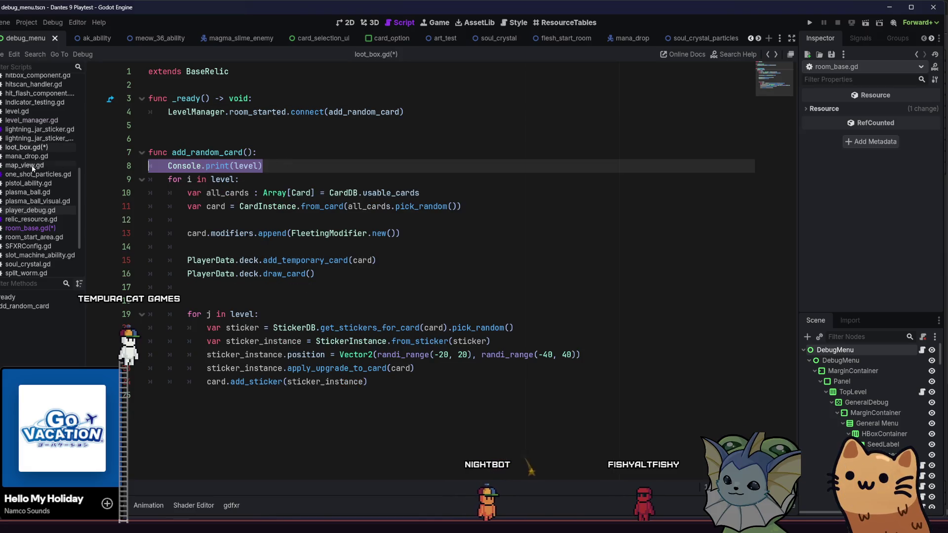
pyautogui.press('BackSpace')
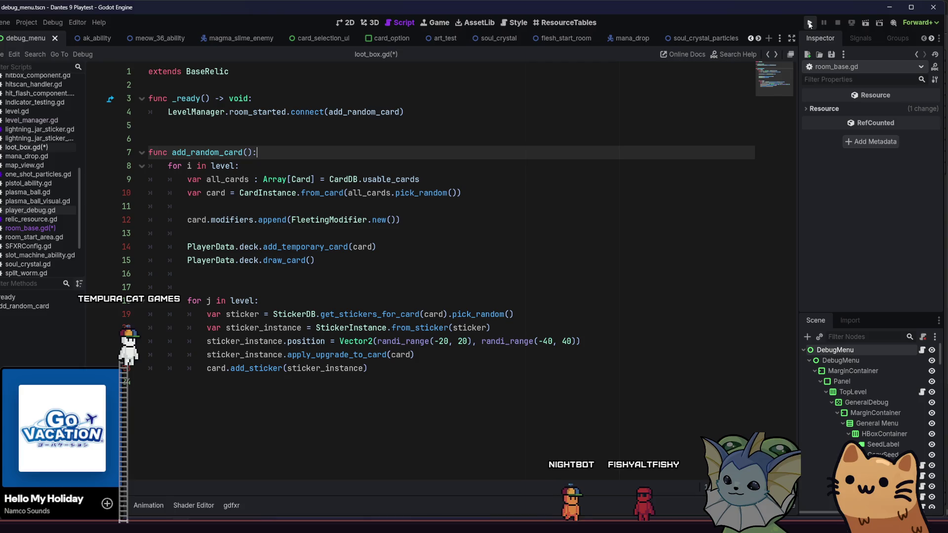
pyautogui.click(810, 23)
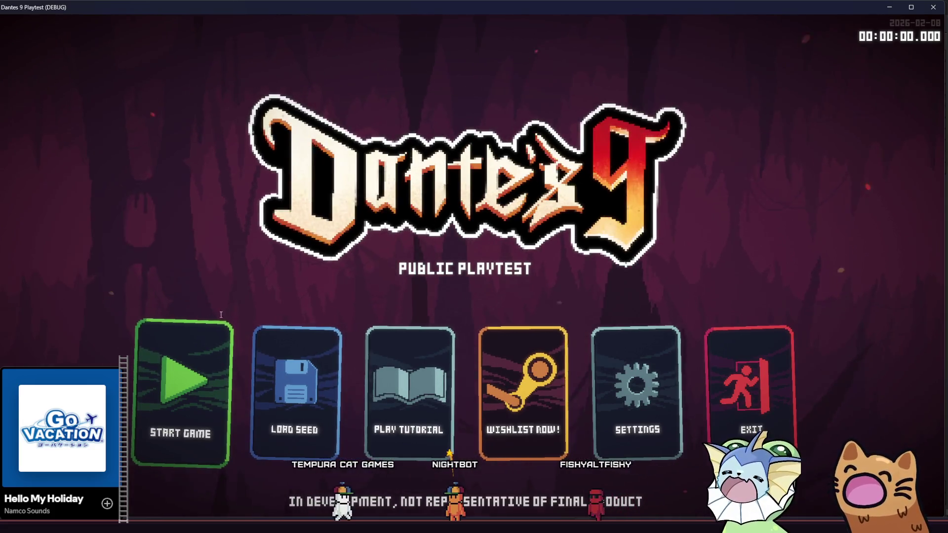
pyautogui.click(203, 340)
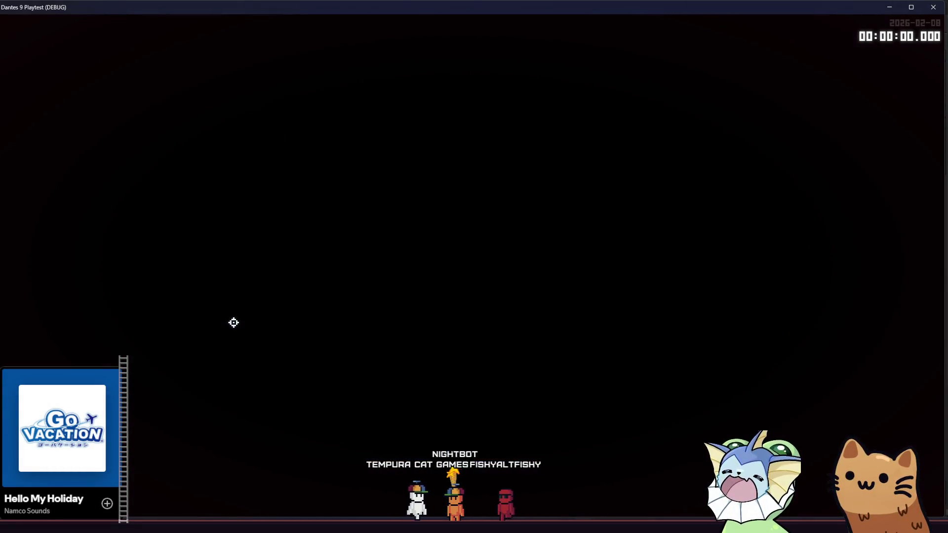
# Step: Use the F1 debug menu's Player options to add a Loot Box relic
pyautogui.press('F1')
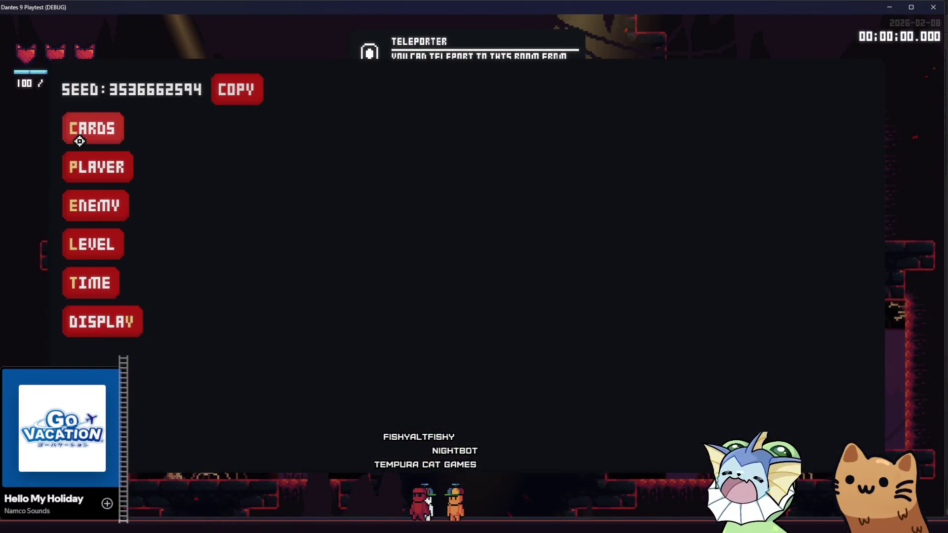
pyautogui.click(130, 168)
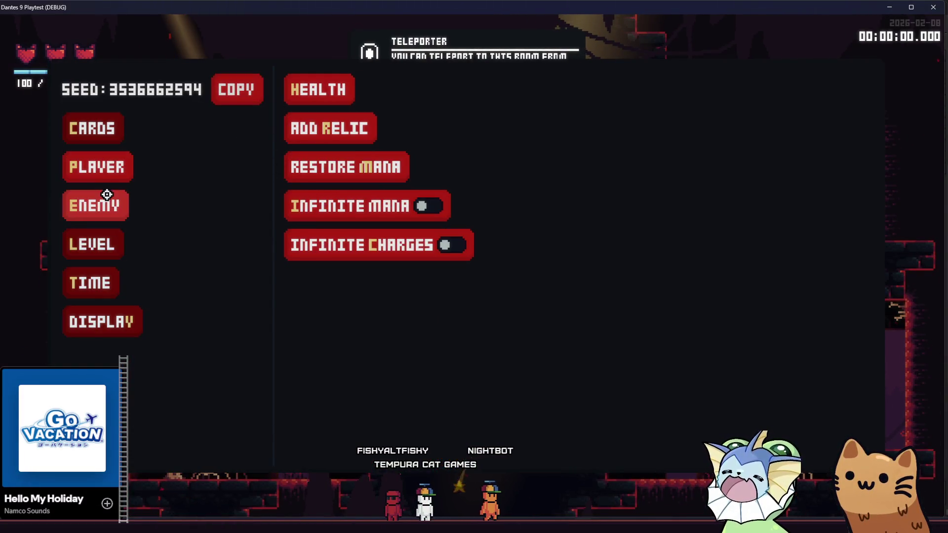
pyautogui.click(113, 133)
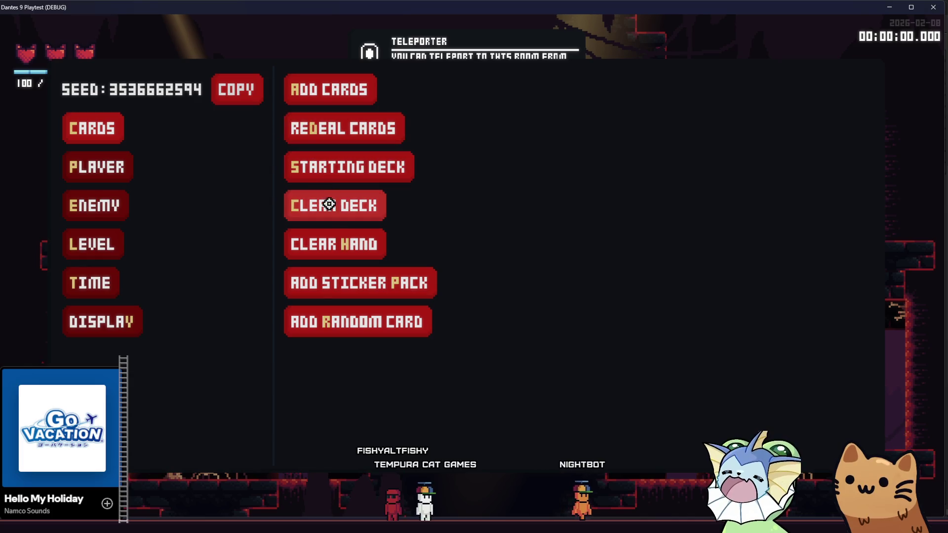
pyautogui.click(96, 166)
pyautogui.click(305, 130)
pyautogui.click(316, 131)
pyautogui.click(318, 131)
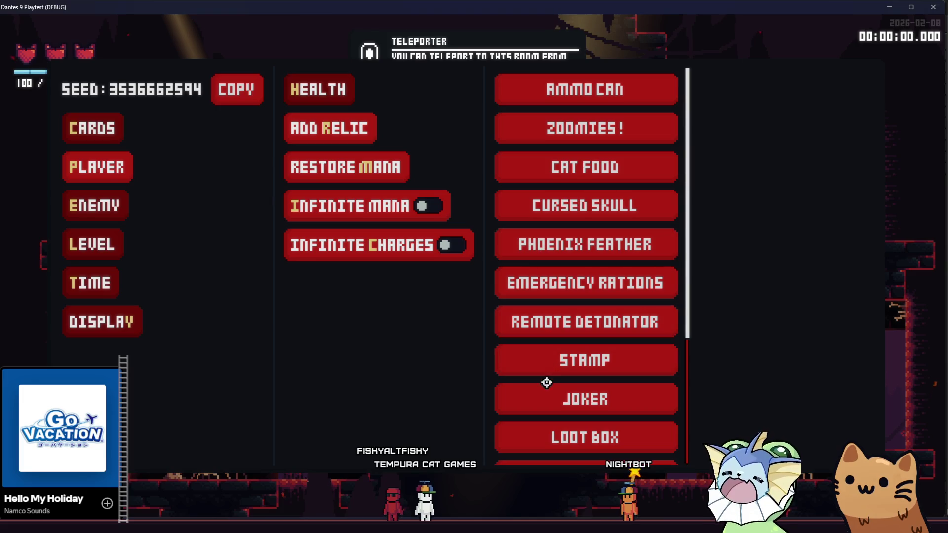
pyautogui.click(556, 425)
# Step: Close the debug menu and run left into the next room
pyautogui.click(555, 426)
pyautogui.press('Escape')
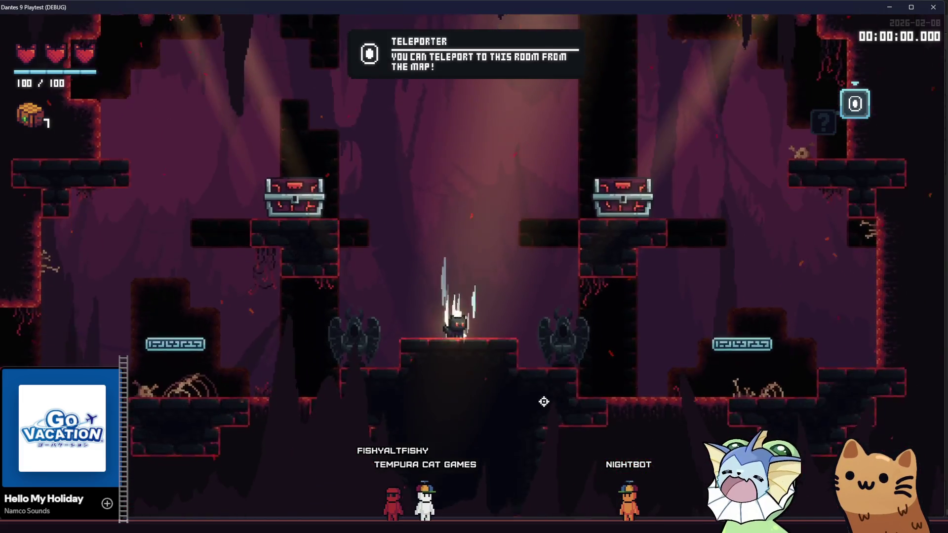
pyautogui.press('Left')
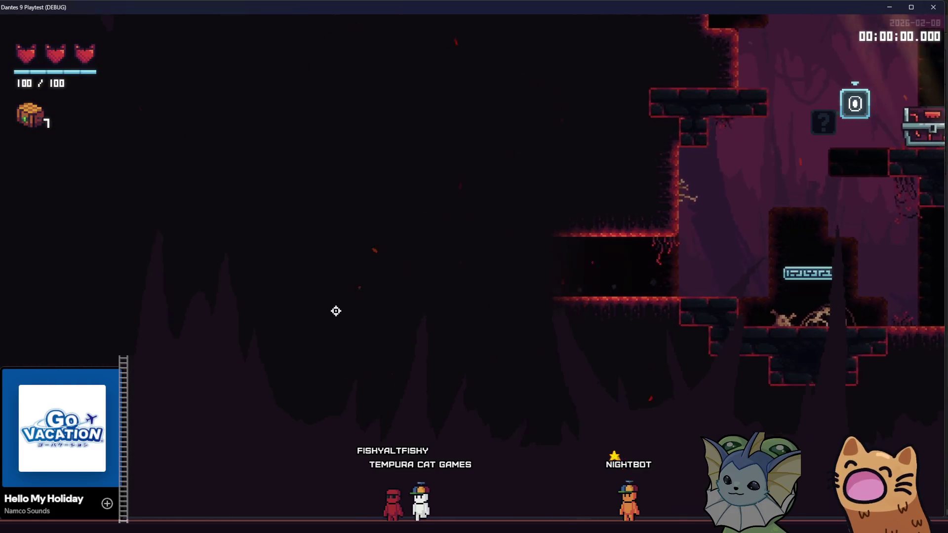
# Step: Drop through the platform and shoot the centipede dead with the pistol
pyautogui.press('Down')
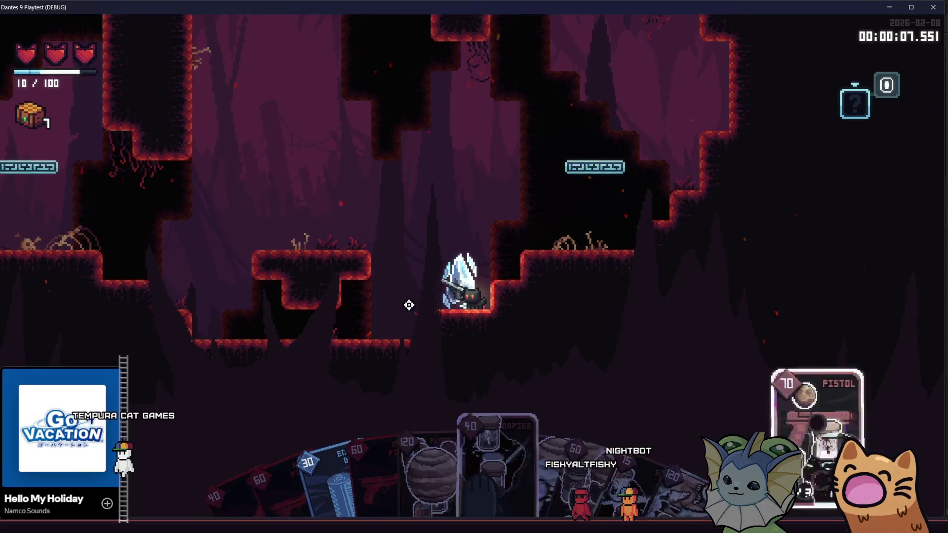
pyautogui.click(252, 205)
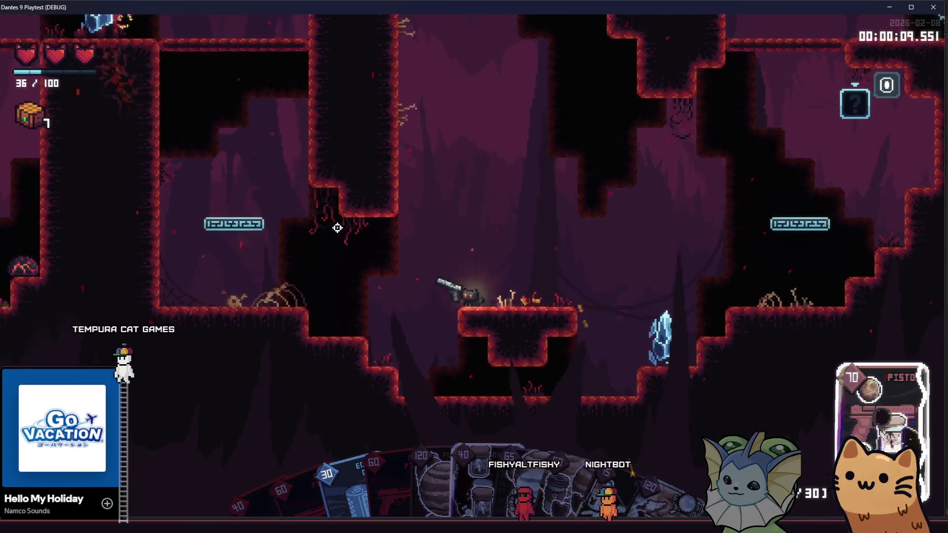
pyautogui.press('d')
pyautogui.click(420, 83)
pyautogui.click(455, 152)
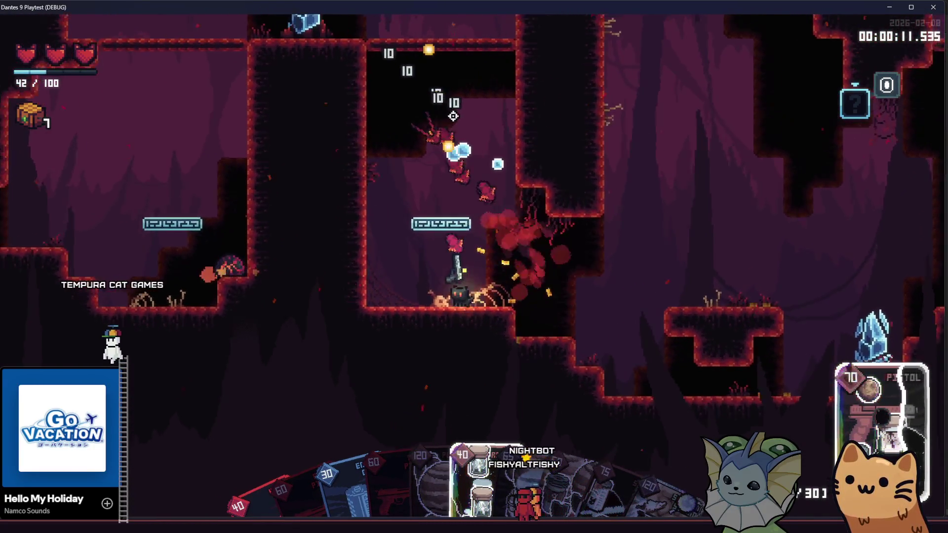
pyautogui.press('space')
pyautogui.click(538, 191)
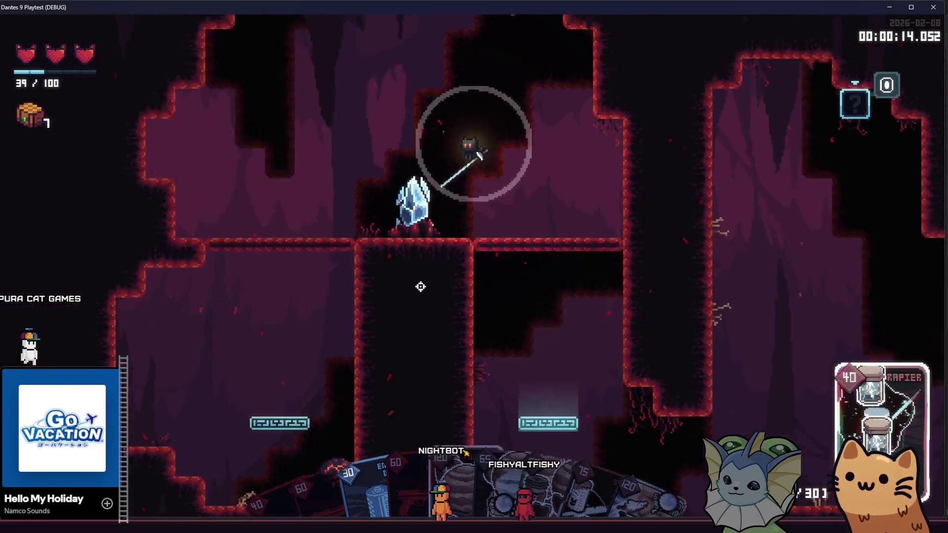
# Step: Slash the white ghost and the floor enemy with the rapier until they die
pyautogui.press('d')
pyautogui.click(623, 250)
pyautogui.click(623, 249)
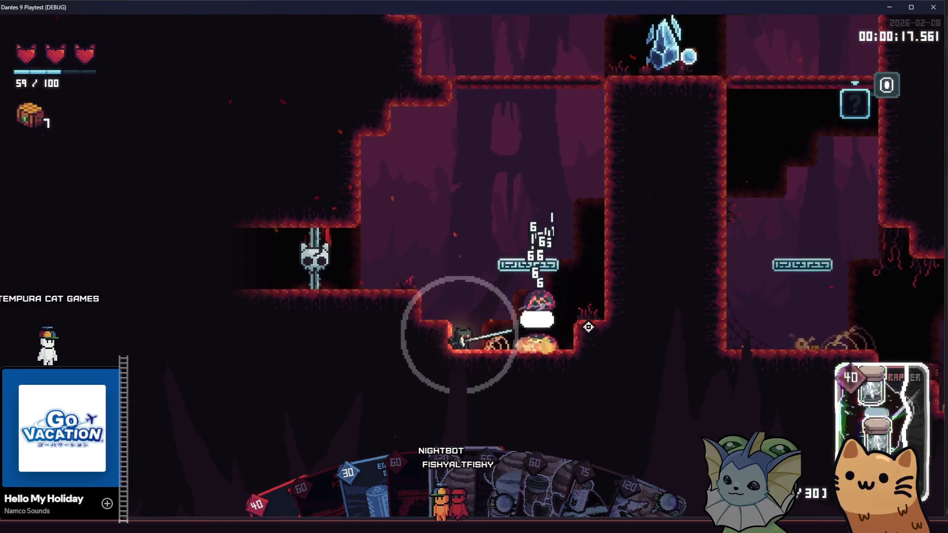
pyautogui.click(626, 326)
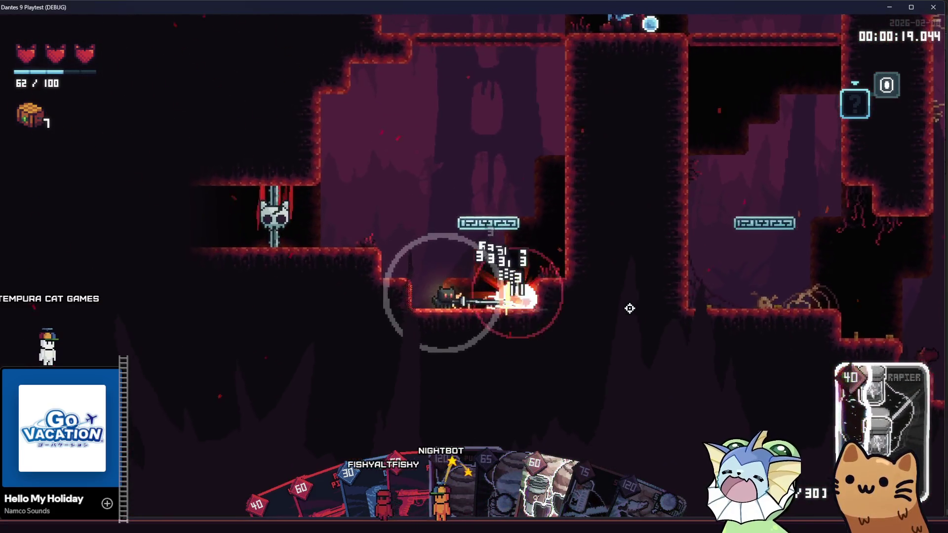
pyautogui.click(629, 308)
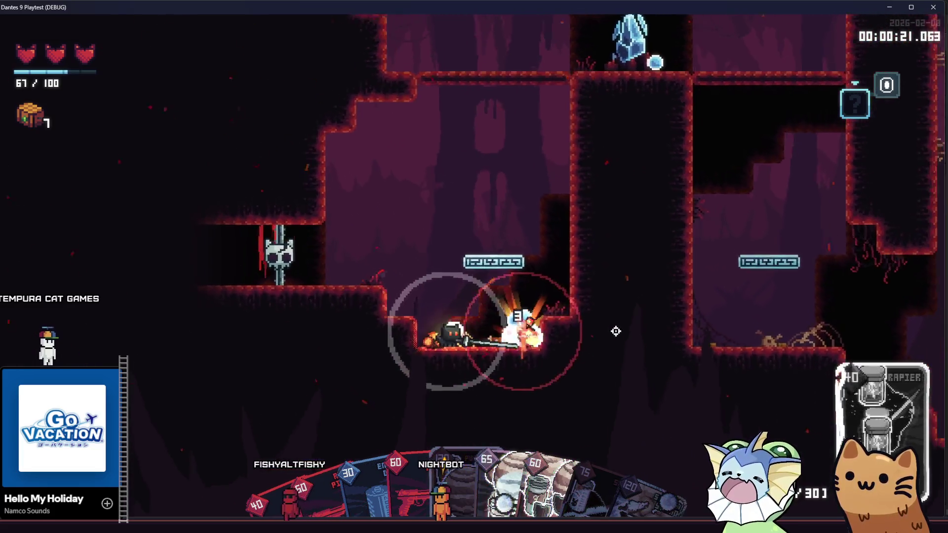
pyautogui.click(616, 331)
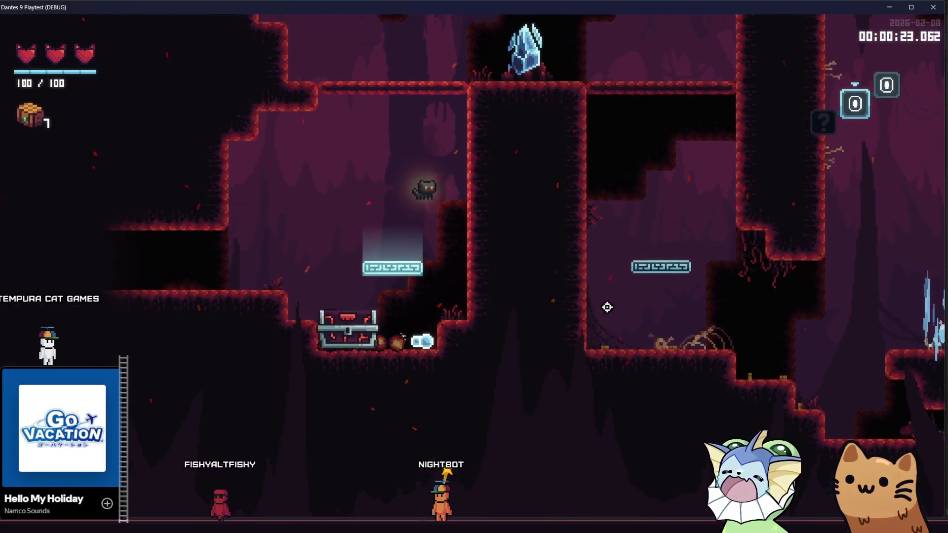
# Step: Equip the Rusty Pistol card from the hand and run left through the cave
pyautogui.press('a')
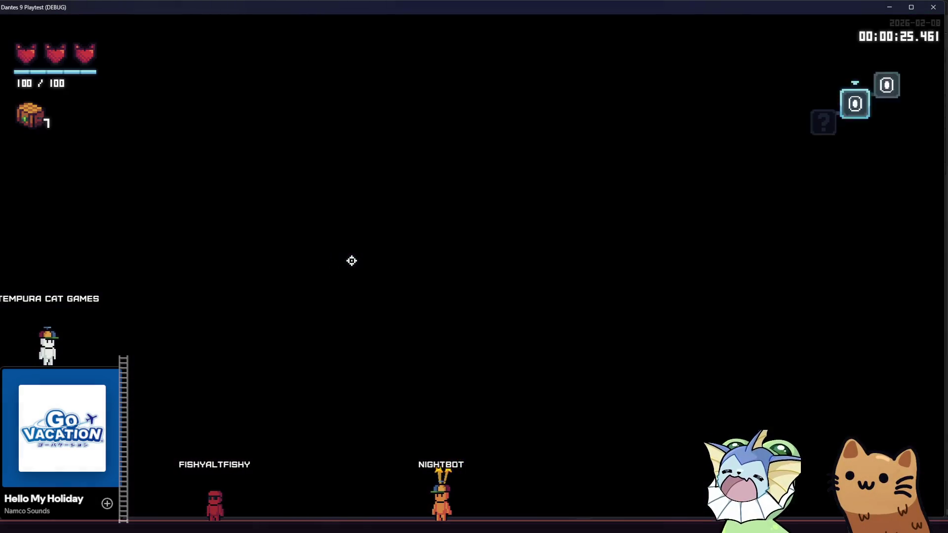
pyautogui.scroll(-2, 328, 264)
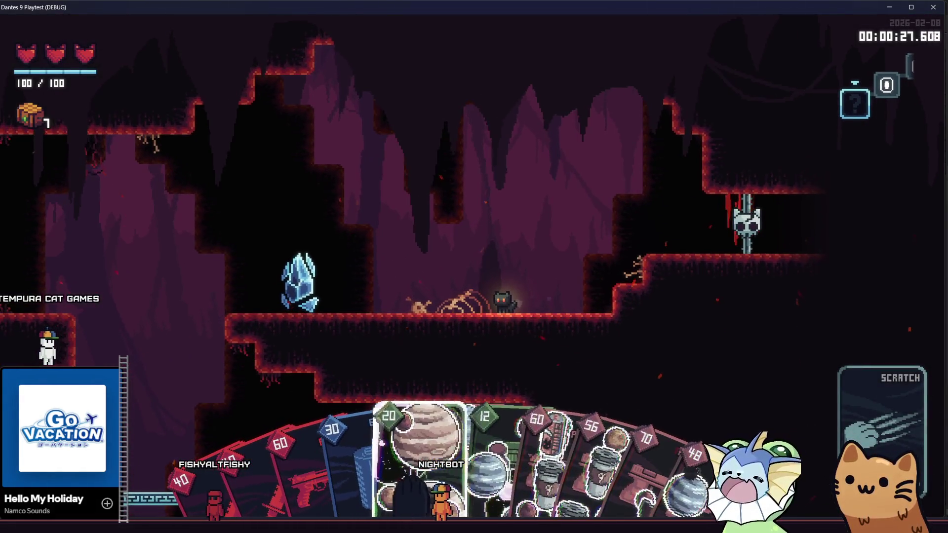
pyautogui.click(328, 265)
pyautogui.press('a')
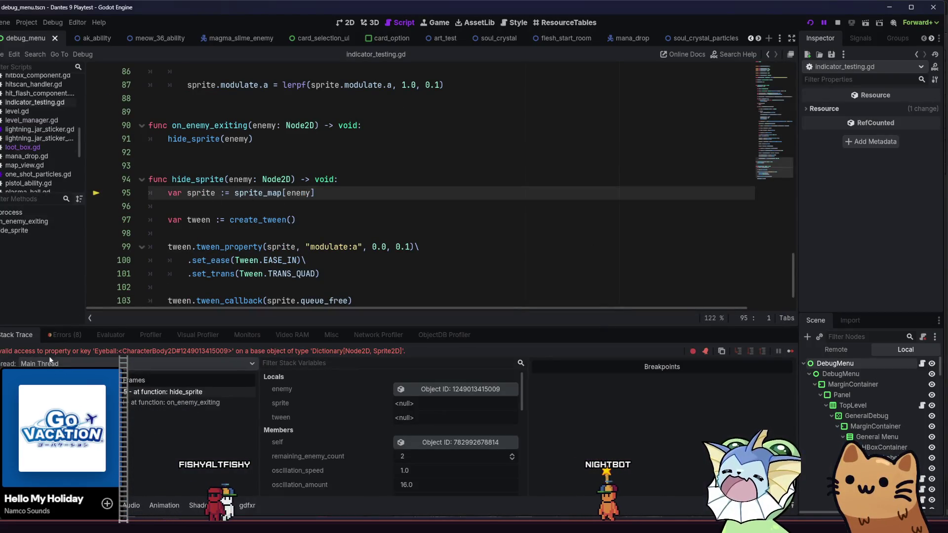
# Step: Inspect the sprite_map lookup on line 95 of hide_sprite in indicator_testing.gd
pyautogui.scroll(-1, 286, 202)
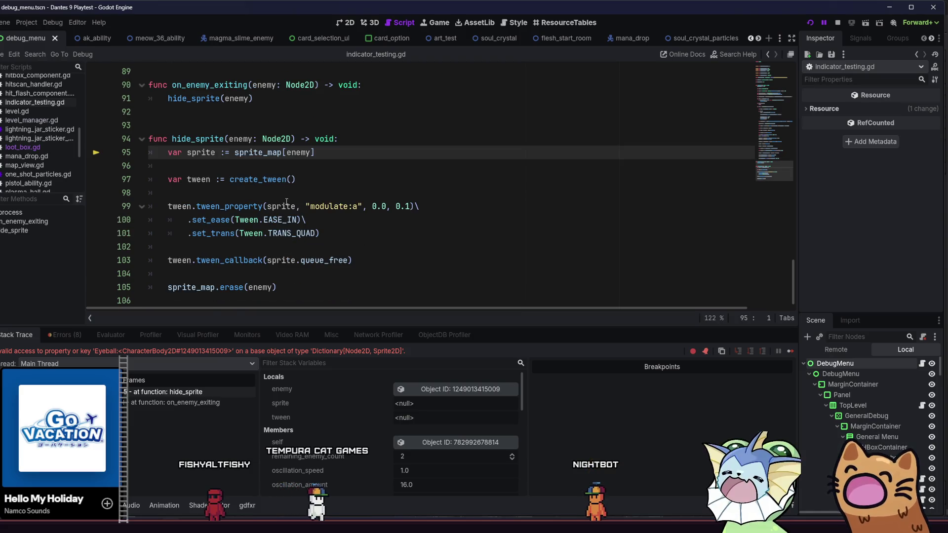
pyautogui.click(309, 152)
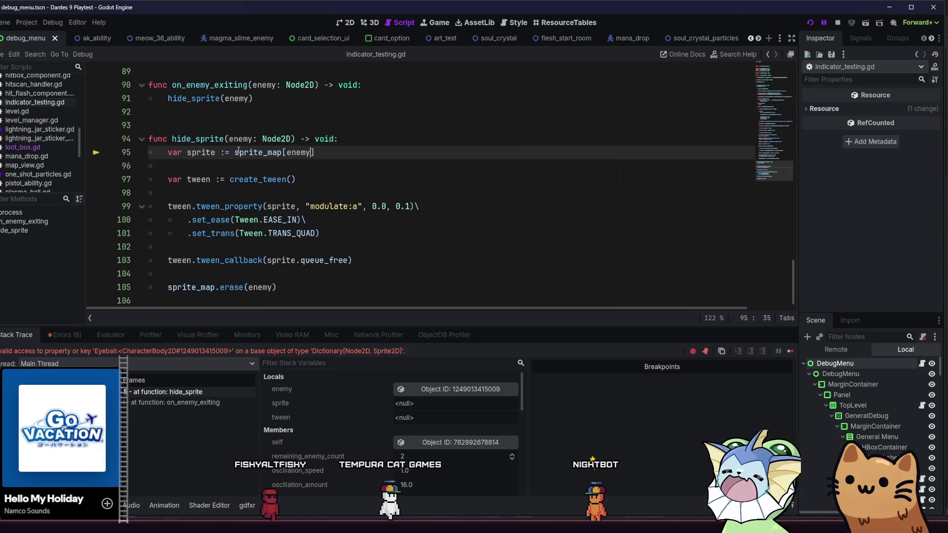
pyautogui.moveTo(235, 151)
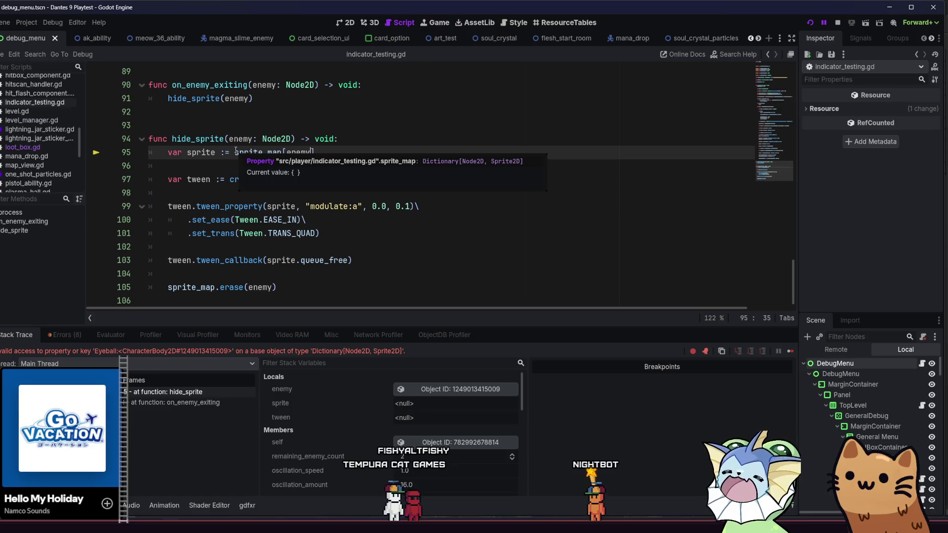
pyautogui.click(219, 166)
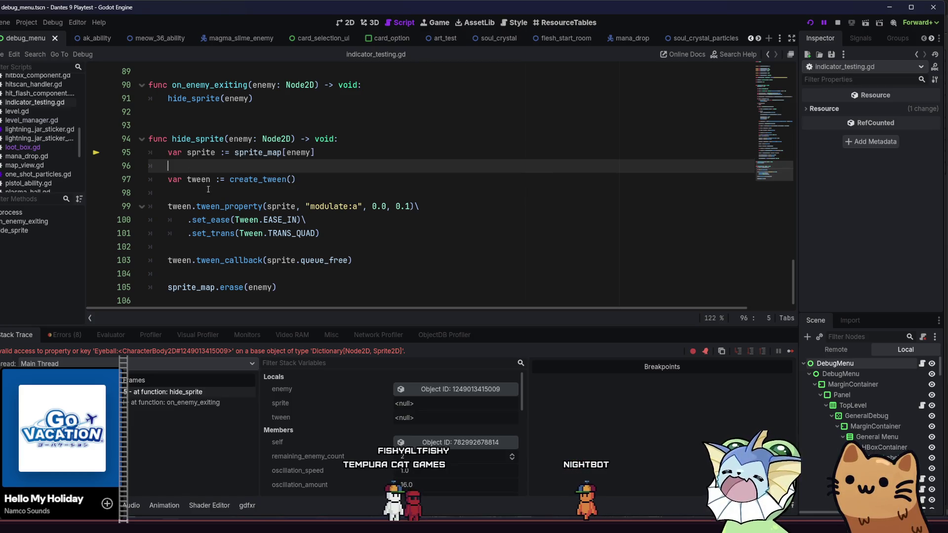
pyautogui.press('F12')
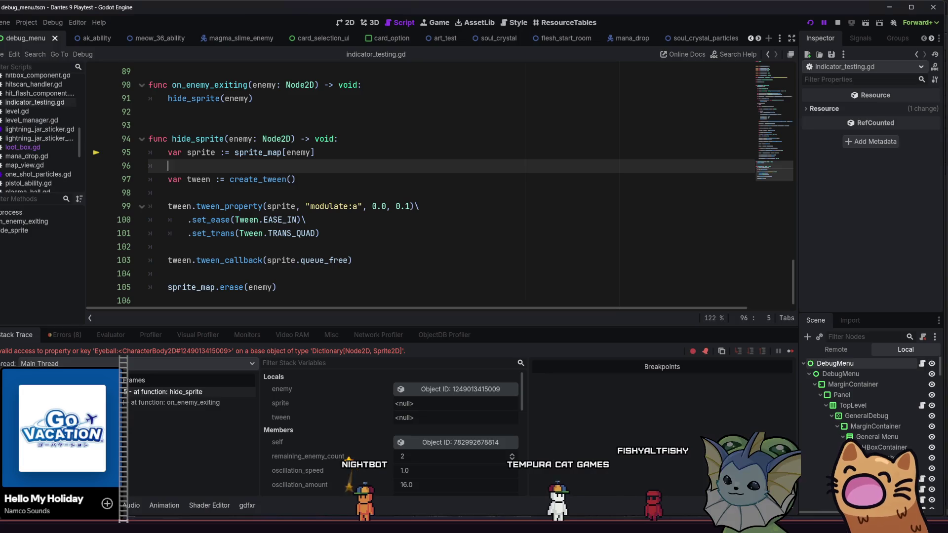
pyautogui.click(328, 270)
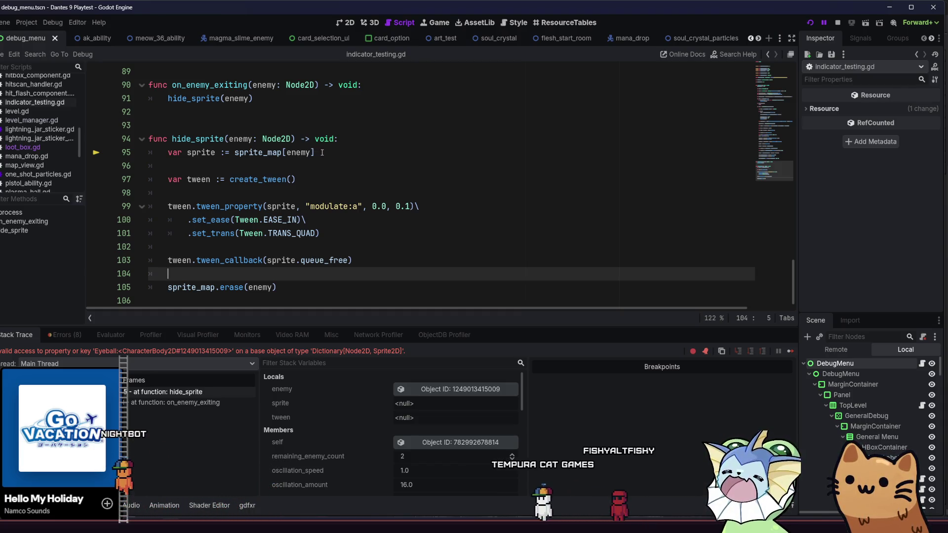
# Step: Rewrite line 95 as sprite_map.get(enemy) as Sprite2D and save
pyautogui.click(326, 153)
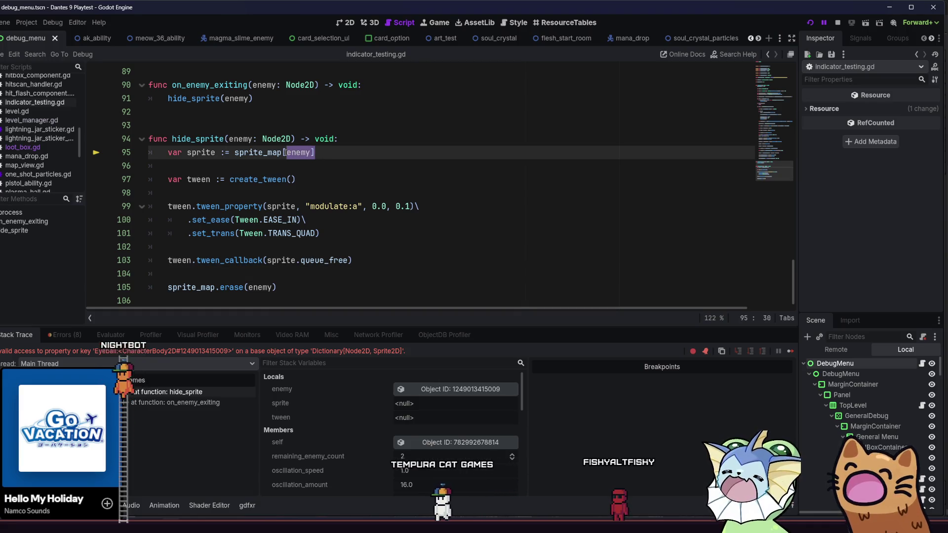
pyautogui.press('BackSpace')
pyautogui.press('BackSpace')
pyautogui.press('BackSpace')
pyautogui.write('.get_e')
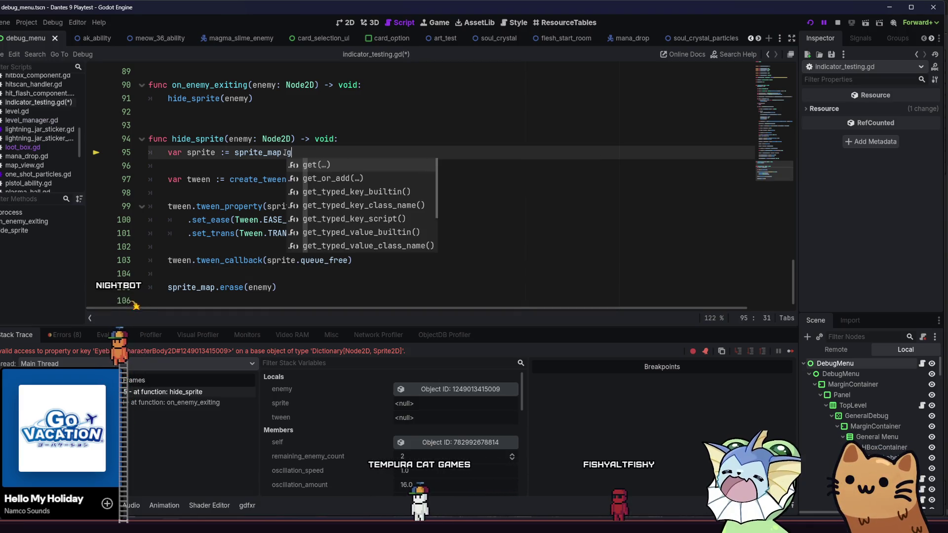
pyautogui.press('BackSpace')
pyautogui.press('BackSpace')
pyautogui.press('BackSpace')
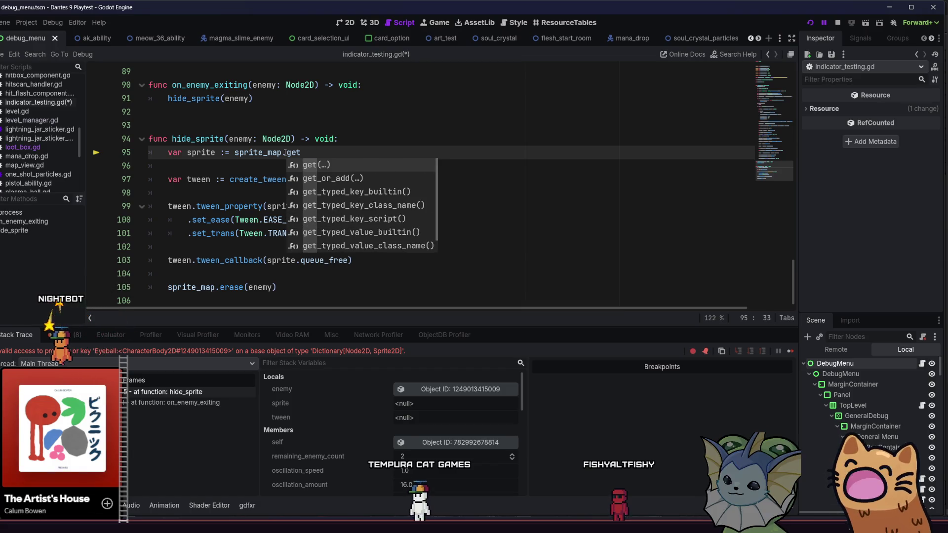
pyautogui.write('get(')
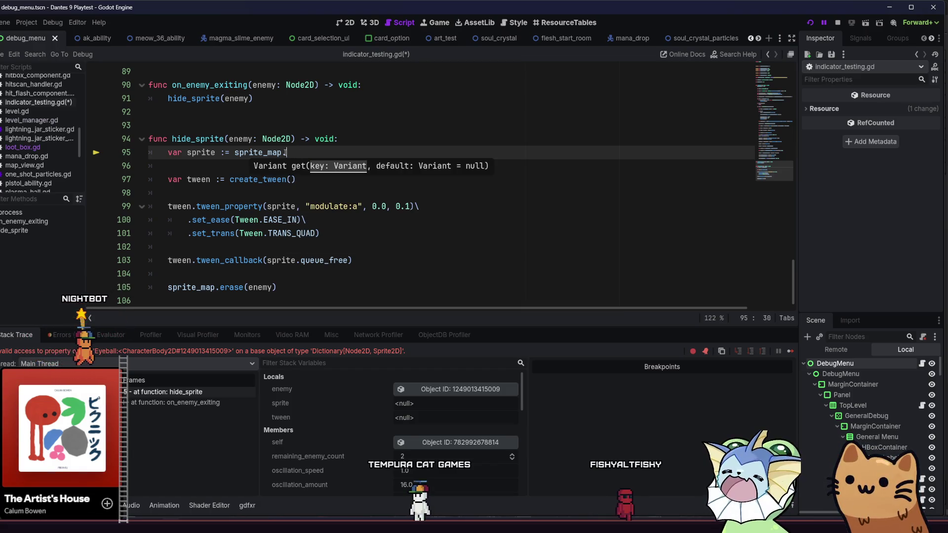
pyautogui.write('.get(en')
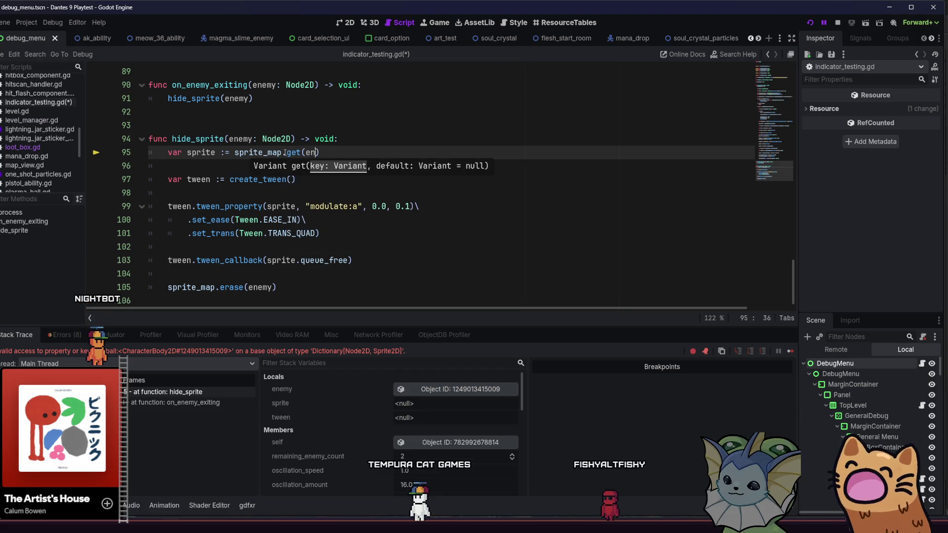
pyautogui.write('y')
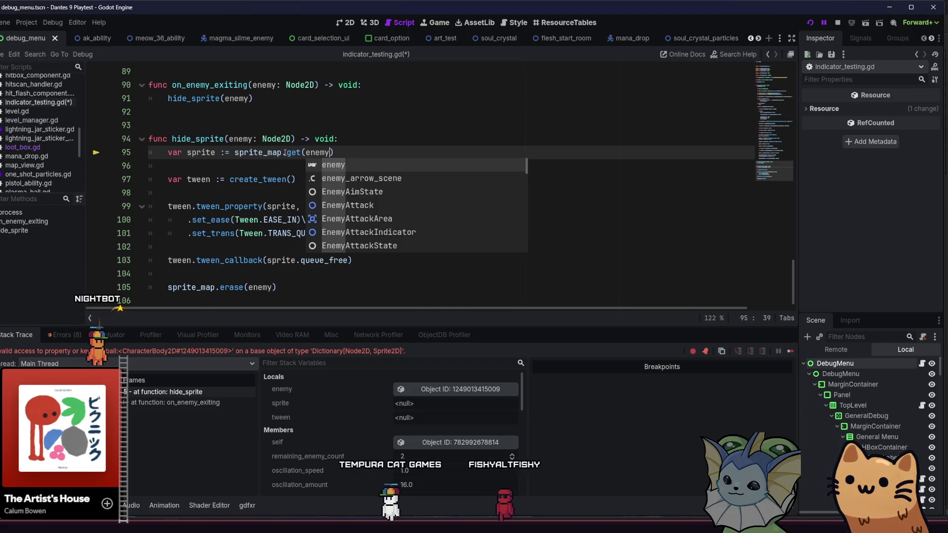
pyautogui.write(')')
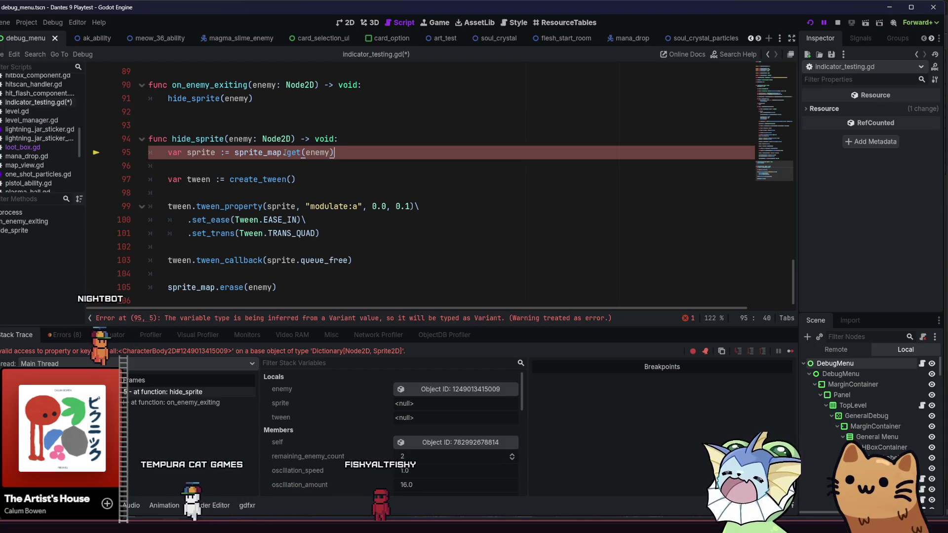
pyautogui.write('ite')
pyautogui.press('Return')
pyautogui.press('Down')
pyautogui.hotkey('ctrl', 's')
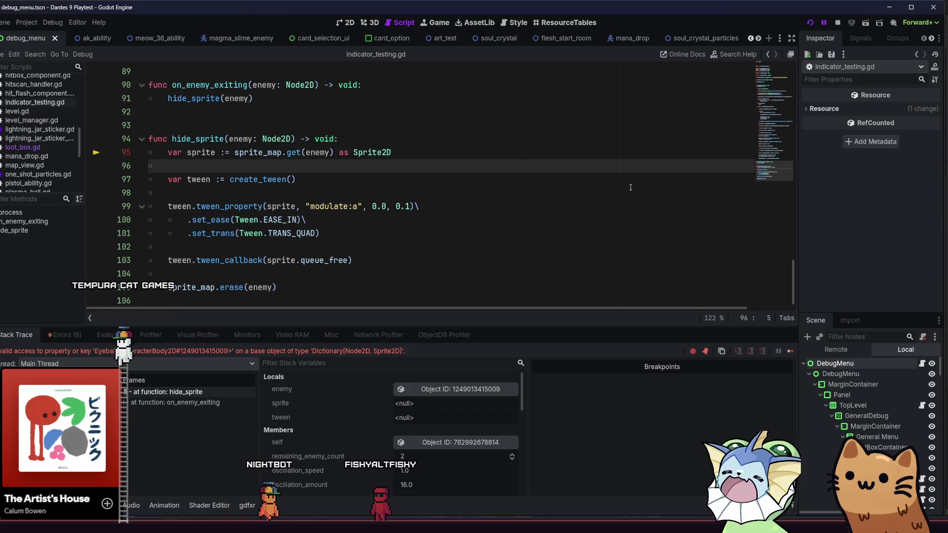
# Step: Add an 'if not sprite: return' guard below line 95, save, and resume the game
pyautogui.click(427, 152)
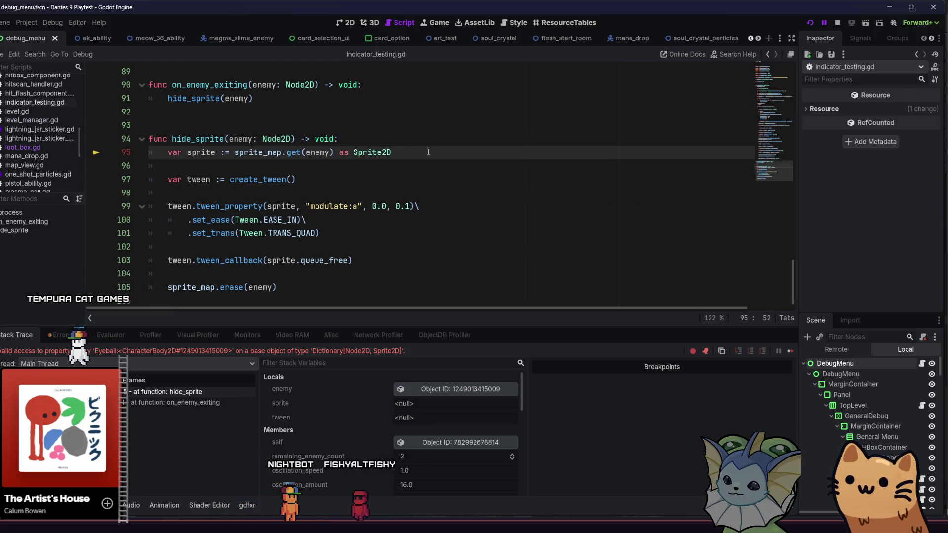
pyautogui.press('Return')
pyautogui.write('t')
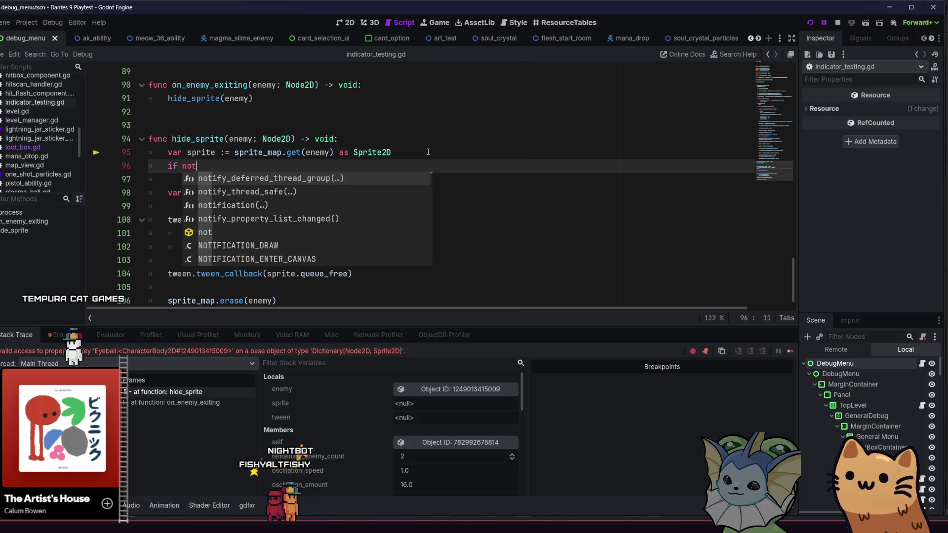
pyautogui.write(' sprite')
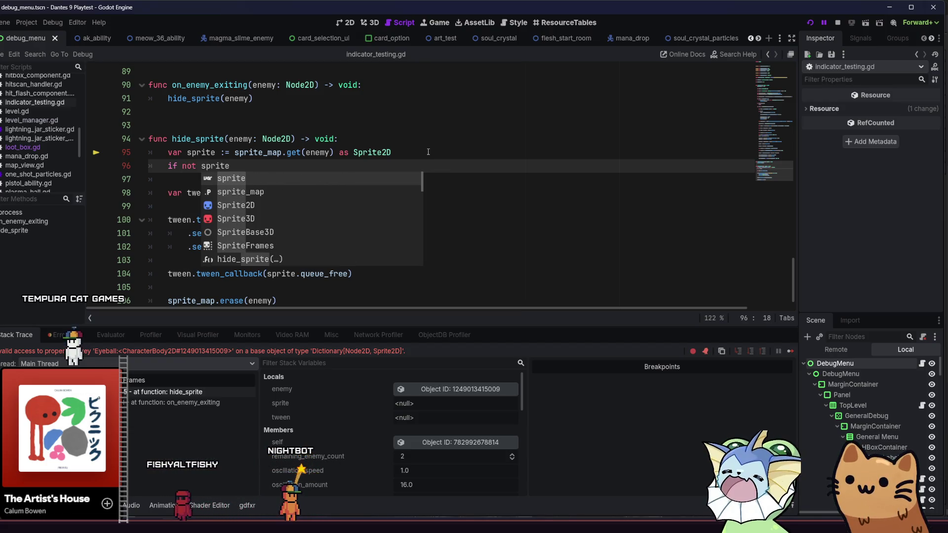
pyautogui.write(':')
pyautogui.press('Return')
pyautogui.write('return')
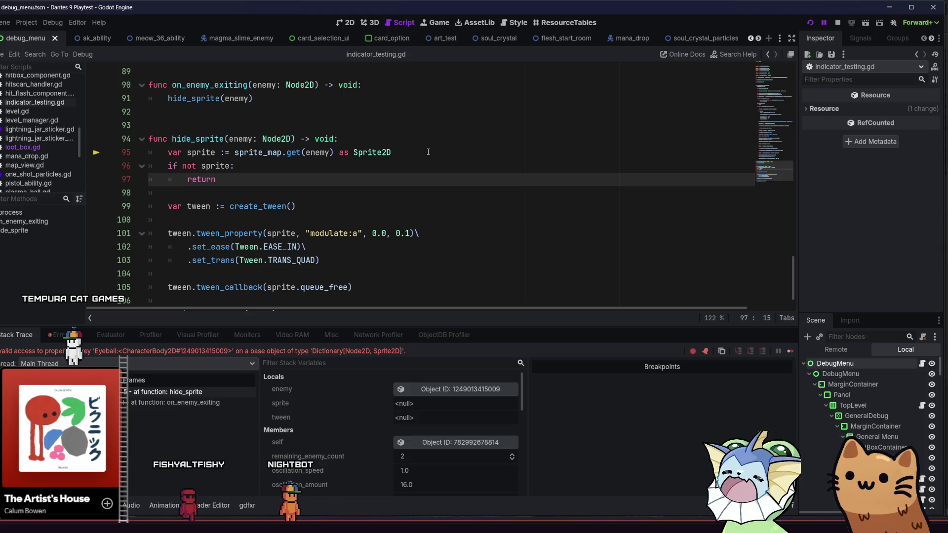
pyautogui.hotkey('ctrl', 's')
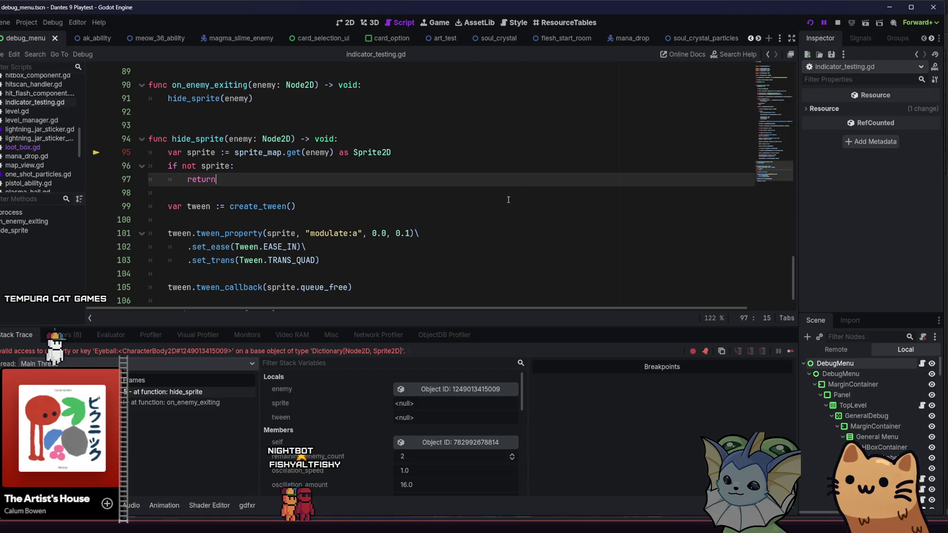
pyautogui.click(790, 352)
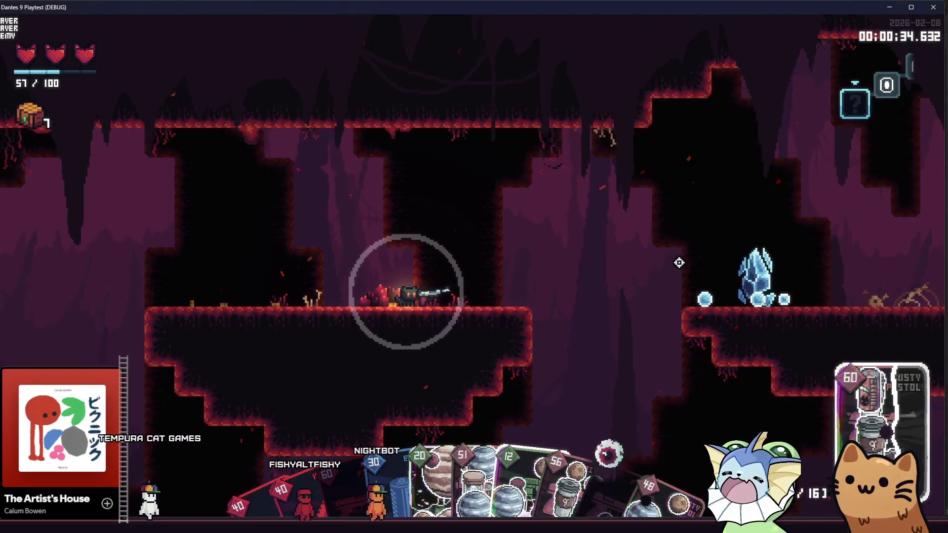
# Step: Run right, jump to the upper ledge and shoot the enemy there
pyautogui.press('d')
pyautogui.click(652, 237)
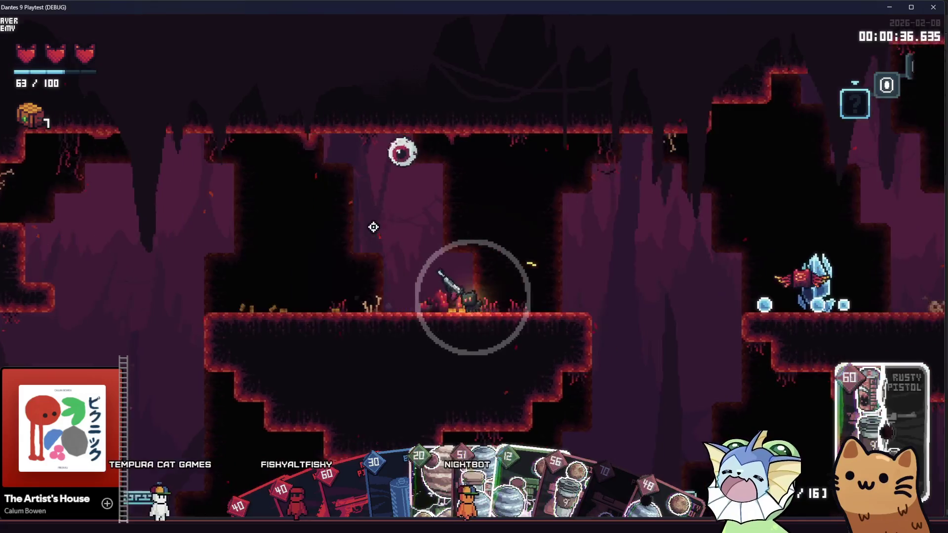
pyautogui.press('space')
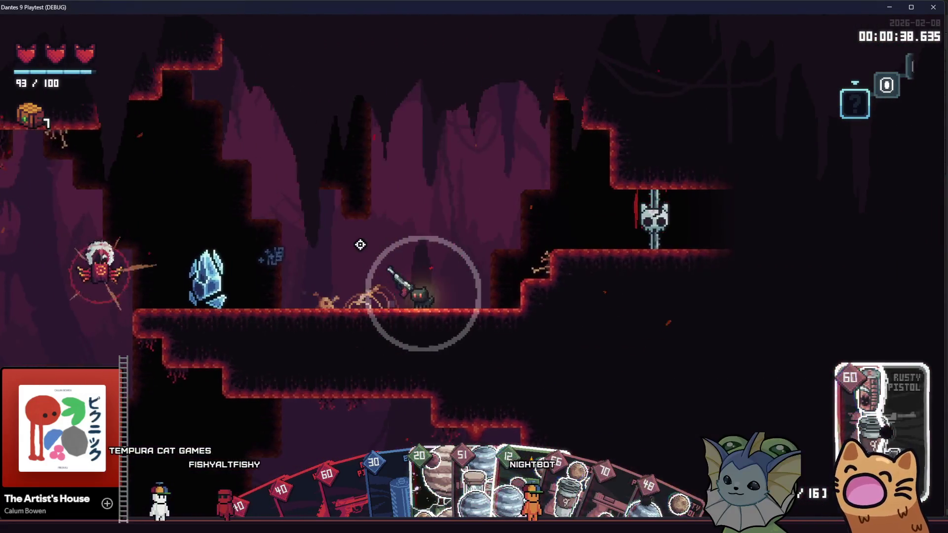
pyautogui.press('space')
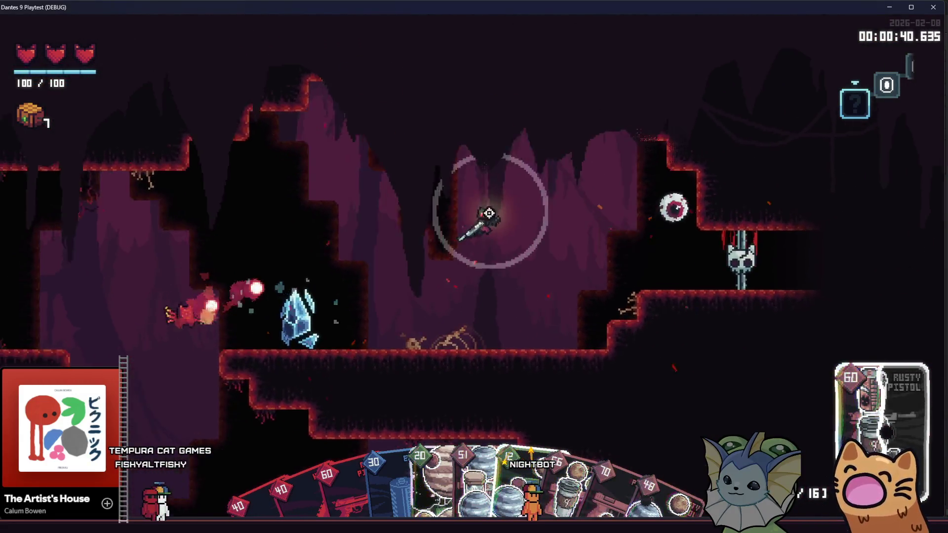
pyautogui.click(599, 167)
pyautogui.click(601, 169)
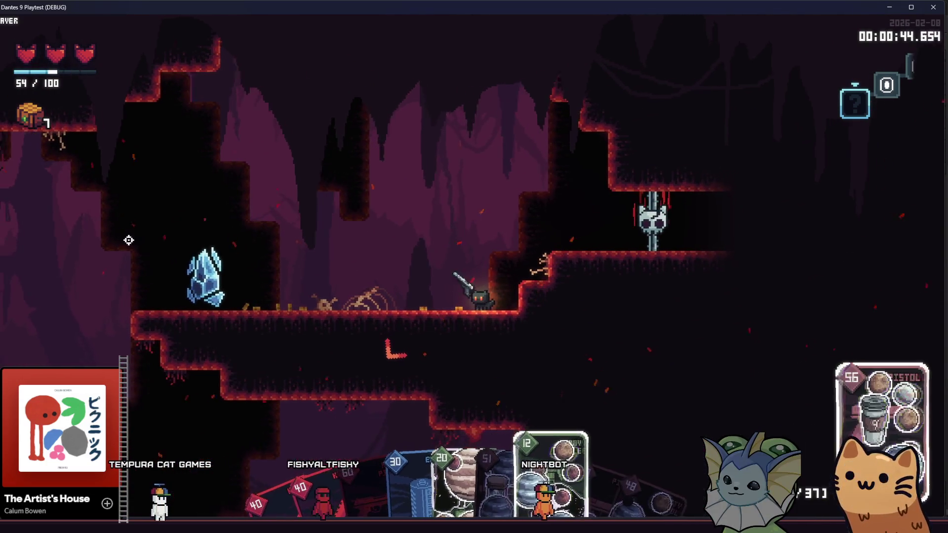
pyautogui.press('a')
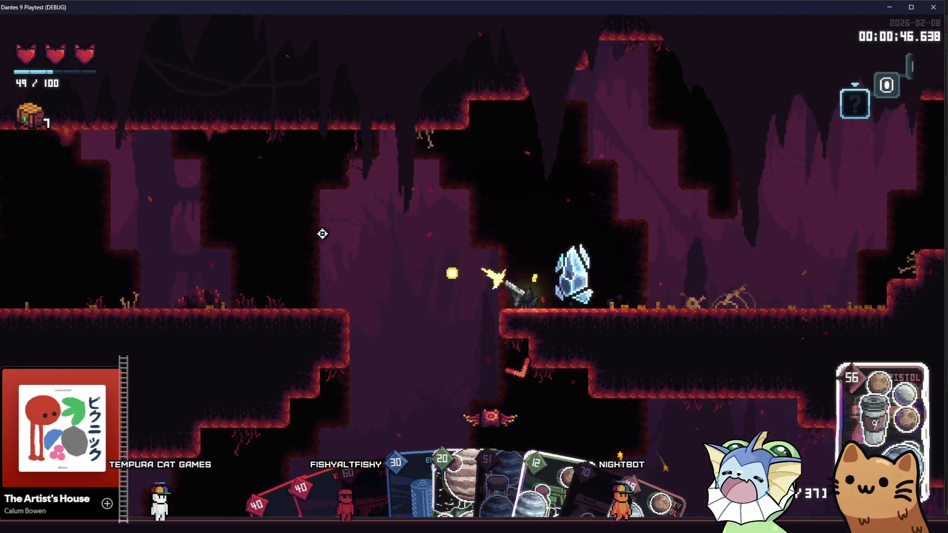
pyautogui.press('space')
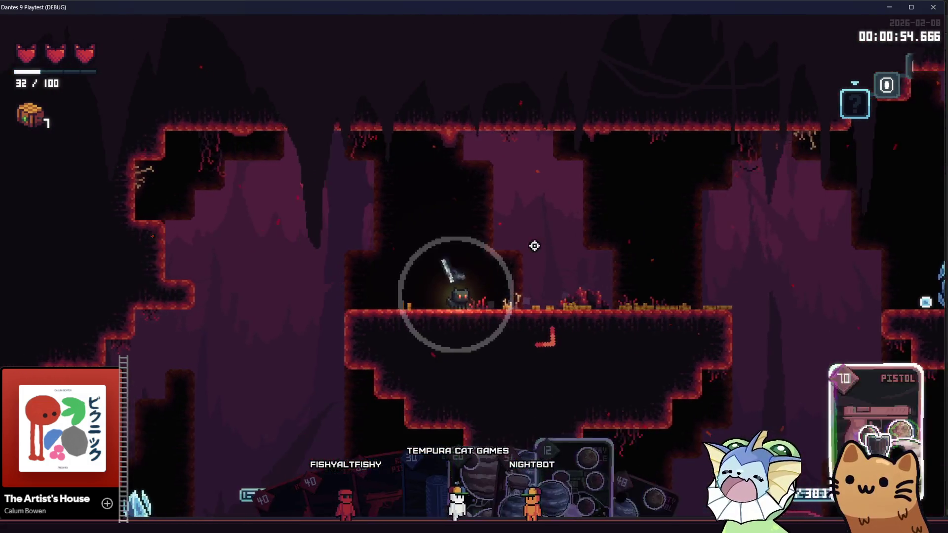
# Step: Shoot down the remaining enemies on the lower ledge and open the loot chest
pyautogui.press('d')
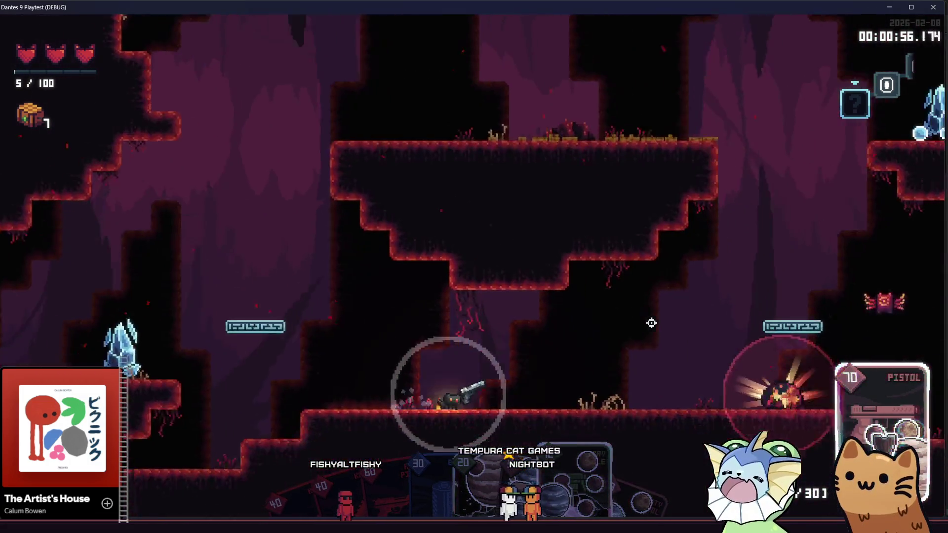
pyautogui.click(674, 326)
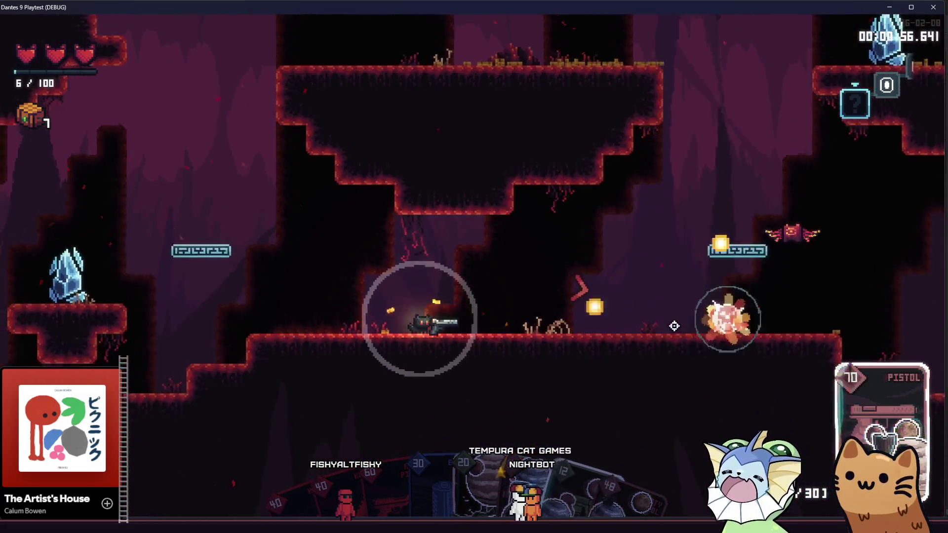
pyautogui.press('d')
pyautogui.click(673, 325)
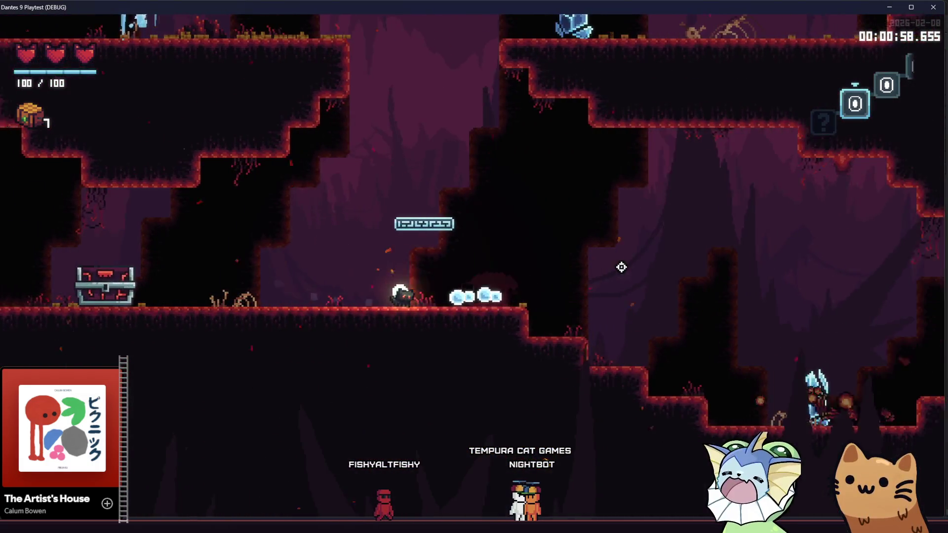
pyautogui.press('a')
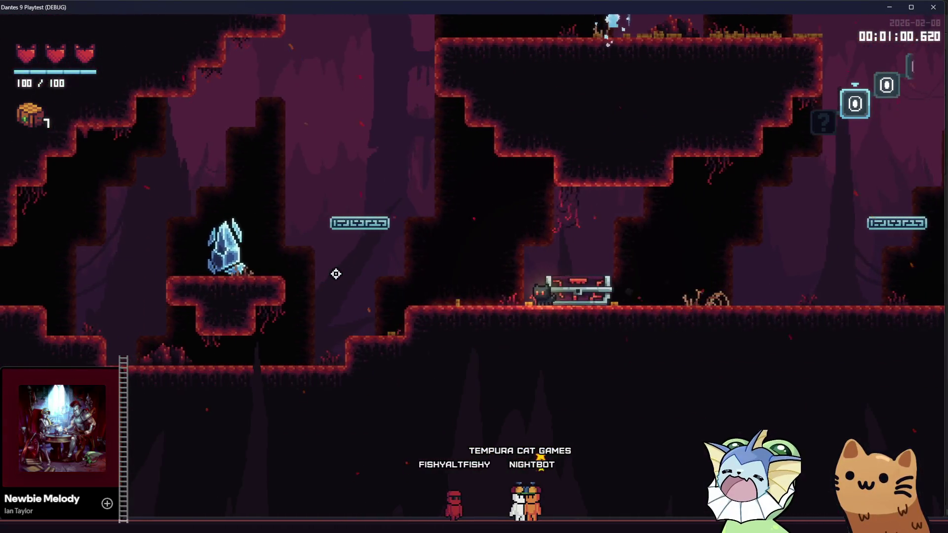
pyautogui.press('e')
# Step: Climb left into the next cave room and play the Rusty Pistol card
pyautogui.press('a')
pyautogui.press('space')
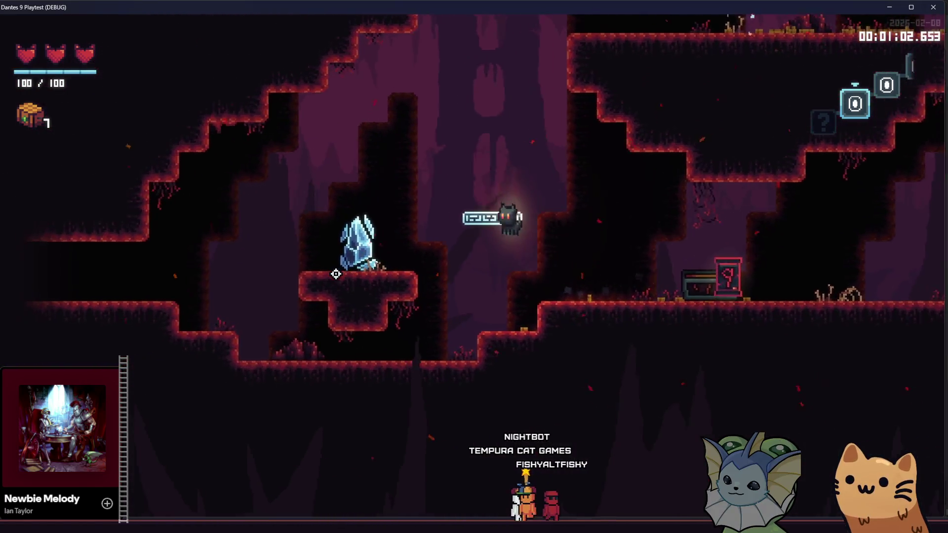
pyautogui.press('a')
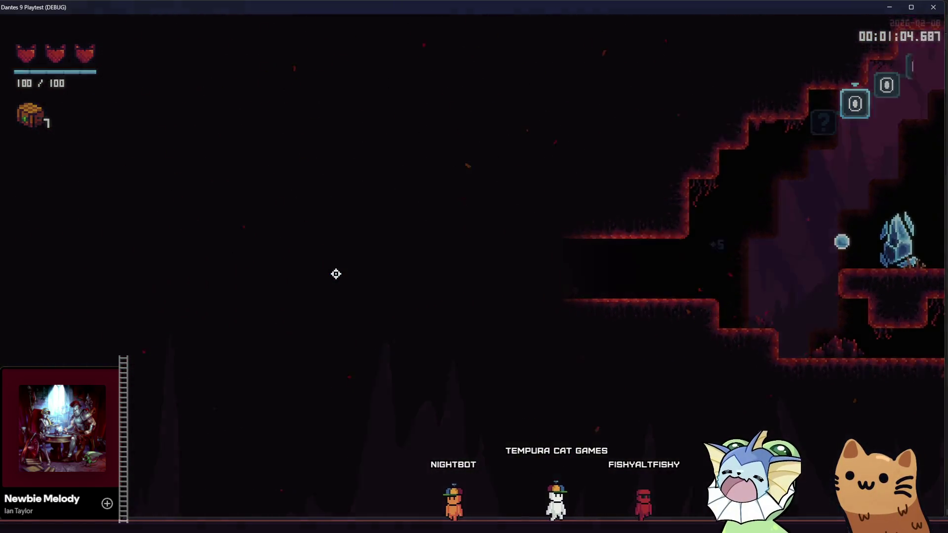
pyautogui.press('a')
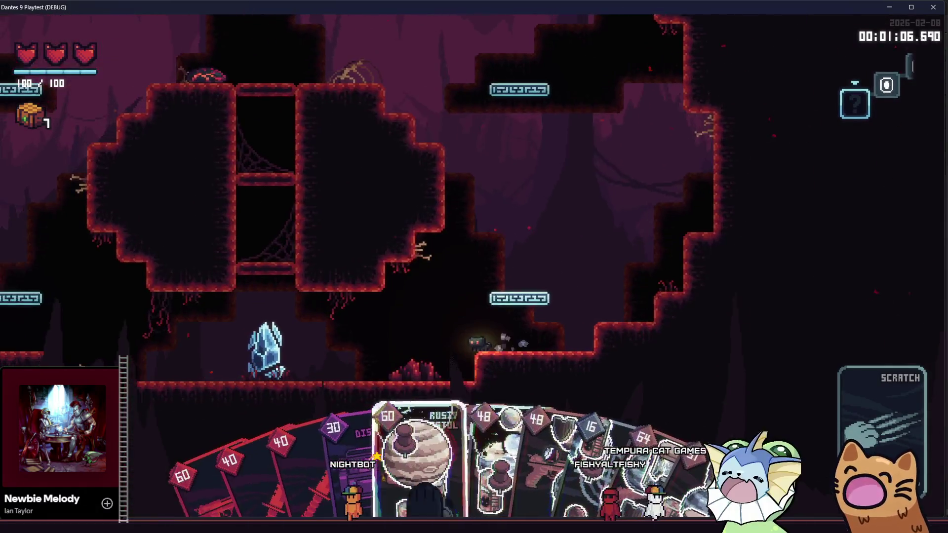
pyautogui.press('a')
pyautogui.click(318, 274)
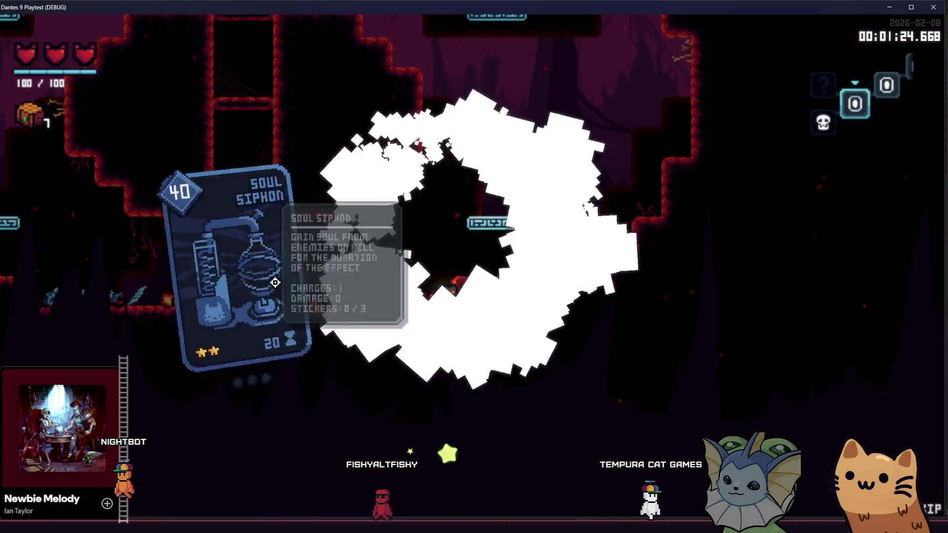
# Step: Pick the Laser Pointer card from the reward pack and climb out of the shaft to the left
pyautogui.click(719, 258)
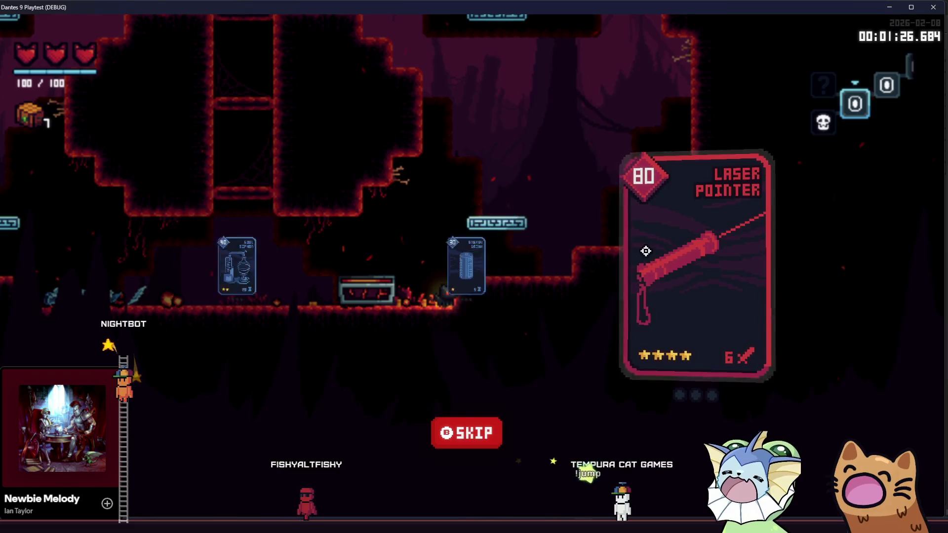
pyautogui.press('space')
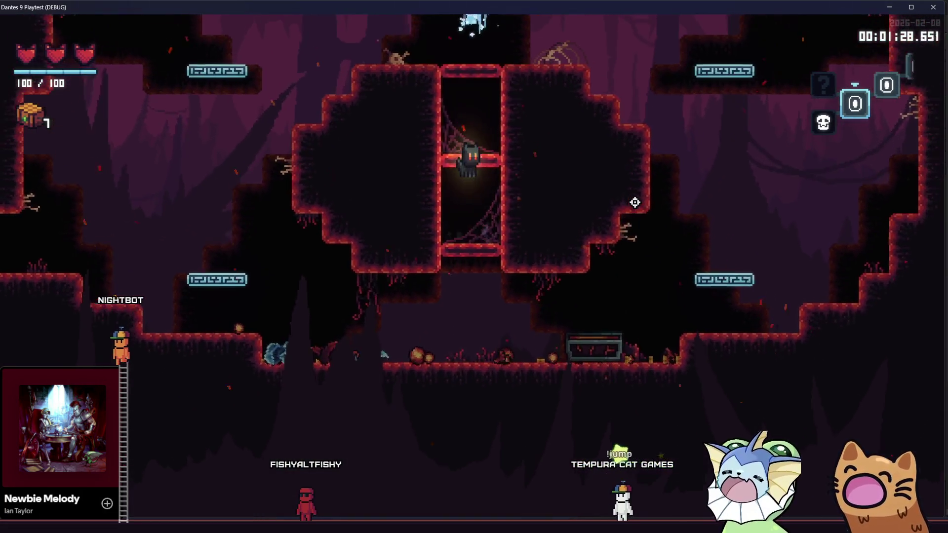
pyautogui.press('a')
pyautogui.press('a')
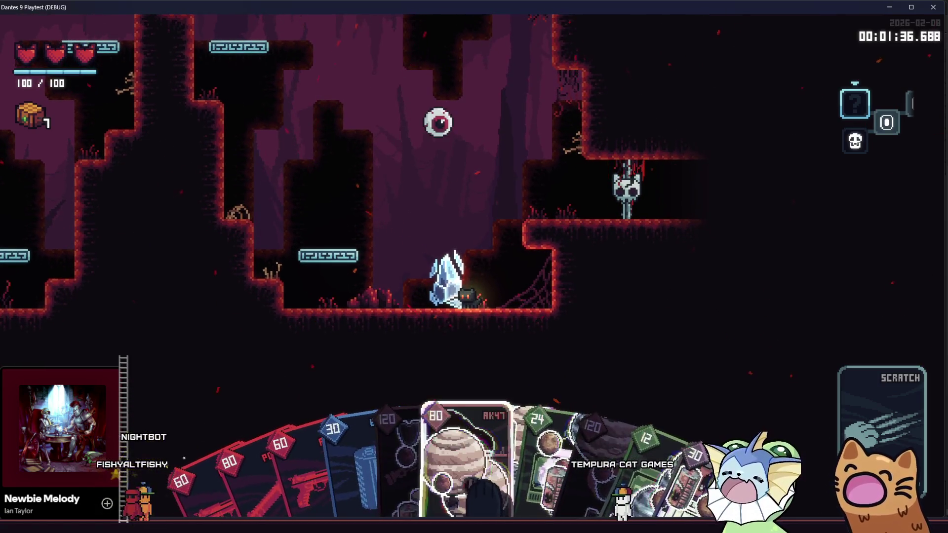
# Step: Equip the AK47 card, fire it, and jump through the rooms to the one below
pyautogui.click(393, 158)
pyautogui.press('space')
pyautogui.click(490, 99)
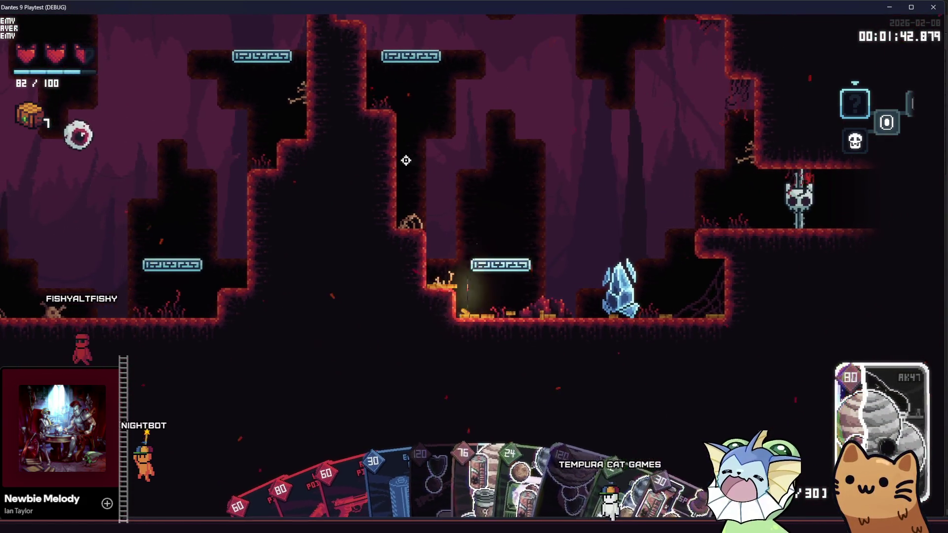
pyautogui.press('space')
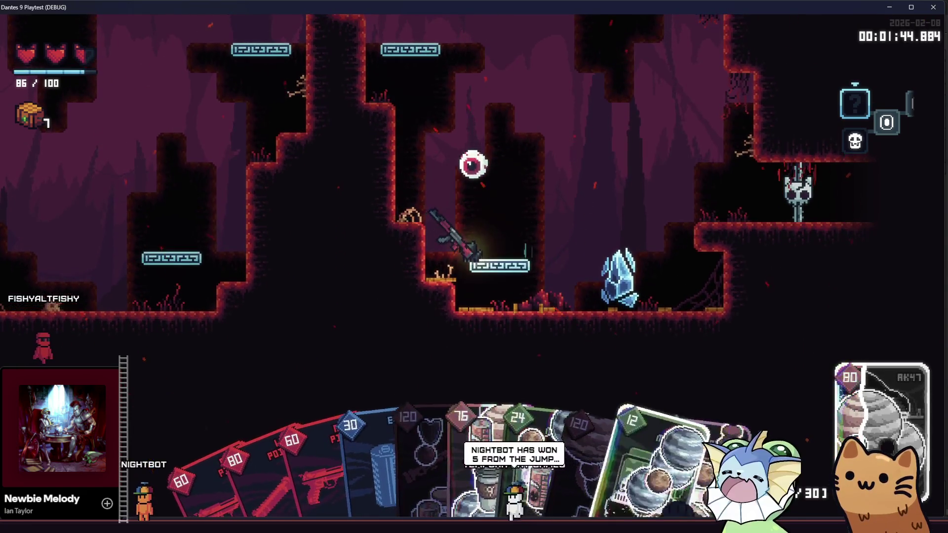
pyautogui.press('space')
pyautogui.press('d')
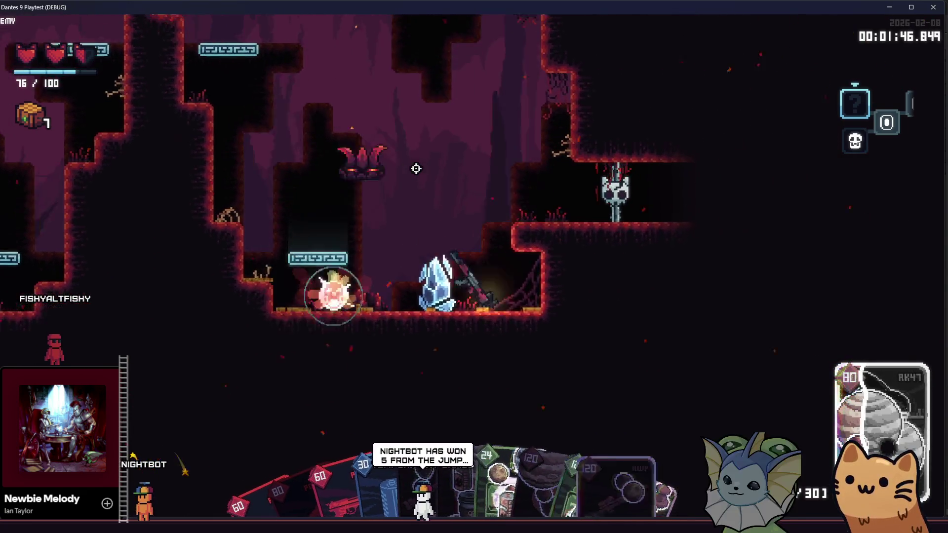
pyautogui.press('d')
pyautogui.press('space')
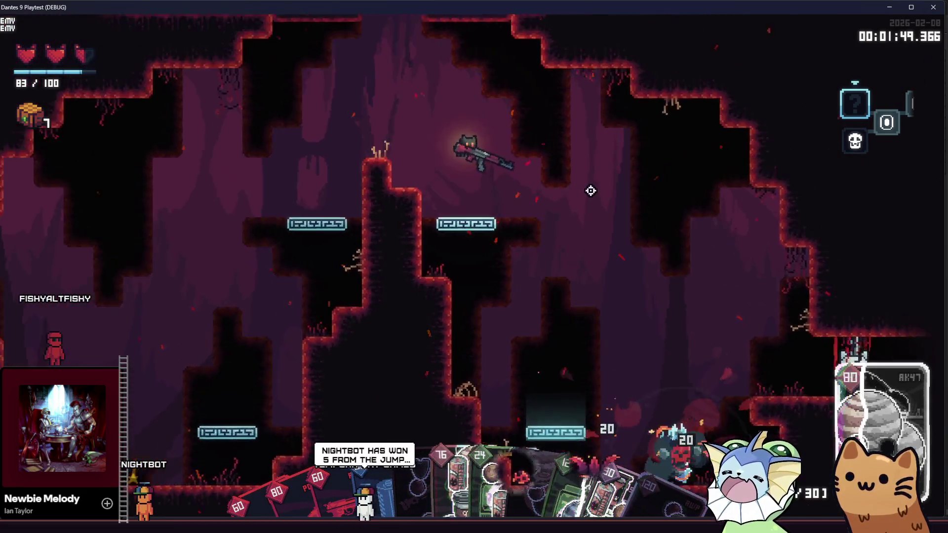
pyautogui.press('a')
pyautogui.press('space')
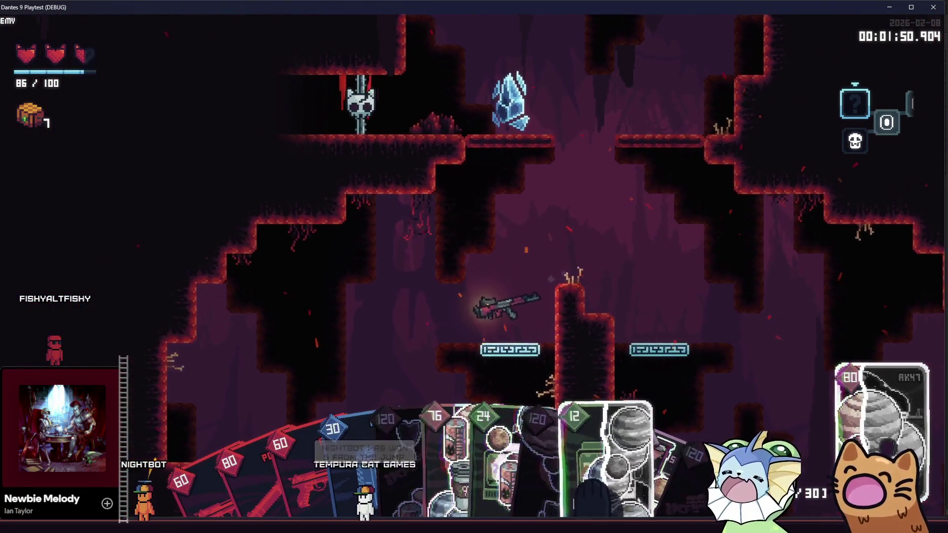
pyautogui.press('a')
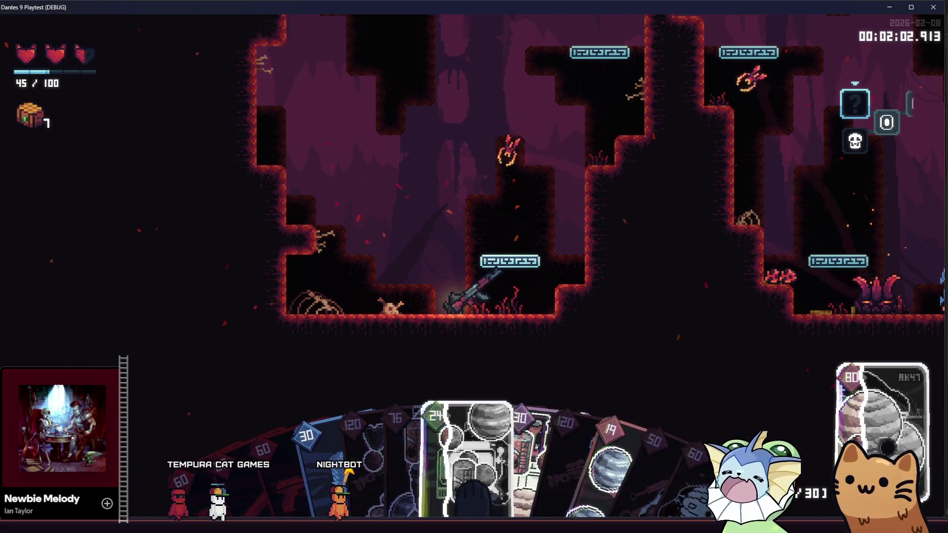
# Step: Fire beams at the enemies while climbing the shaft until the fight ends
pyautogui.click(579, 199)
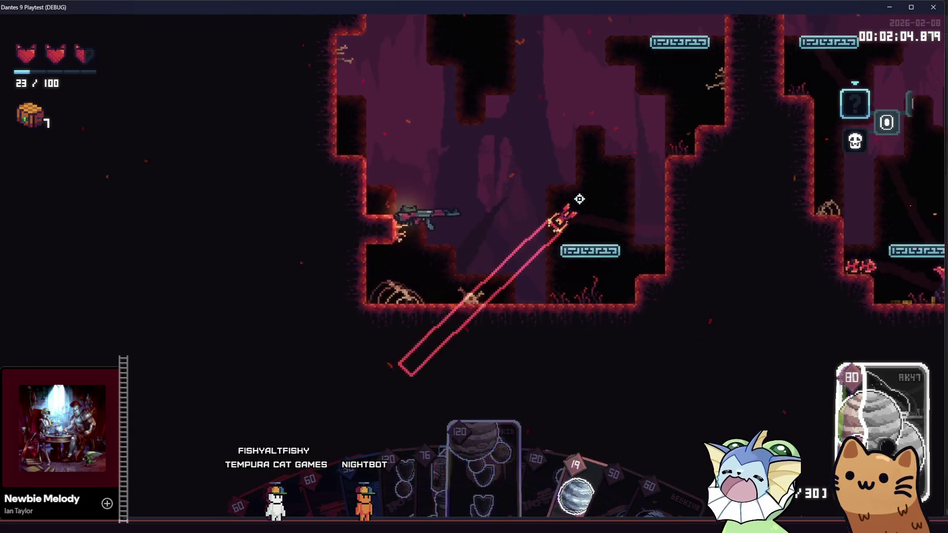
pyautogui.press('space')
pyautogui.click(578, 197)
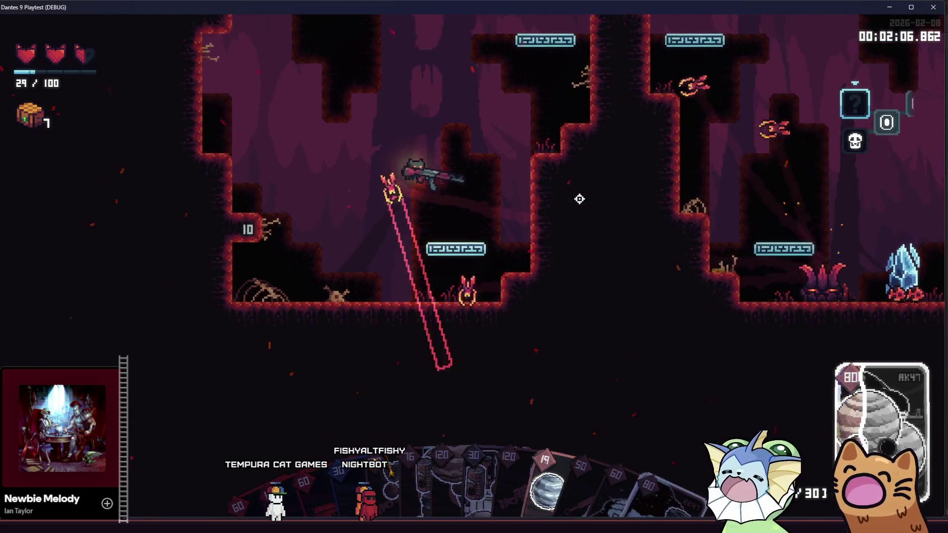
pyautogui.press('space')
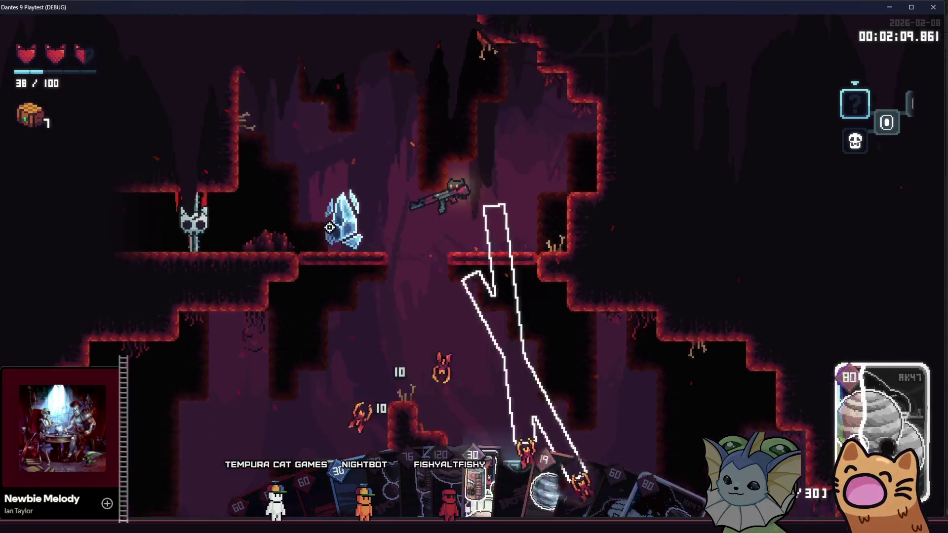
pyautogui.click(600, 241)
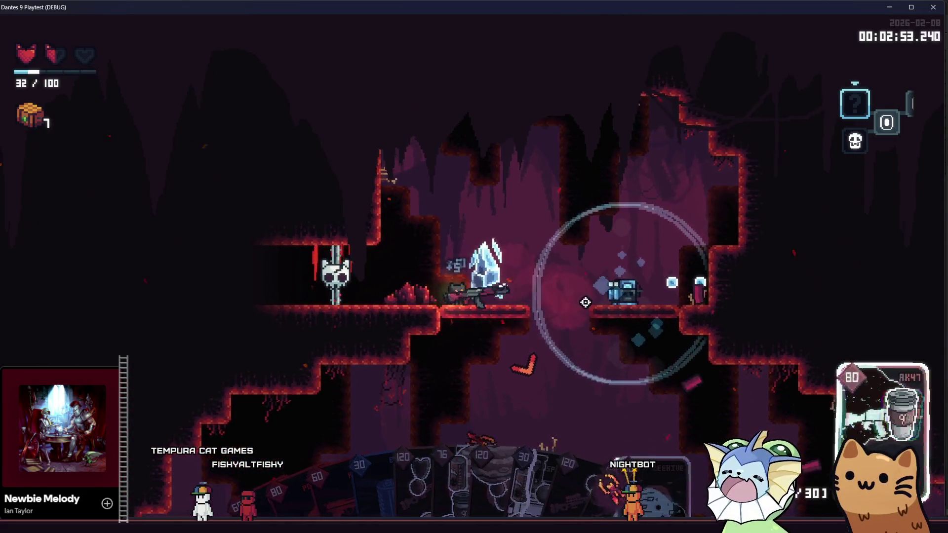
pyautogui.press('space')
pyautogui.click(489, 389)
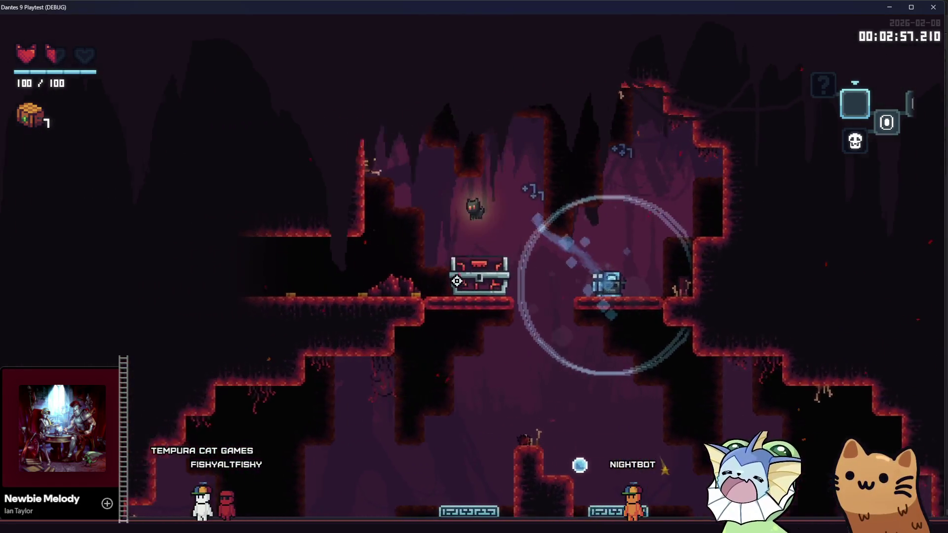
# Step: Enter the cave room, attacking with the sword card, green gun and the raised 32 card
pyautogui.press('a')
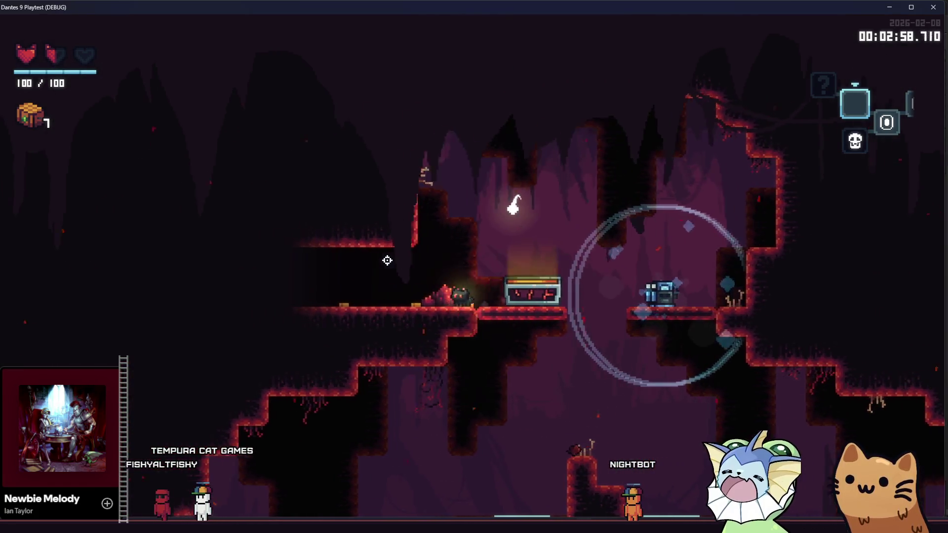
pyautogui.press('d')
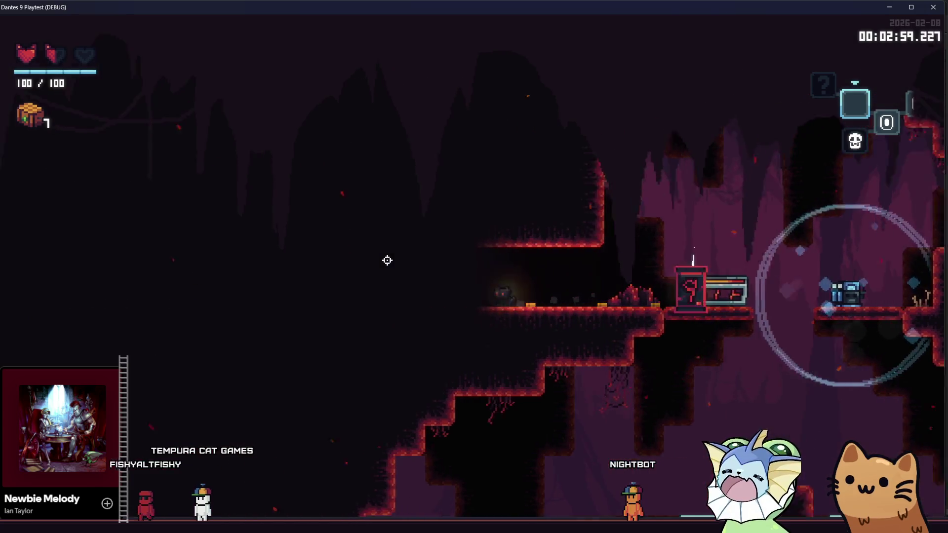
pyautogui.press('d')
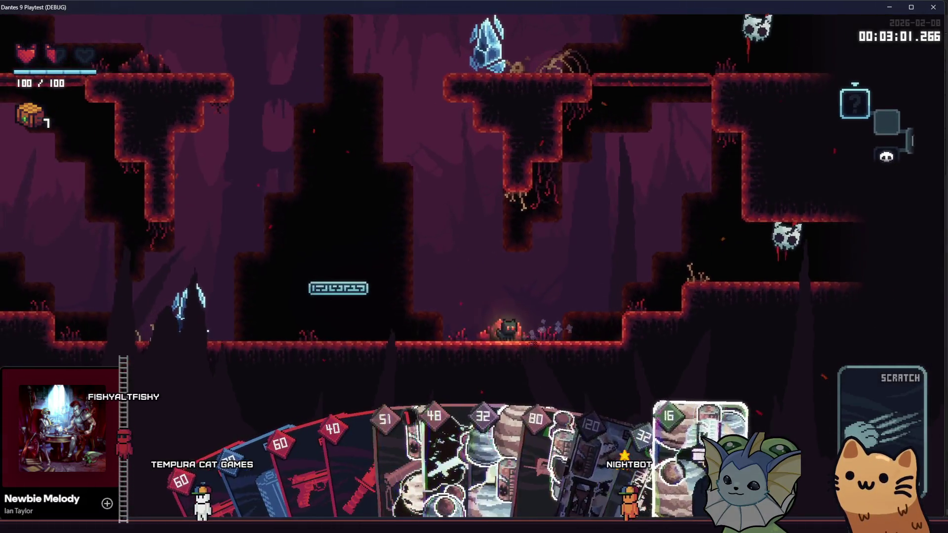
pyautogui.click(386, 219)
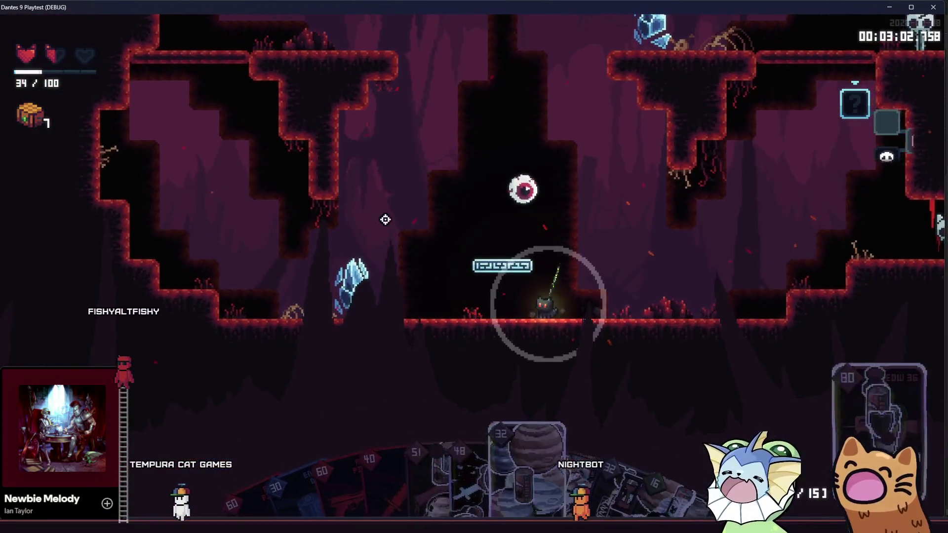
pyautogui.press('d')
pyautogui.click(385, 220)
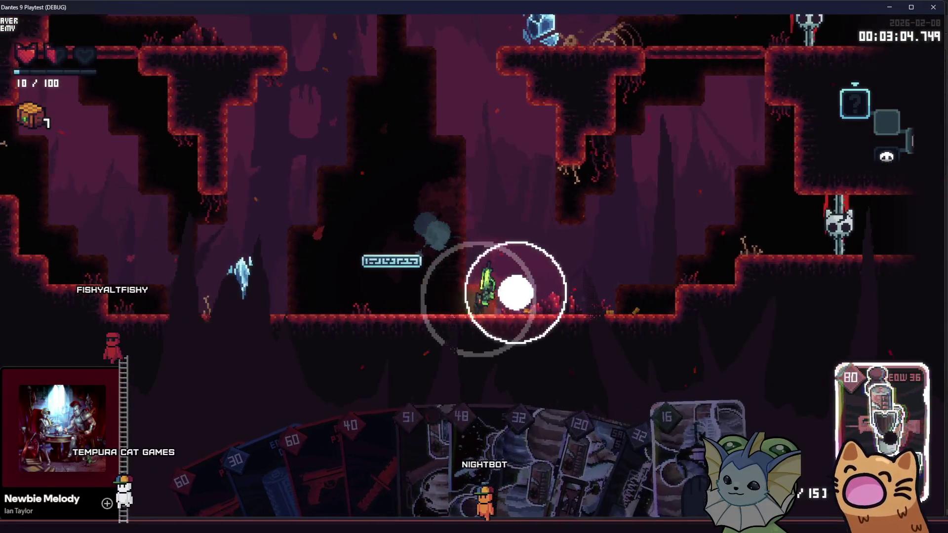
pyautogui.scroll(2, 516, 292)
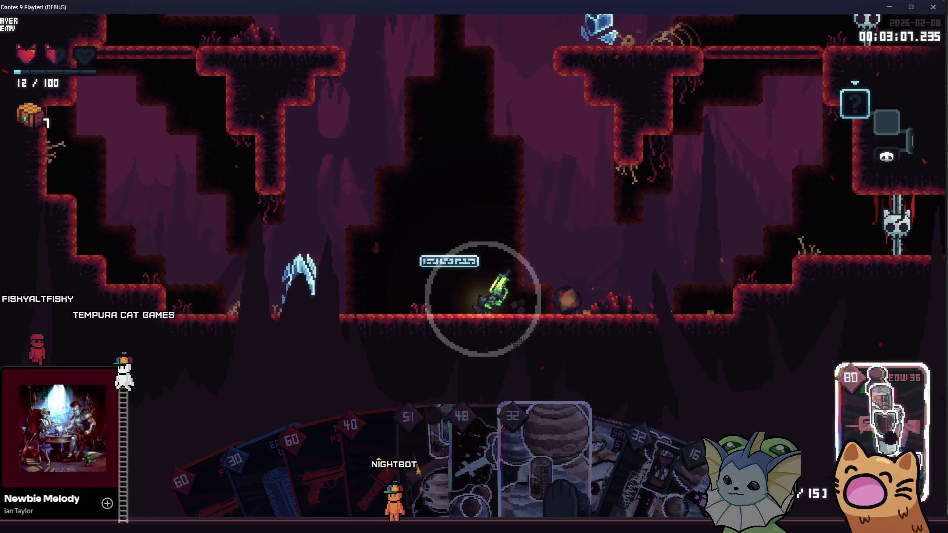
pyautogui.click(404, 192)
pyautogui.press('space')
pyautogui.press('d')
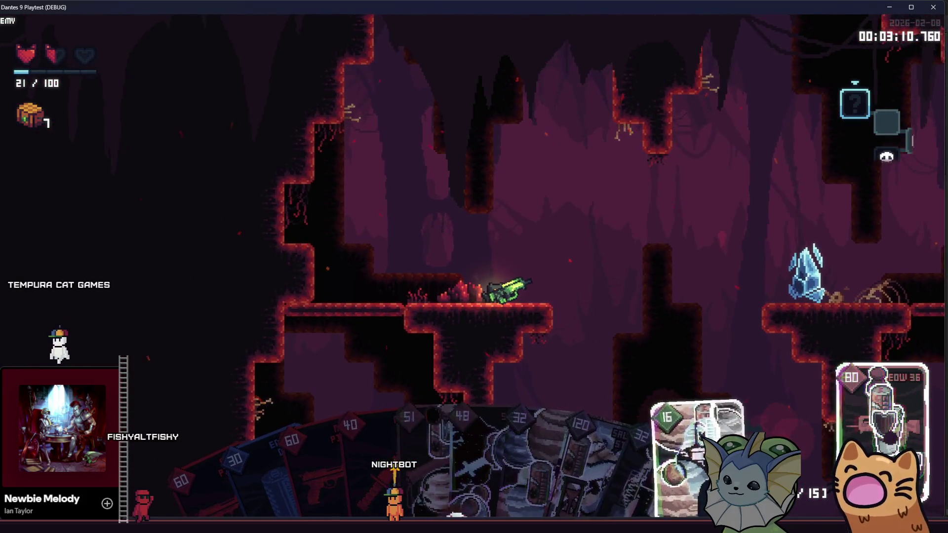
# Step: Hit the eye enemy with the 16 shockwave card, cross the gap and unleash another shockwave
pyautogui.click(560, 263)
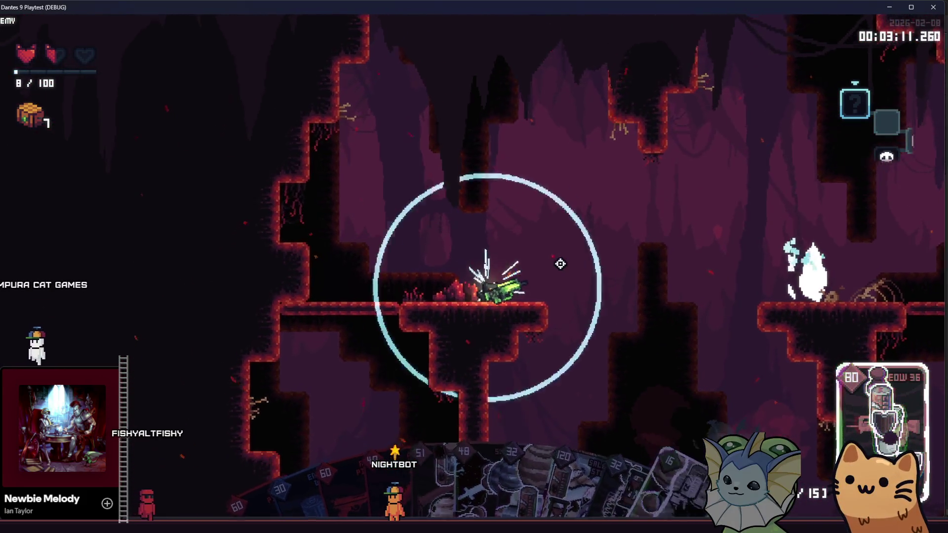
pyautogui.press('d')
pyautogui.press('space')
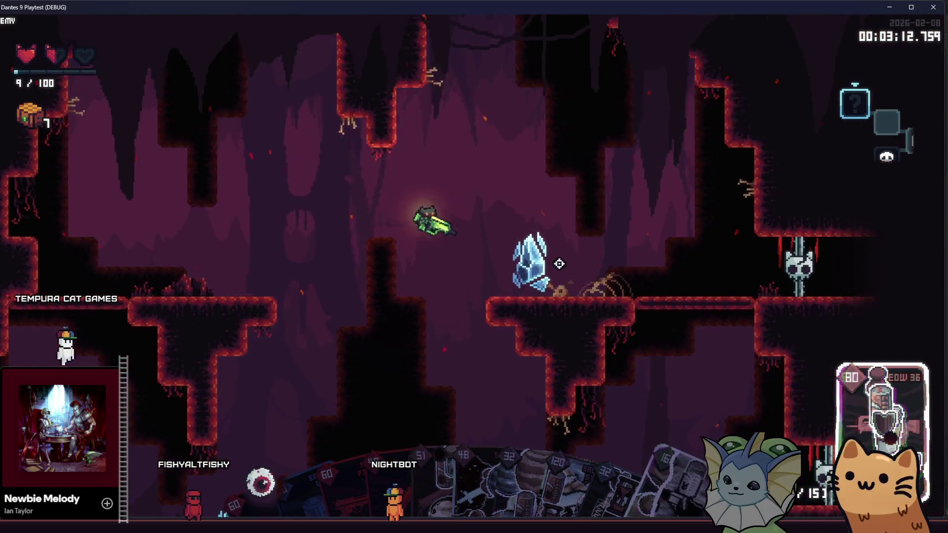
pyautogui.press('d')
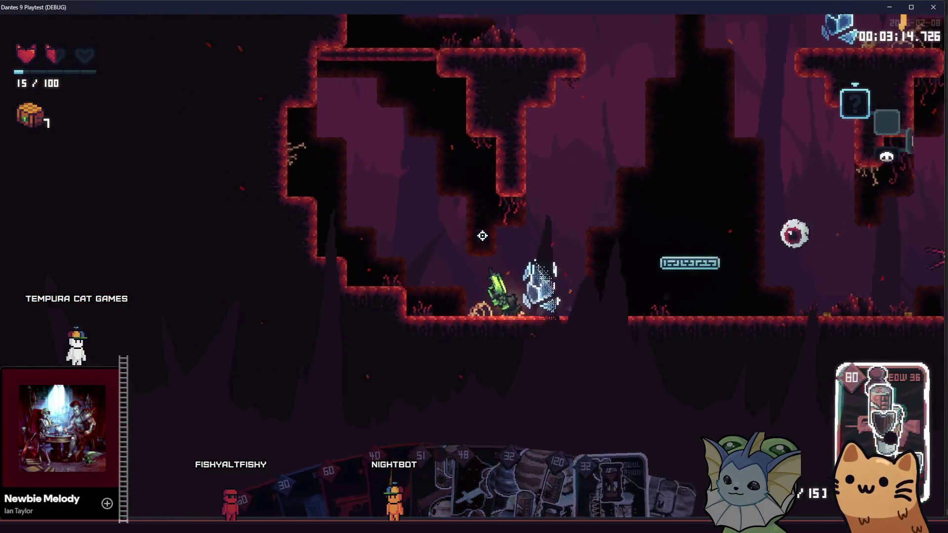
pyautogui.press('d')
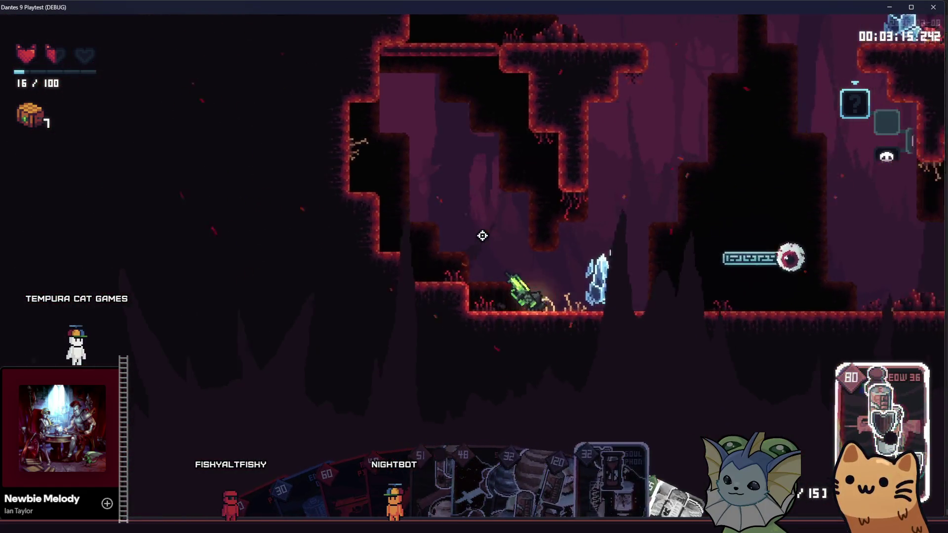
pyautogui.press('space')
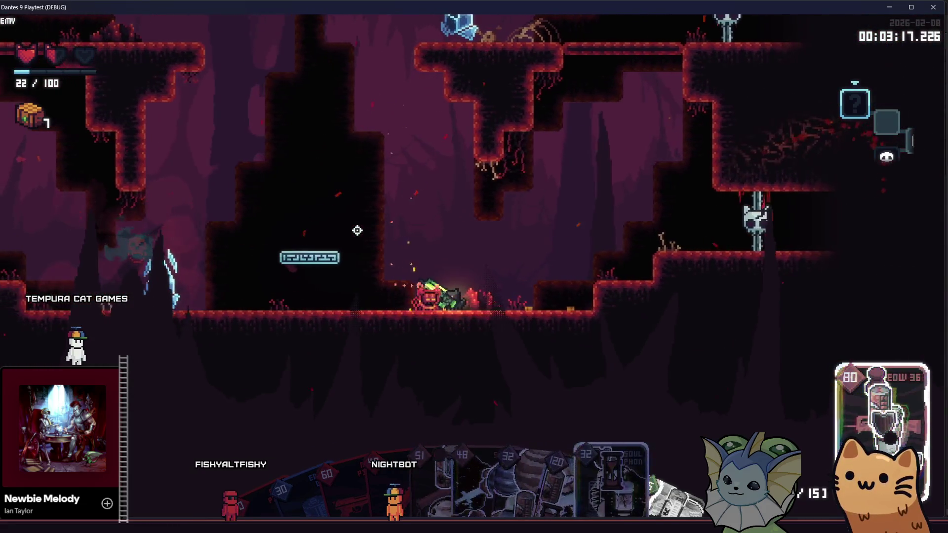
pyautogui.click(357, 230)
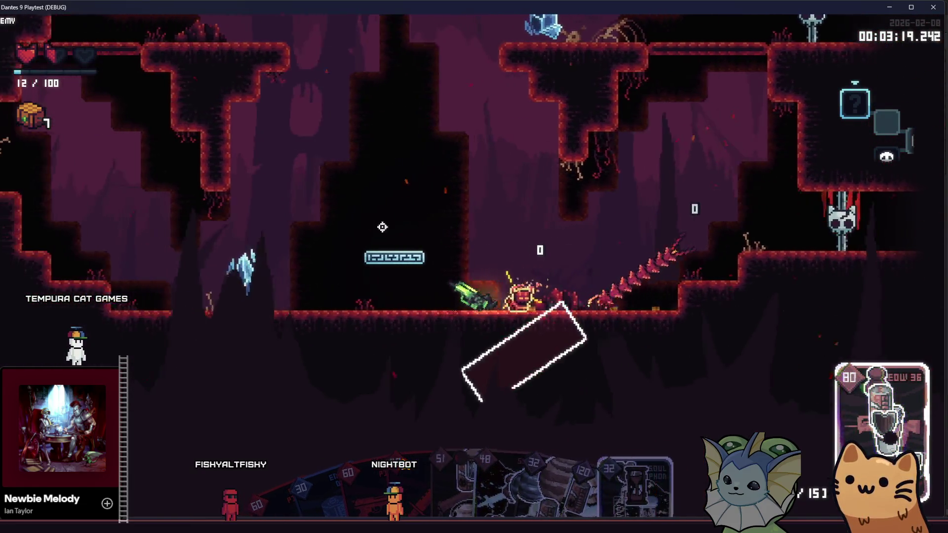
pyautogui.press('d')
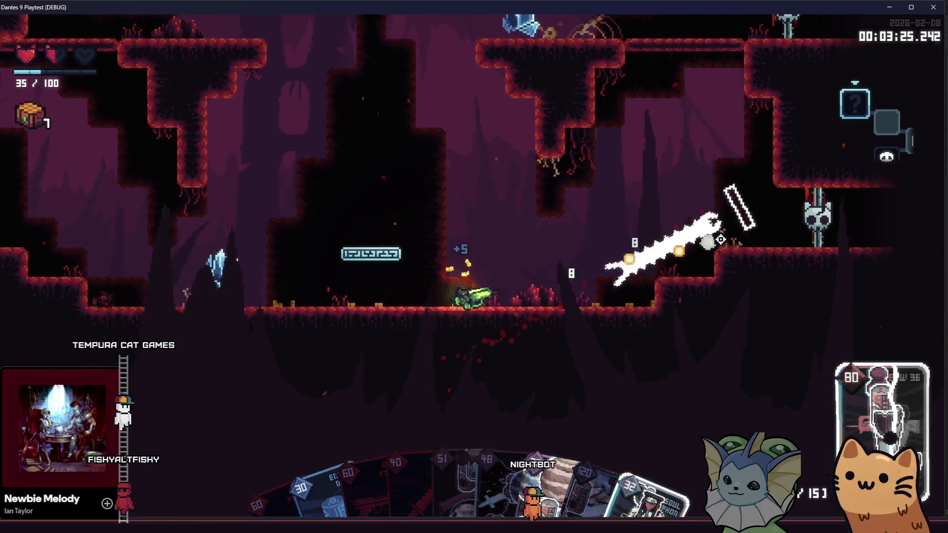
# Step: Summon a stone block from the card hand and jump around it
pyautogui.press('a')
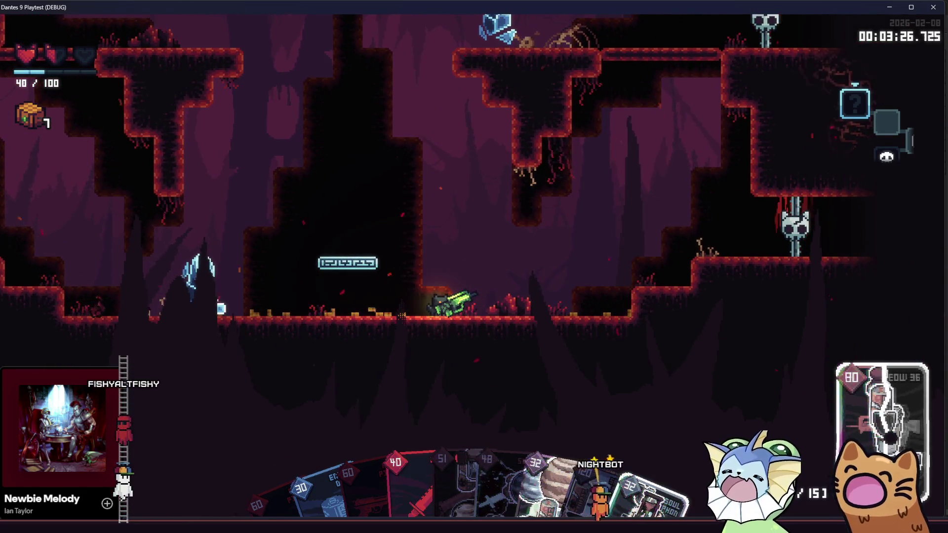
pyautogui.press('Tab')
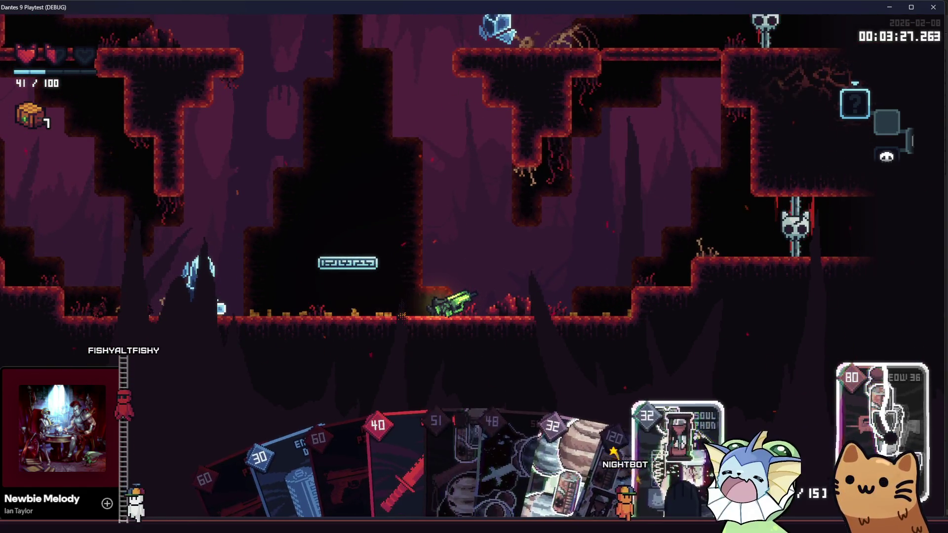
pyautogui.click(617, 197)
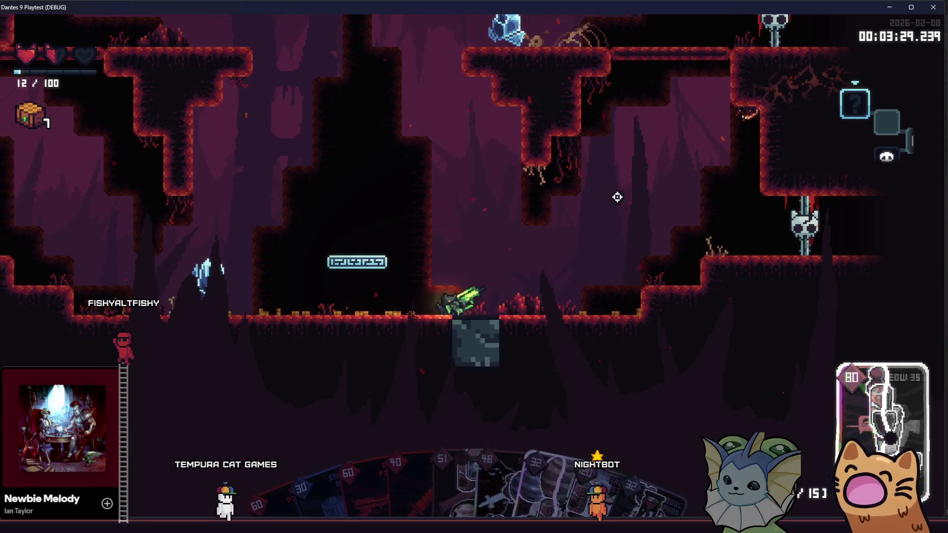
pyautogui.press('space')
pyautogui.press('a')
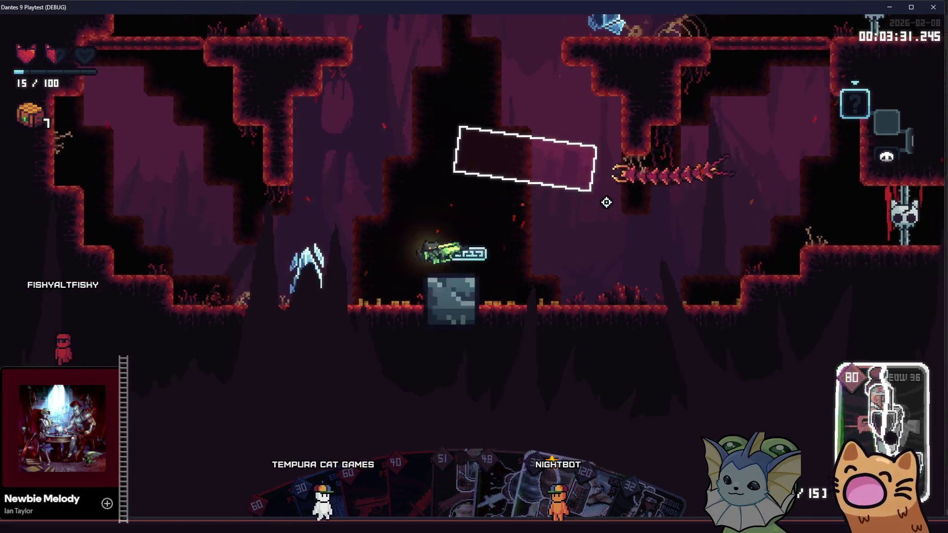
pyautogui.press('a')
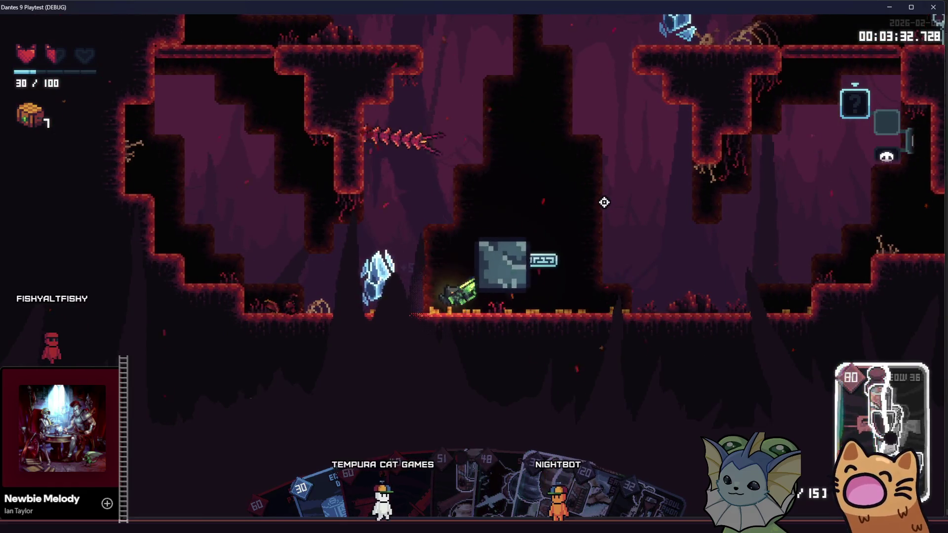
pyautogui.press('space')
pyautogui.press('d')
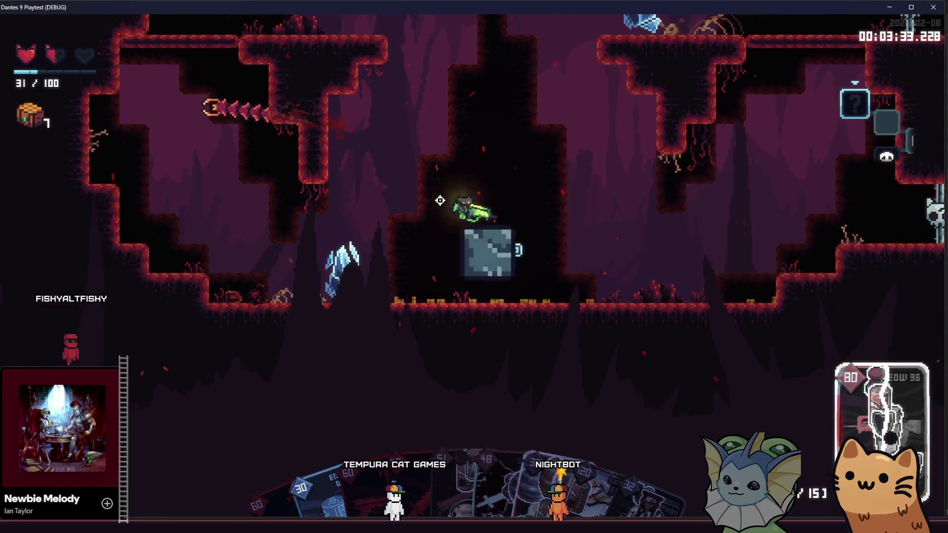
pyautogui.press('d')
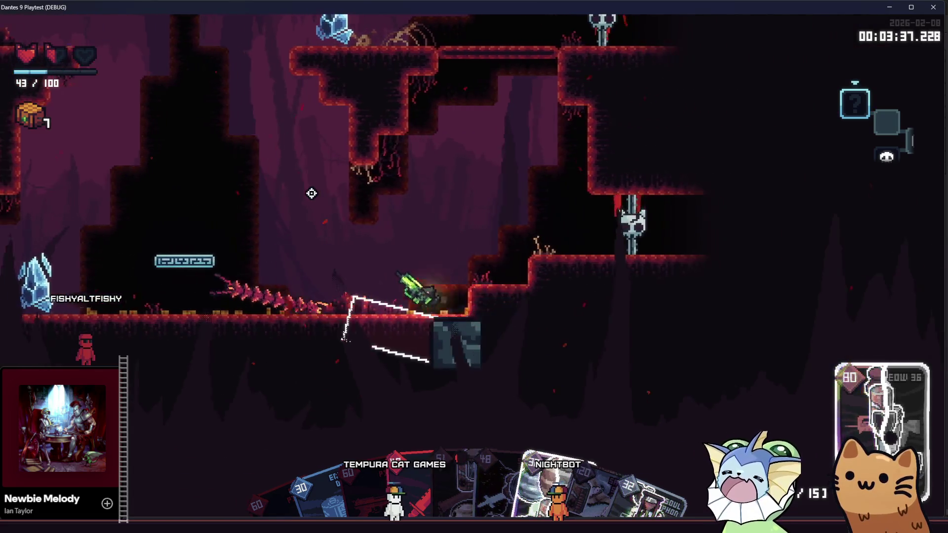
pyautogui.press('a')
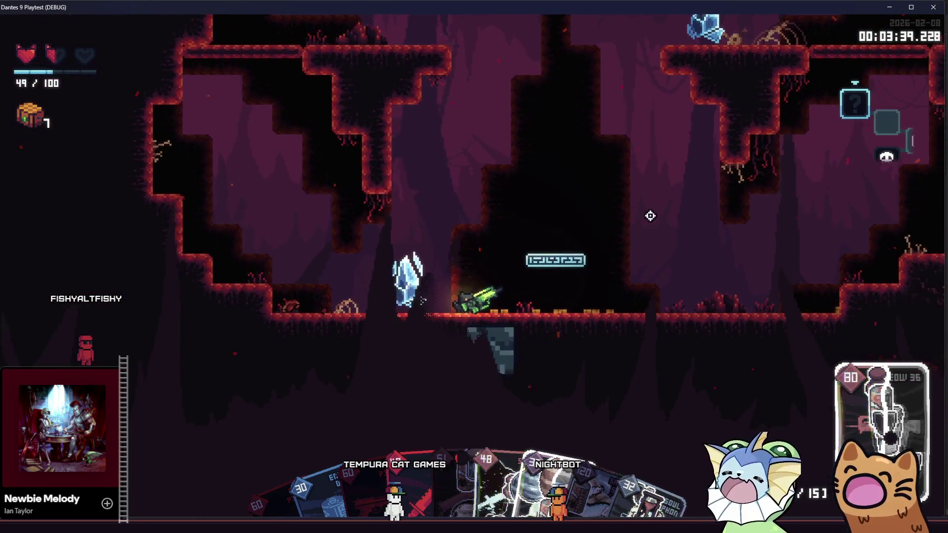
# Step: Summon a second stone block and work through the cave toward the chest
pyautogui.click(643, 233)
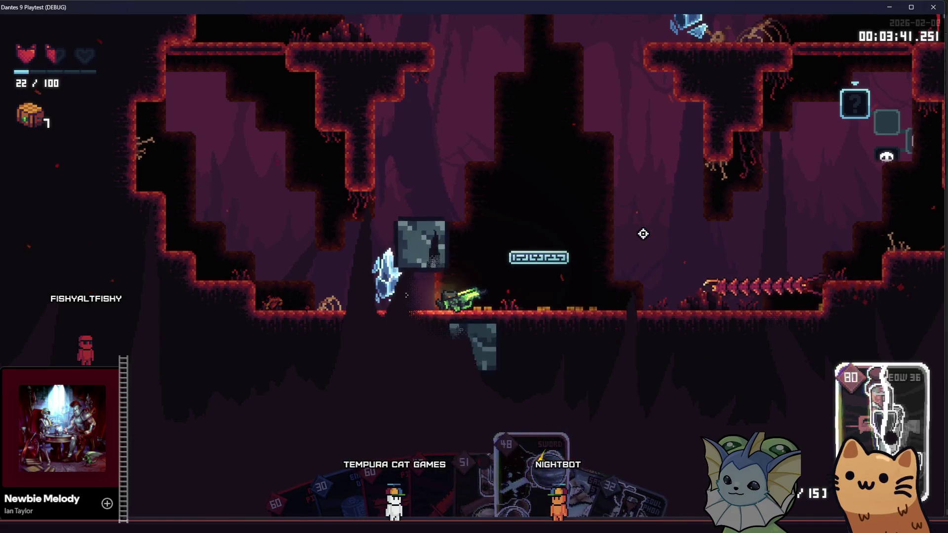
pyautogui.press('a')
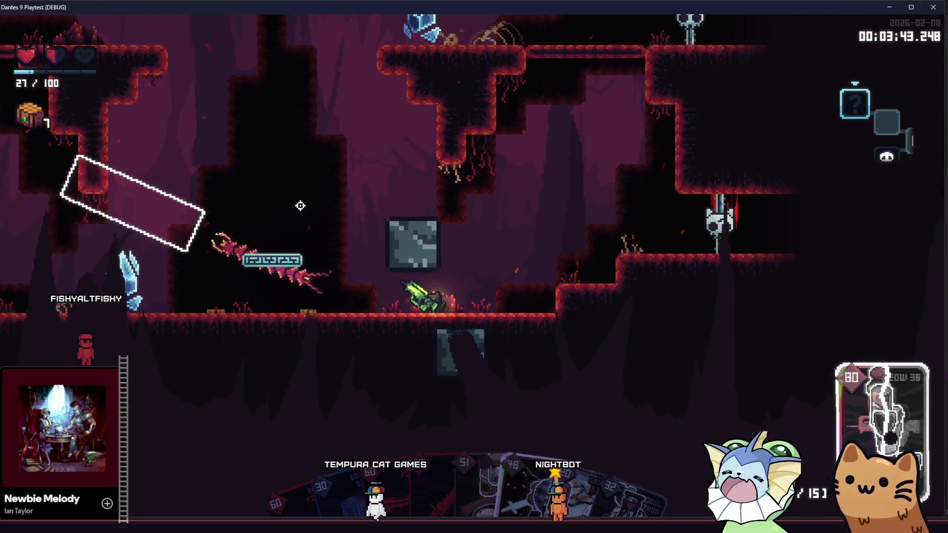
pyautogui.press('space')
pyautogui.press('space')
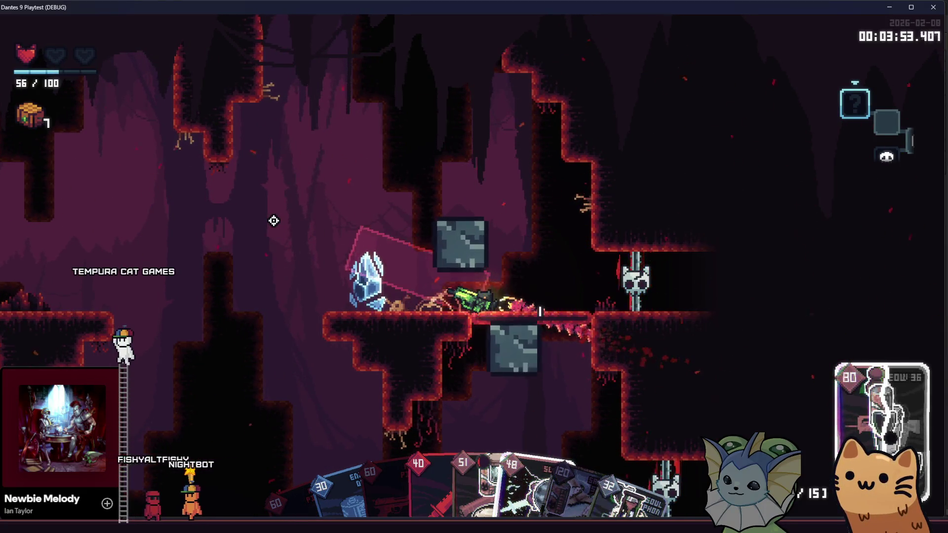
pyautogui.press('s')
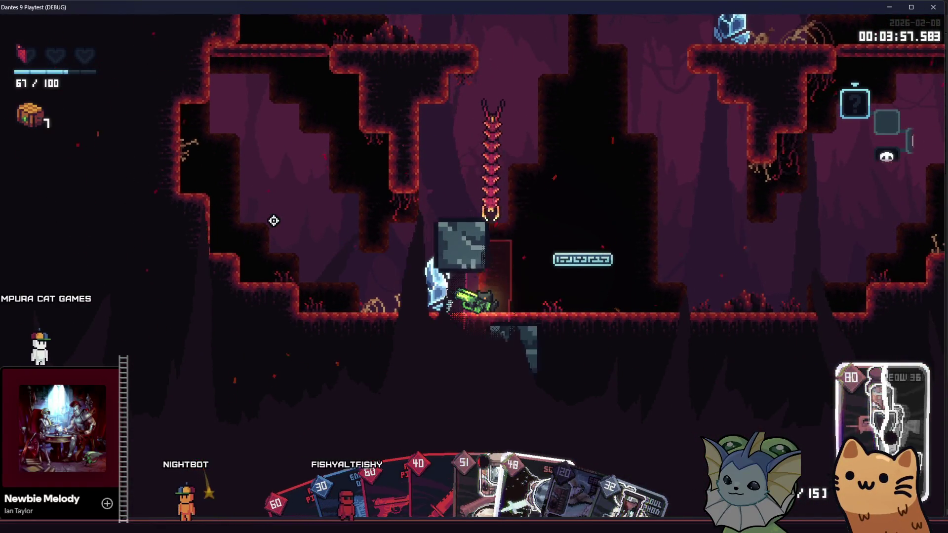
pyautogui.press('d')
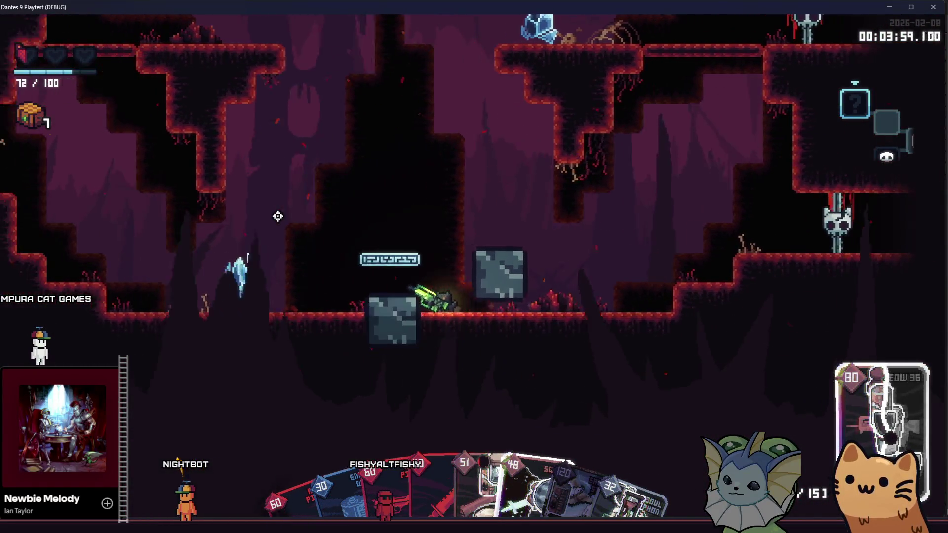
pyautogui.press('a')
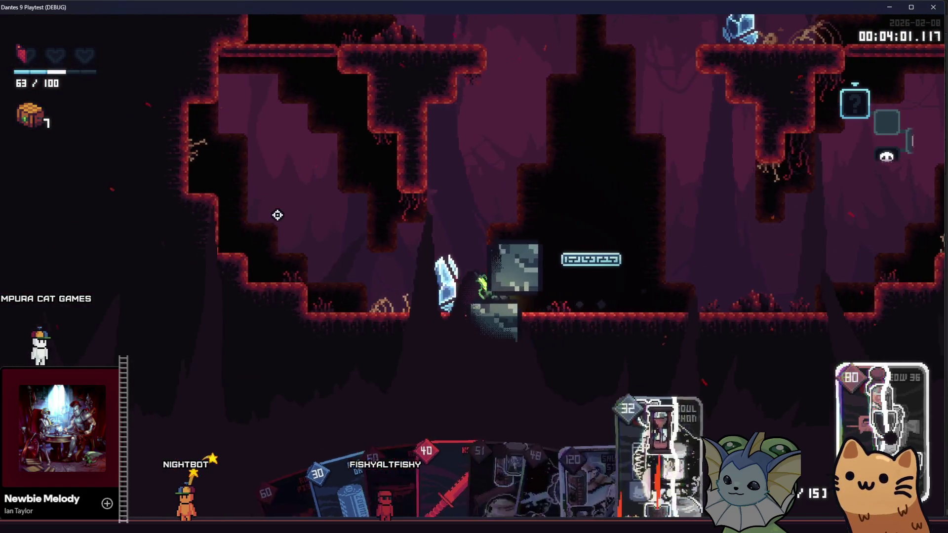
pyautogui.press('d')
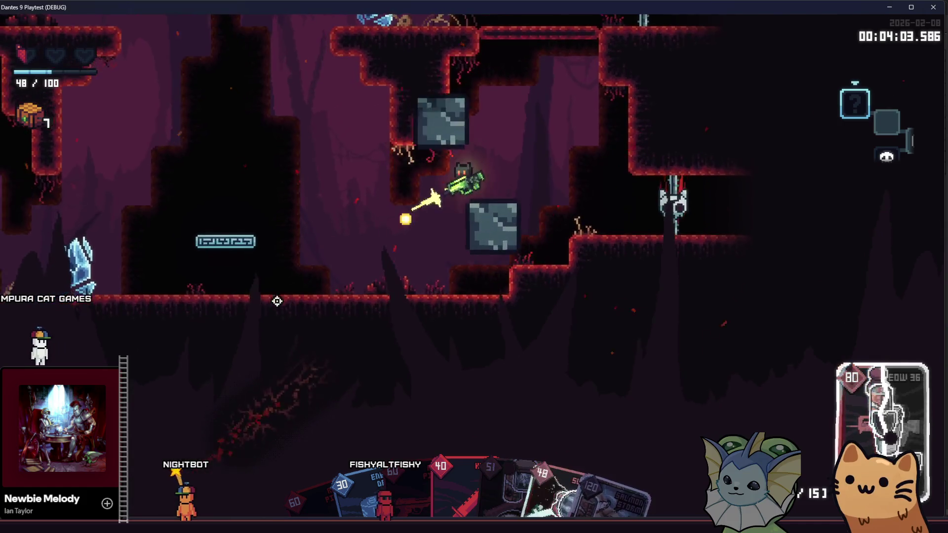
pyautogui.press('a')
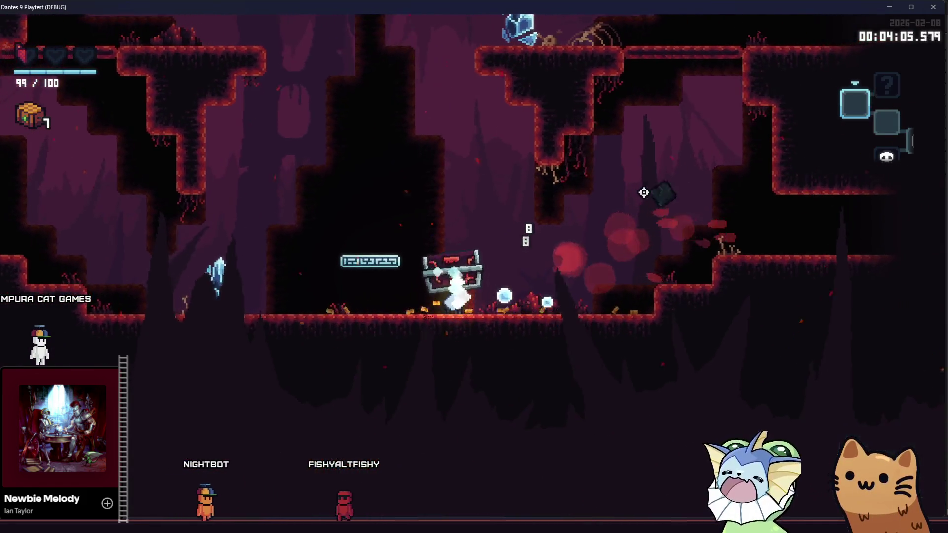
# Step: Open the chest to collect the Loot Box relic
pyautogui.press('a')
pyautogui.press('e')
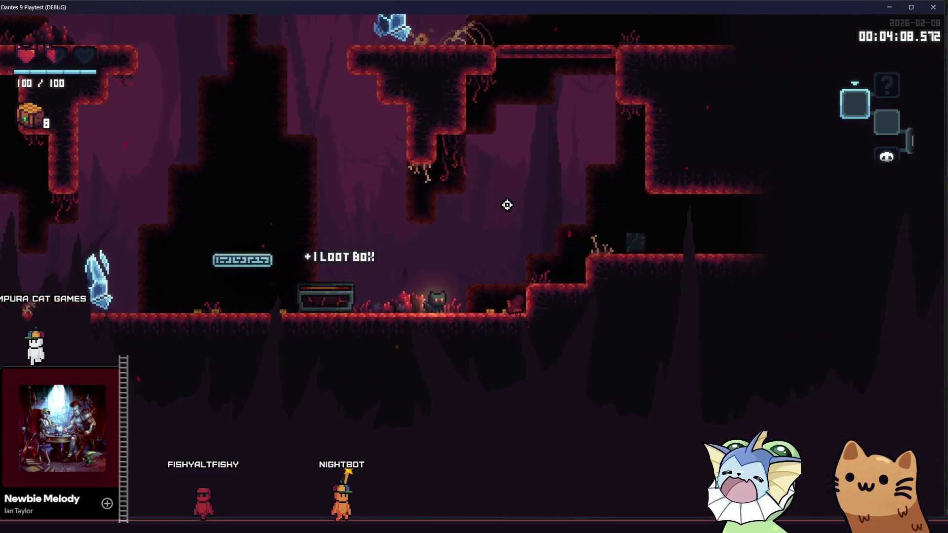
pyautogui.press('space')
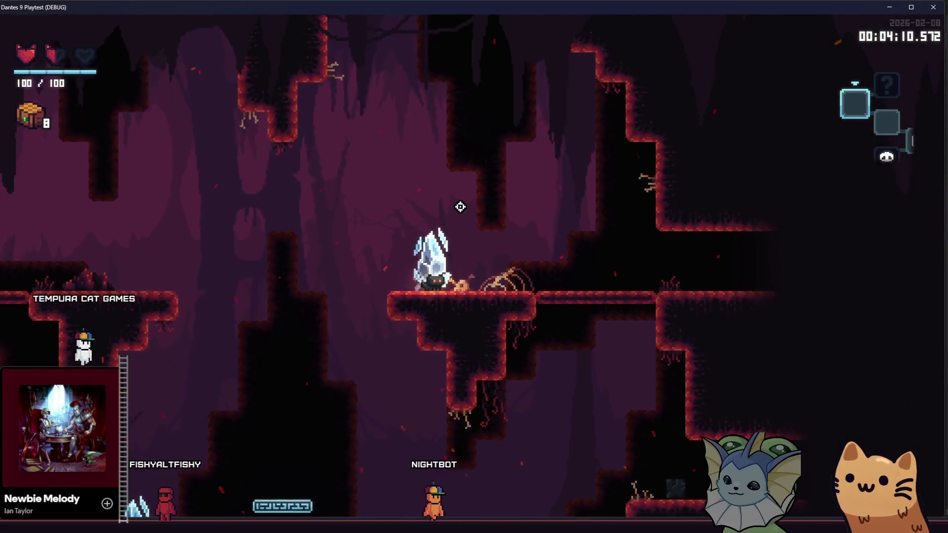
# Step: Read the Loot Box relic description, then exit right into the next room
pyautogui.press('Tab')
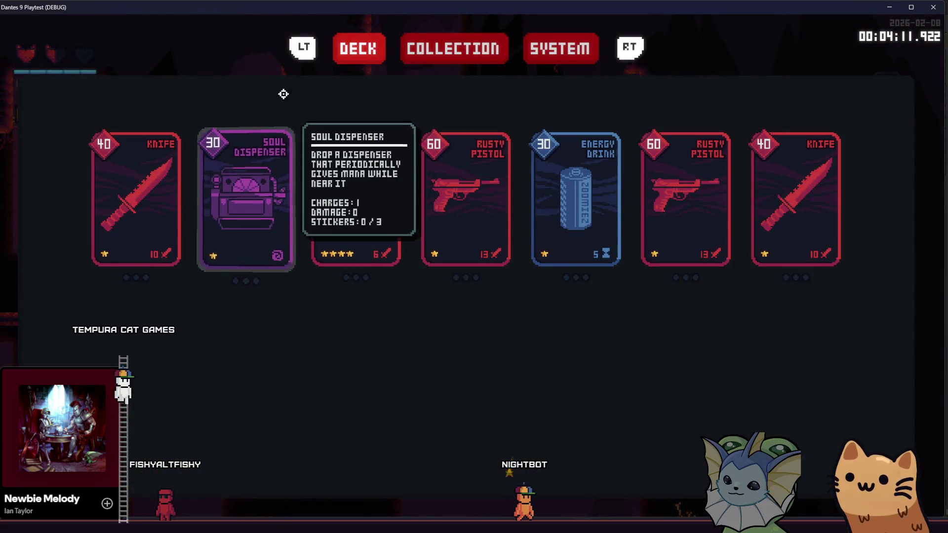
pyautogui.press('Escape')
pyautogui.moveTo(36, 115)
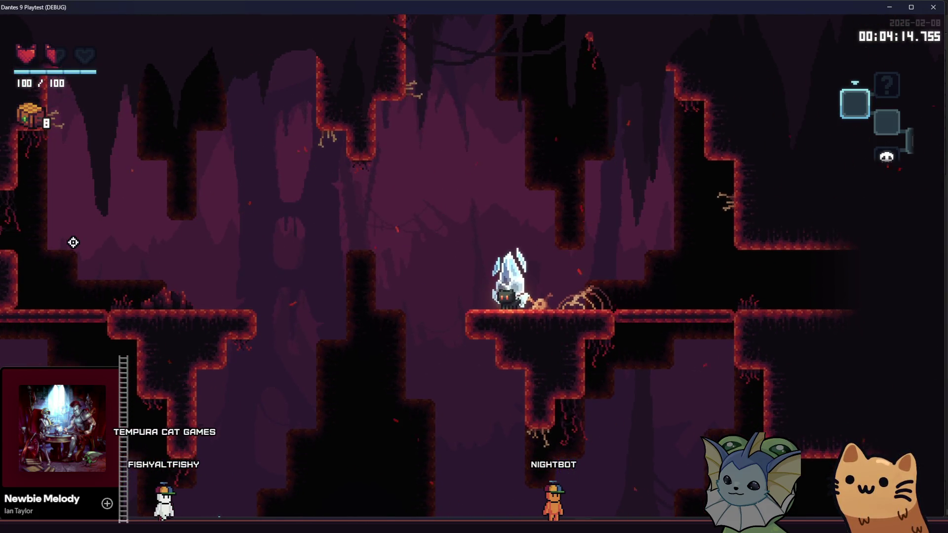
pyautogui.press('a')
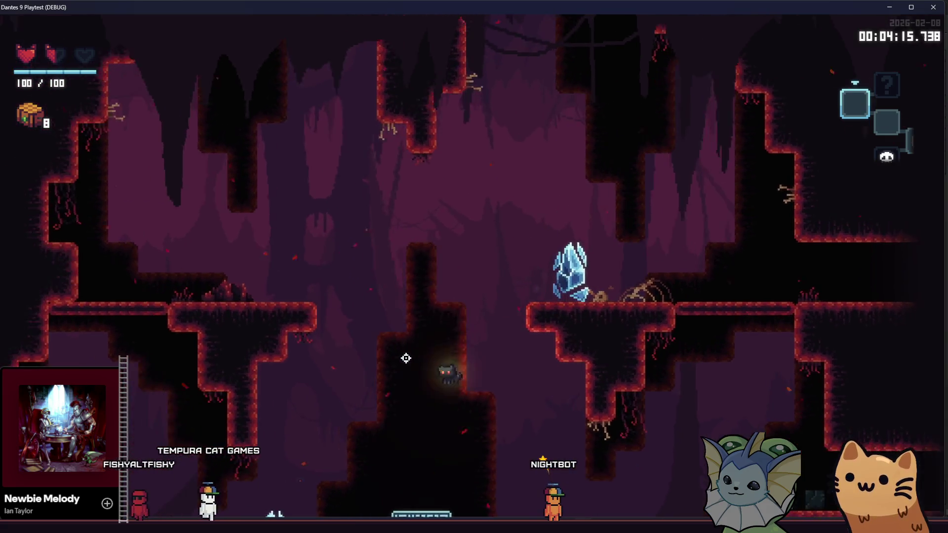
pyautogui.press('a')
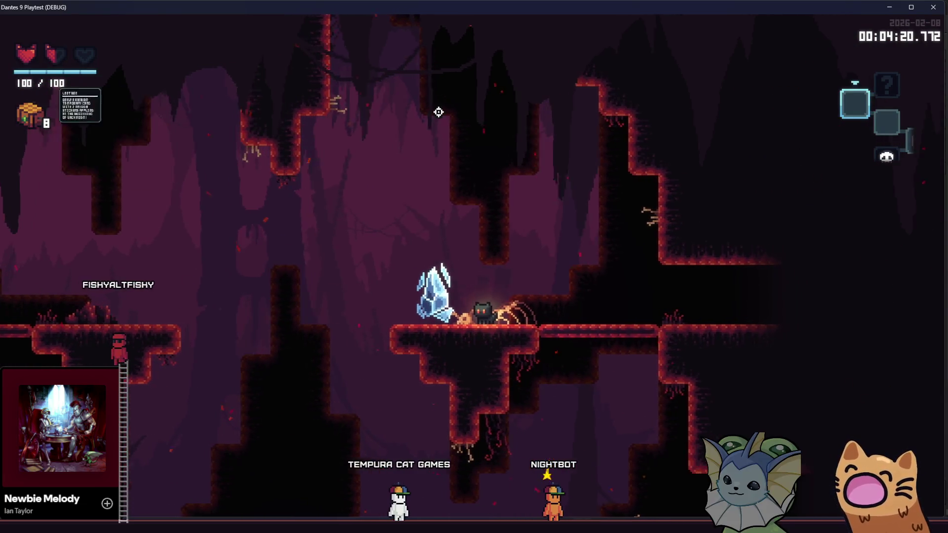
pyautogui.press('d')
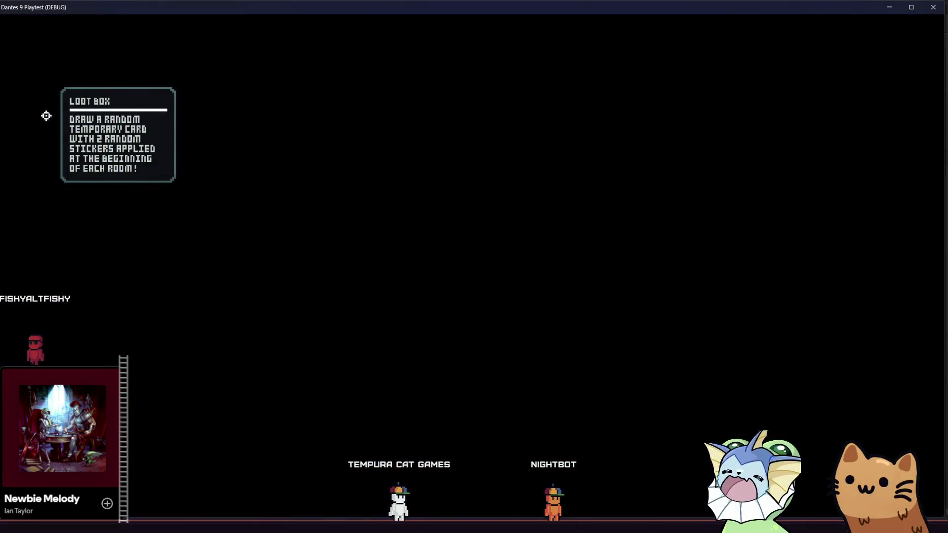
# Step: Clear the room with Salmon Storm, the spirit ability, fish swarm and red burst attacks
pyautogui.press('d')
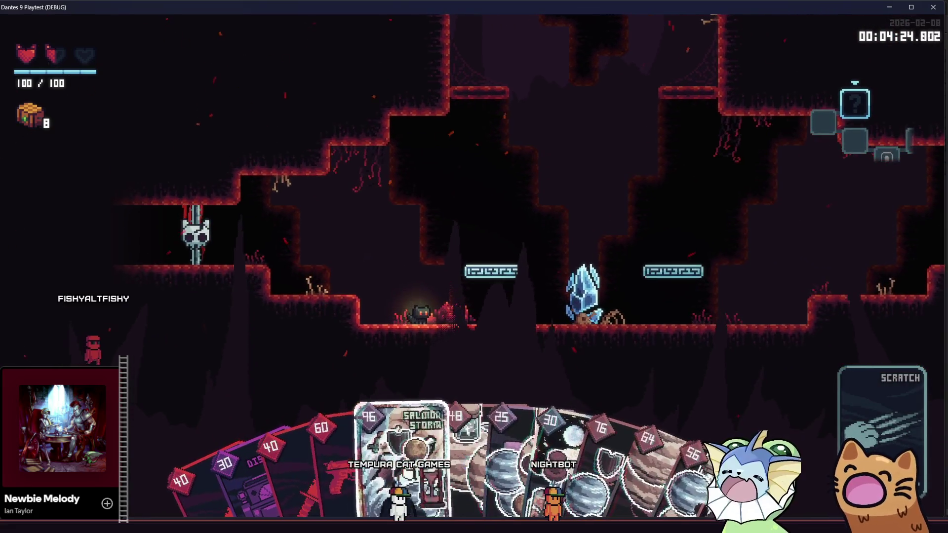
pyautogui.click(541, 275)
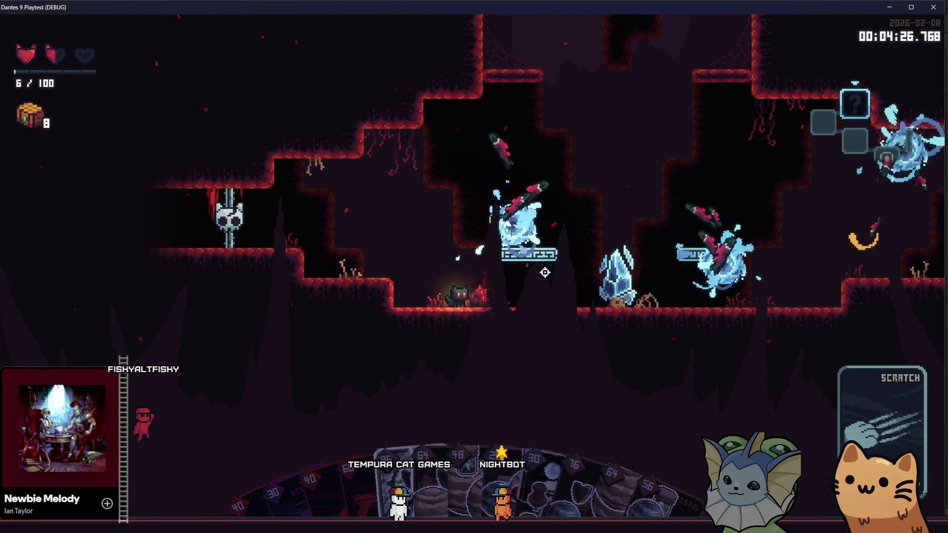
pyautogui.press('space')
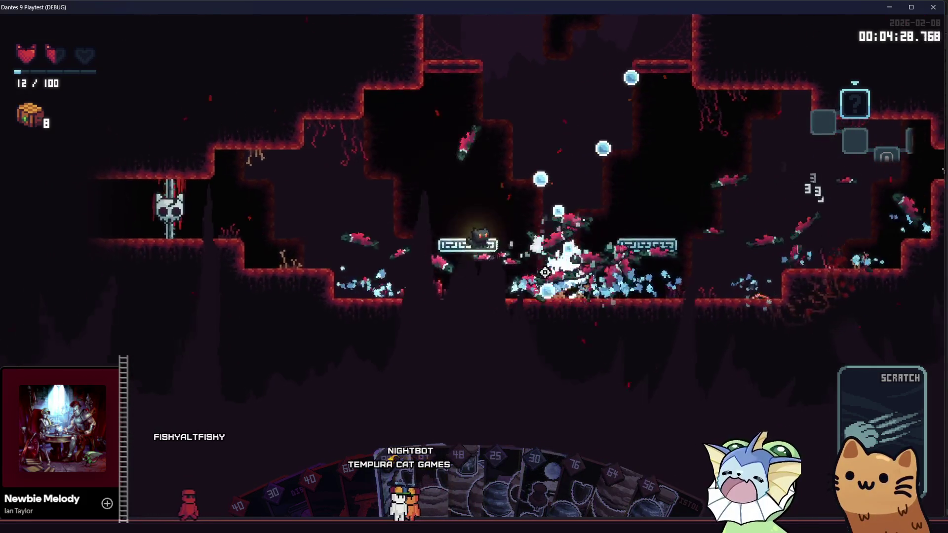
pyautogui.press('space')
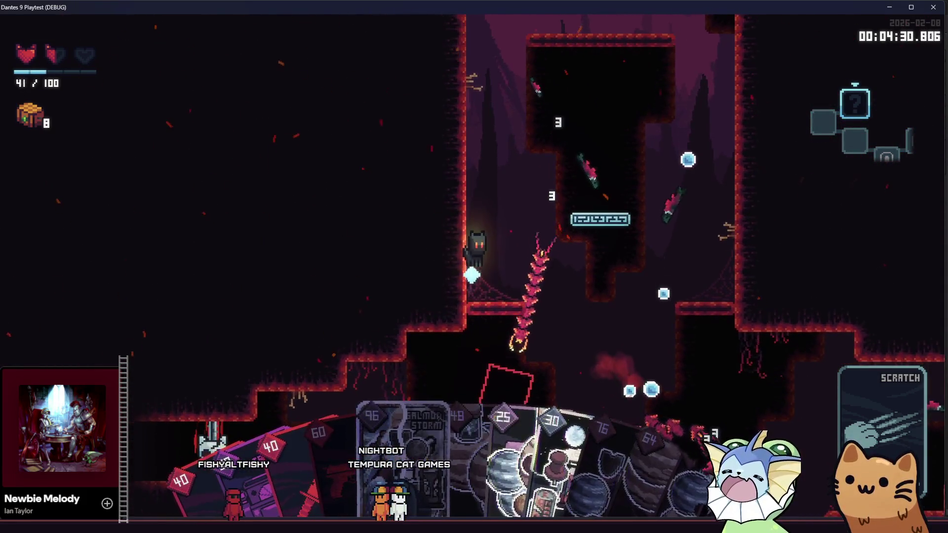
pyautogui.click(544, 273)
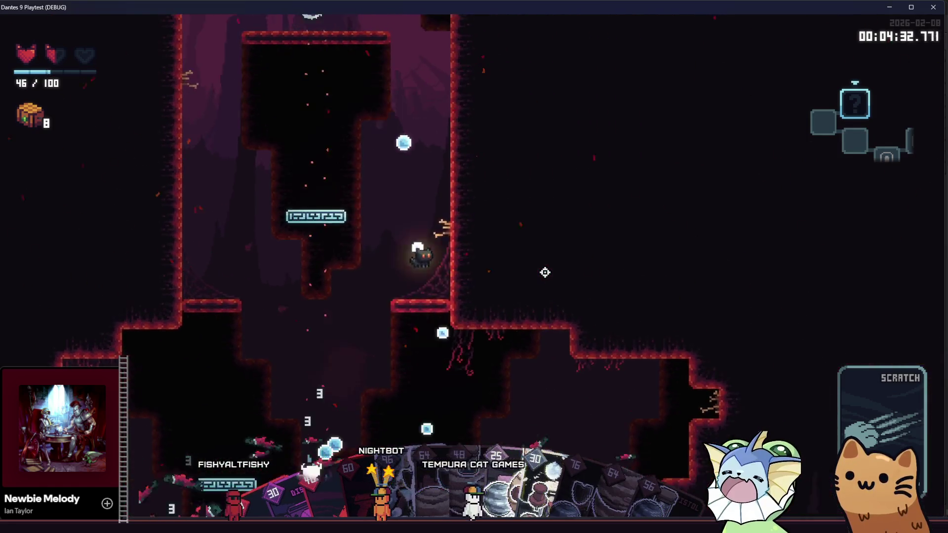
pyautogui.click(479, 259)
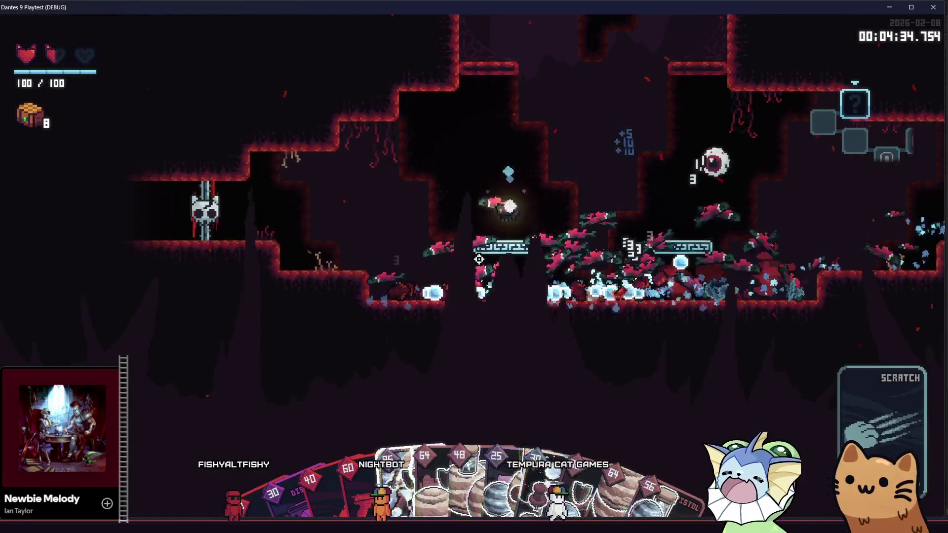
pyautogui.rightClick(479, 259)
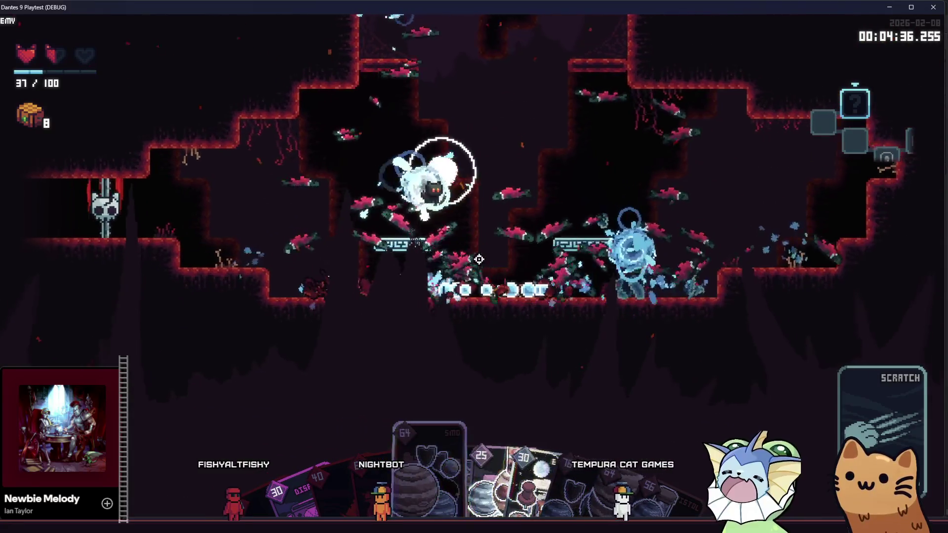
pyautogui.click(479, 259)
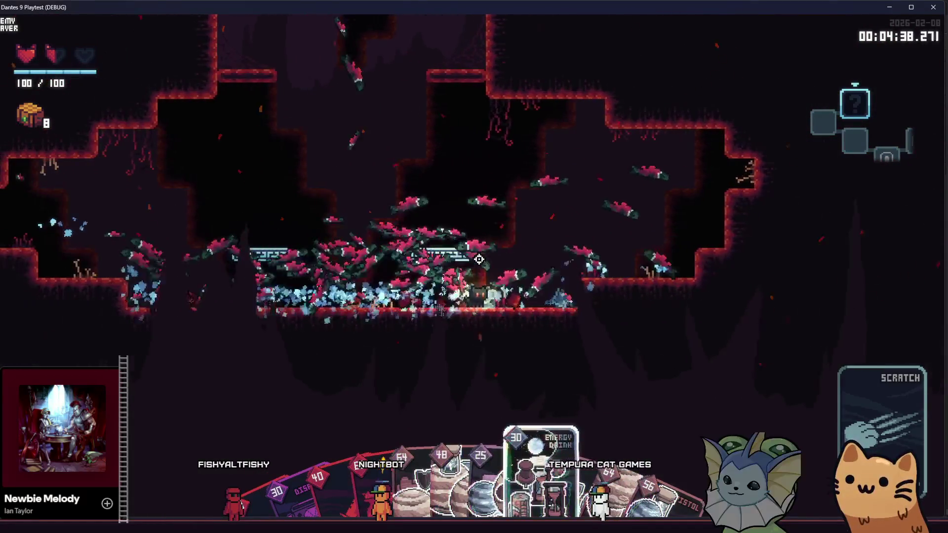
pyautogui.press('a')
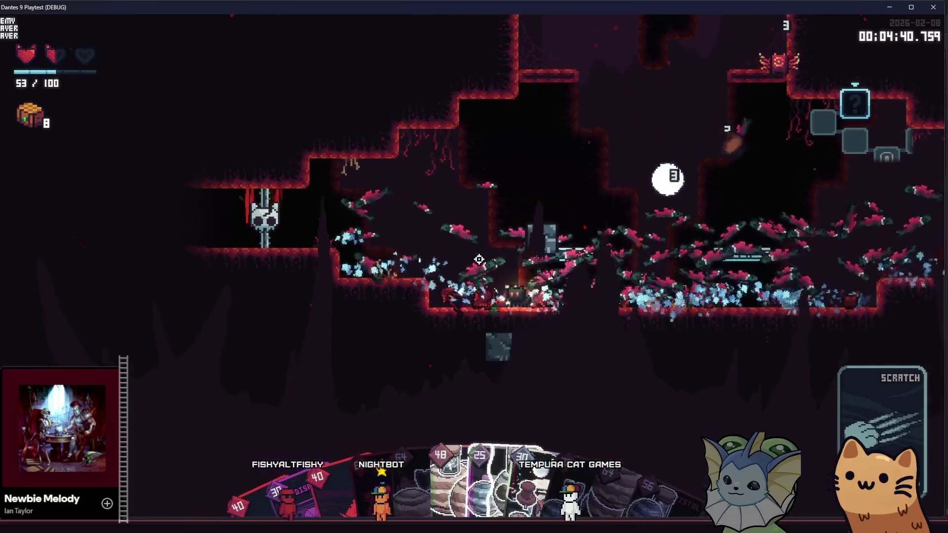
pyautogui.click(479, 259)
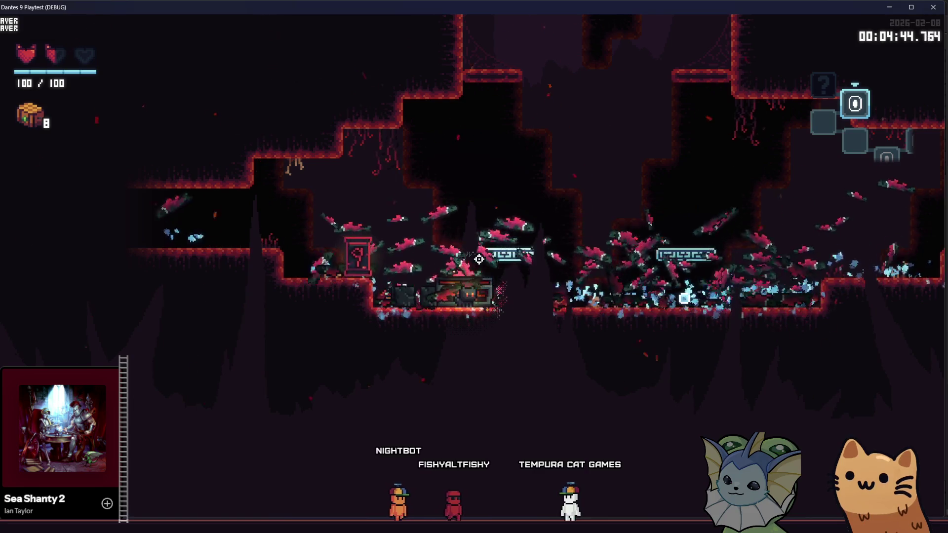
# Step: Take the AK47 from the 9 card pack and climb the shaft to the next room
pyautogui.press('e')
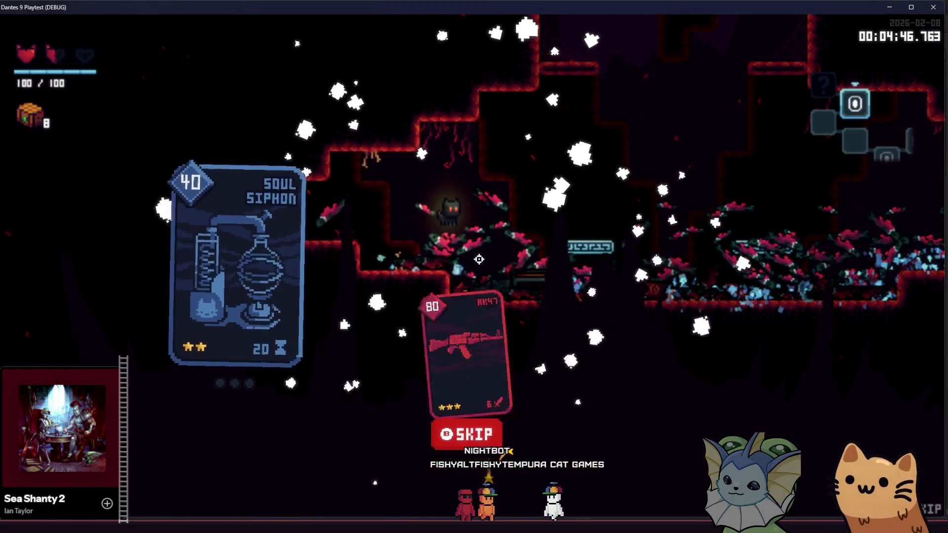
pyautogui.click(472, 267)
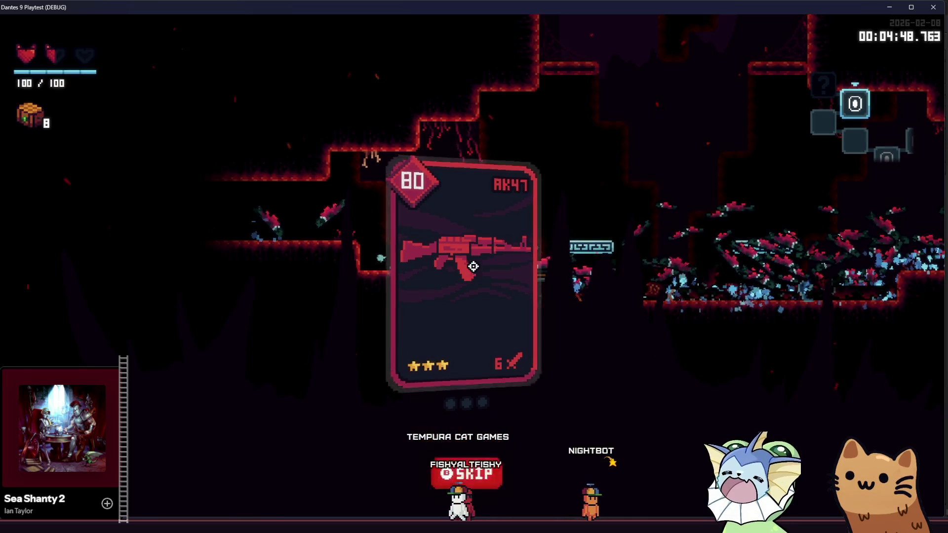
pyautogui.press('space')
pyautogui.press('space')
pyautogui.press('space')
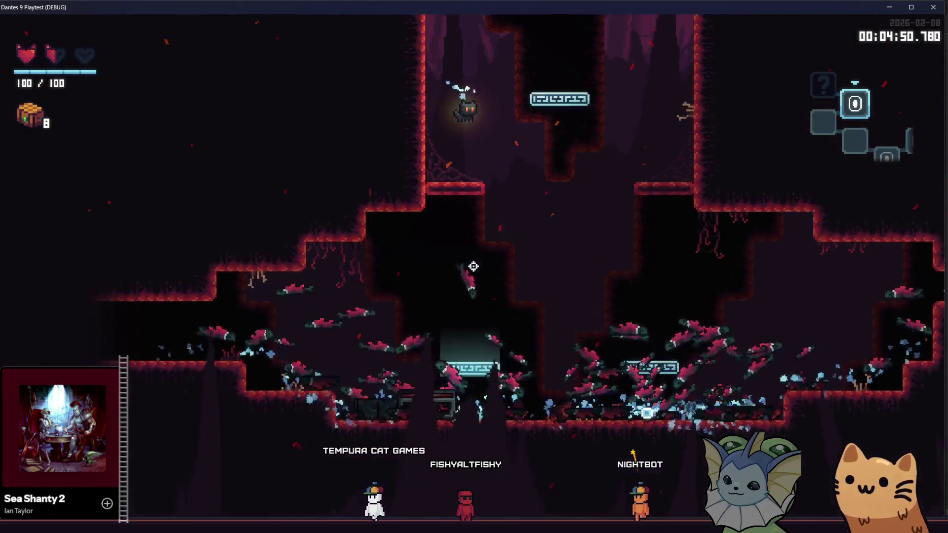
pyautogui.press('space')
pyautogui.press('space')
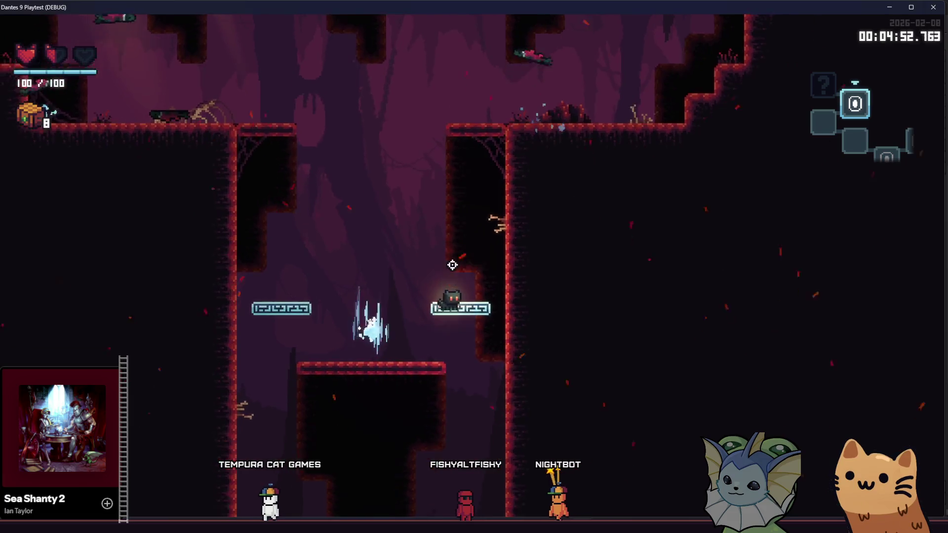
pyautogui.press('d')
pyautogui.press('d')
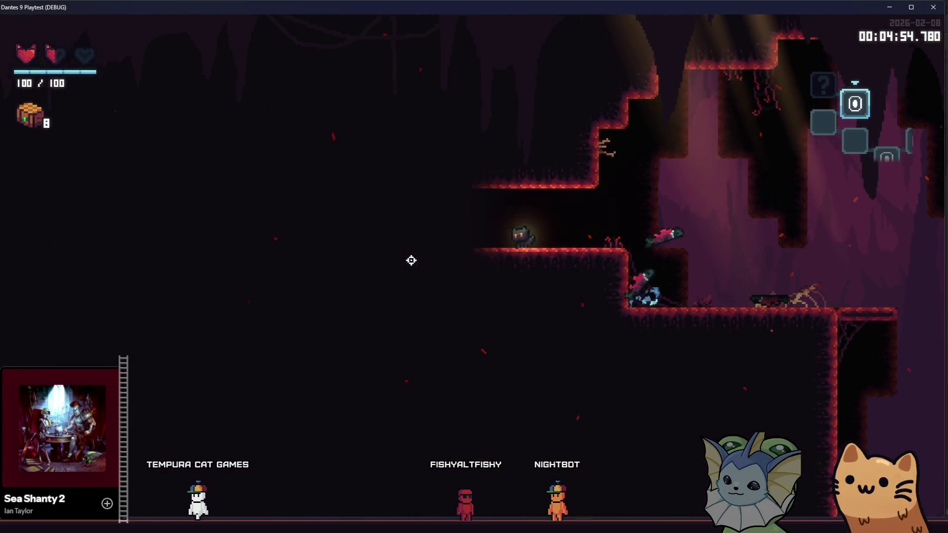
pyautogui.press('d')
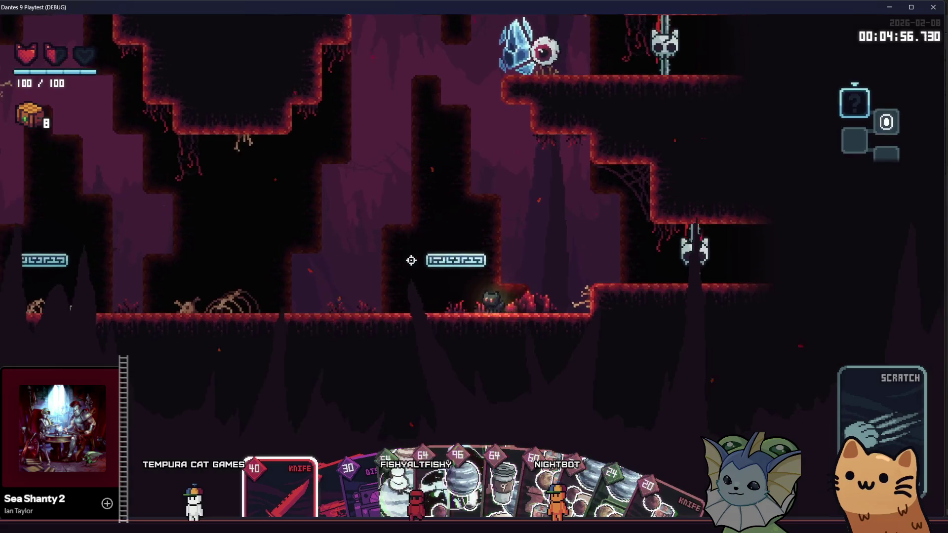
# Step: Kill the eyeball with the AK47 and the horned plant using the Rusty Tool card
pyautogui.scroll(-3, 528, 194)
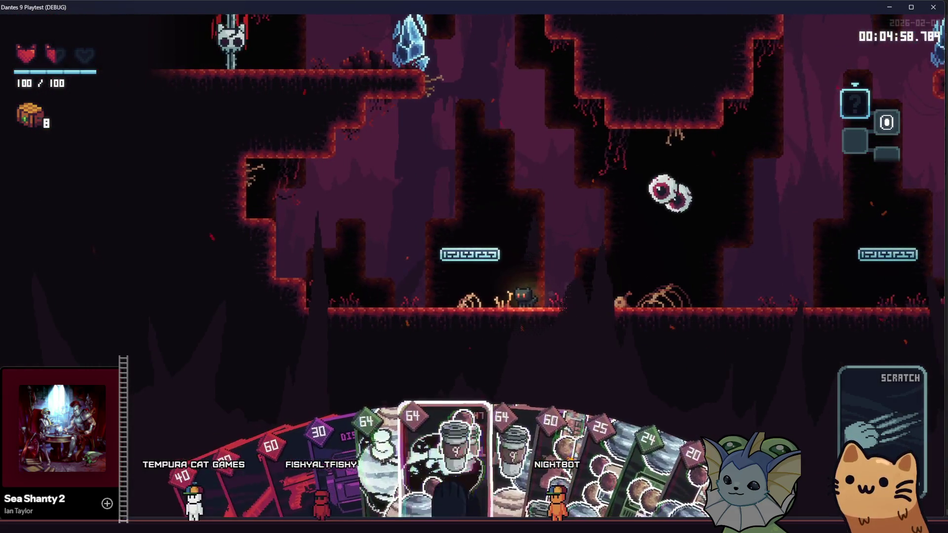
pyautogui.click(715, 200)
pyautogui.press('a')
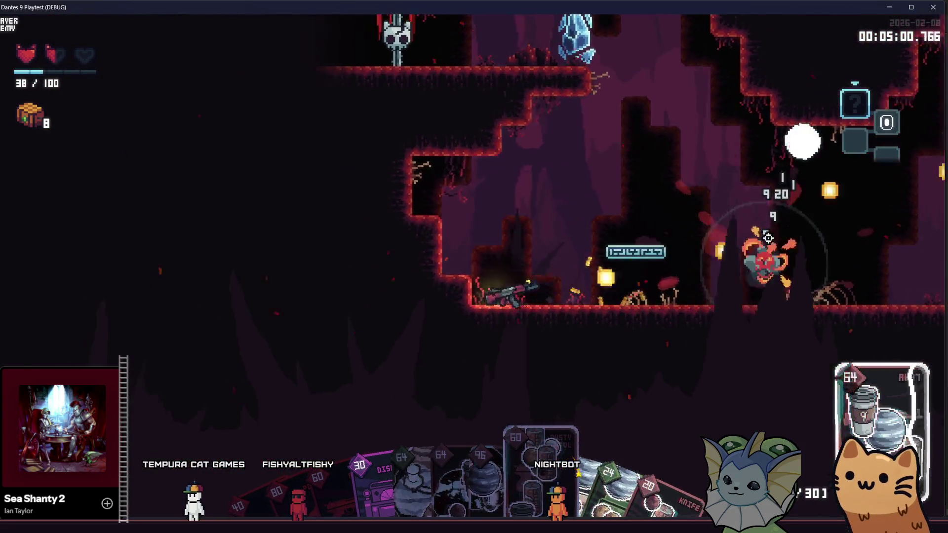
pyautogui.press('d')
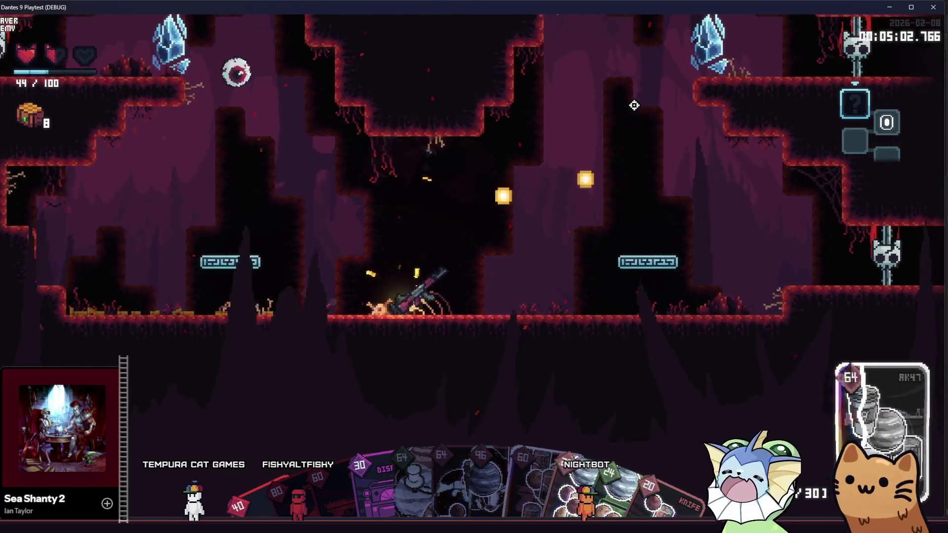
pyautogui.click(270, 159)
pyautogui.press('d')
pyautogui.click(453, 136)
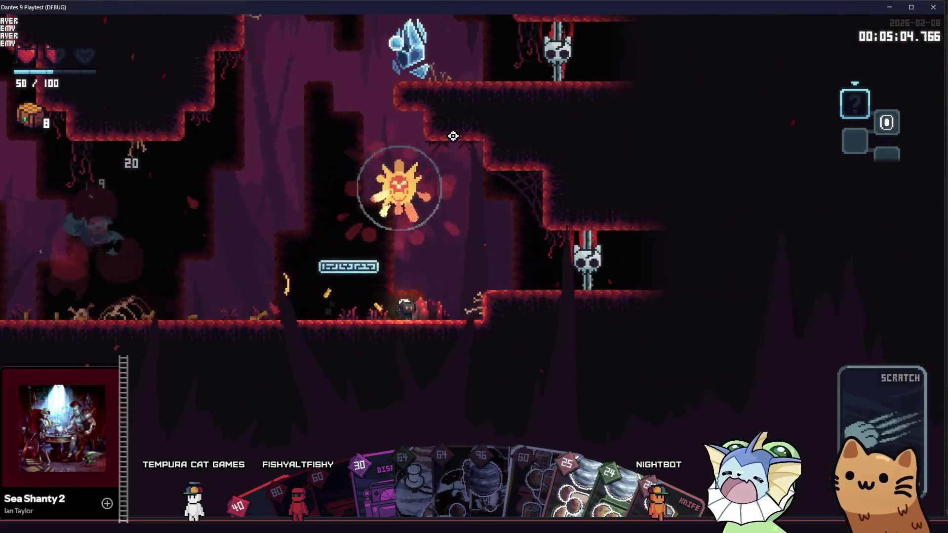
pyautogui.press('a')
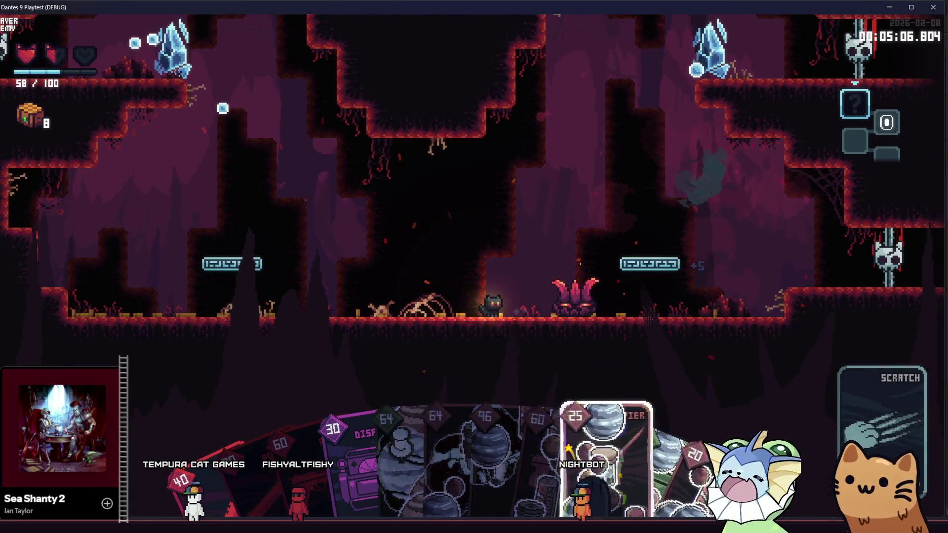
pyautogui.press('d')
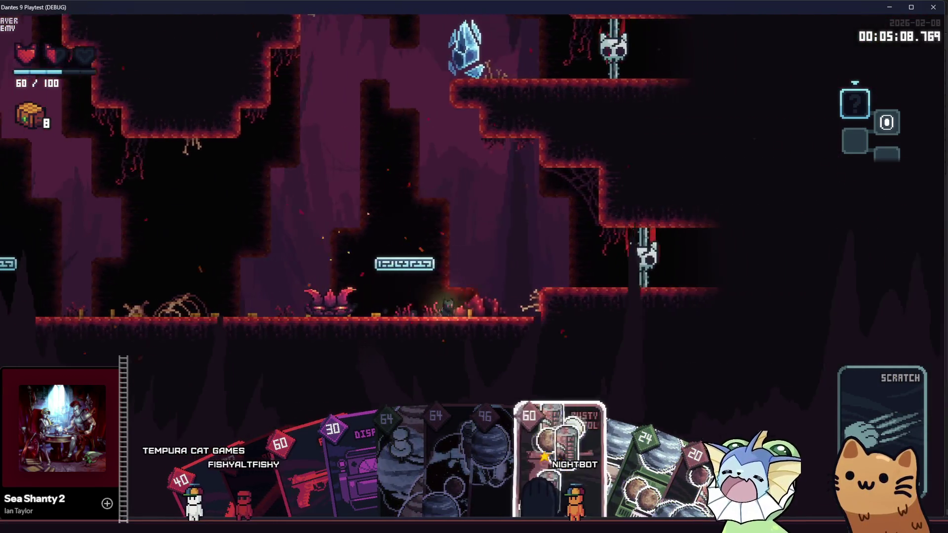
pyautogui.click(439, 182)
pyautogui.press('space')
pyautogui.click(247, 297)
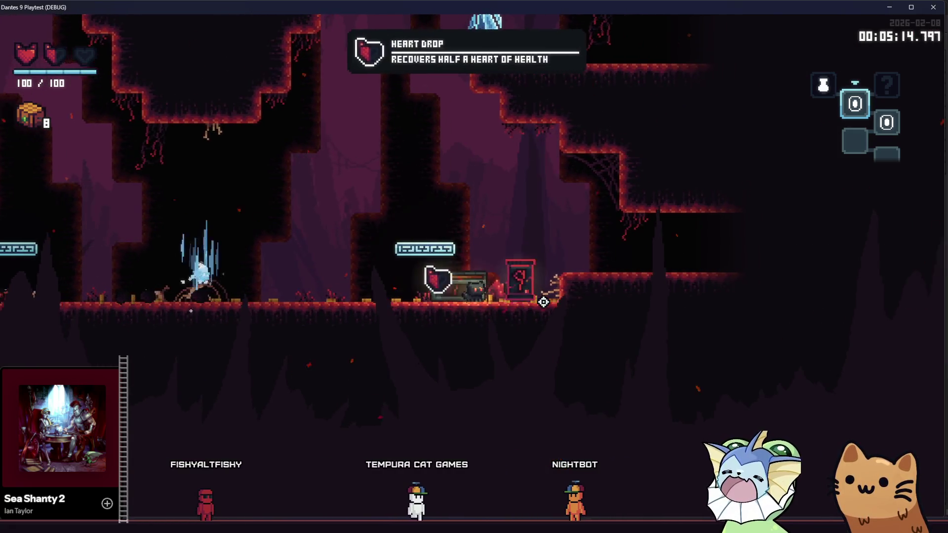
# Step: Take the Sawed Off card from the chest and head for the unexplored room
pyautogui.press('e')
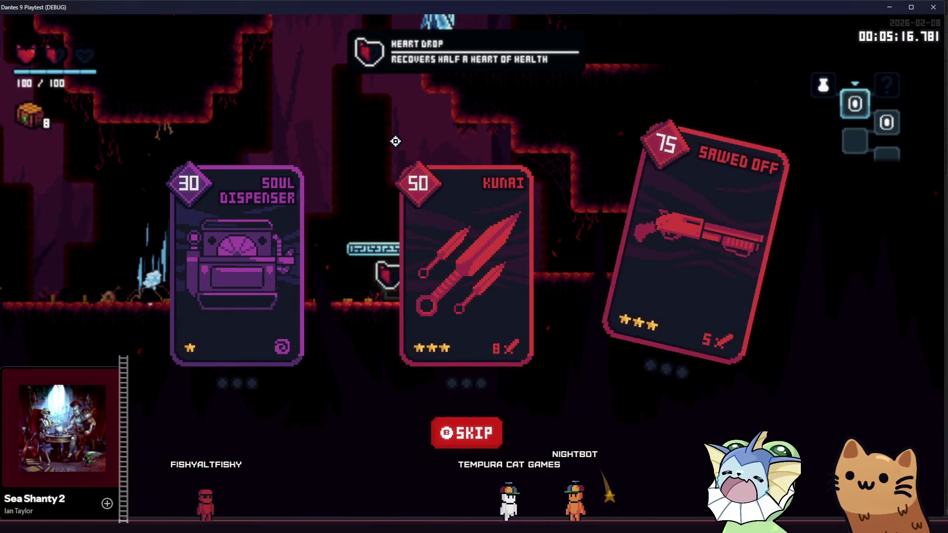
pyautogui.click(668, 222)
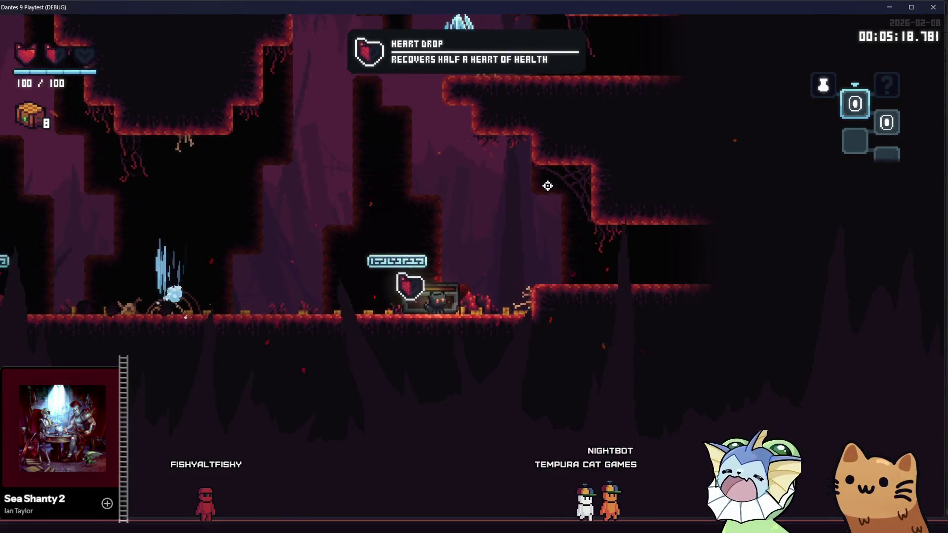
pyautogui.press('d')
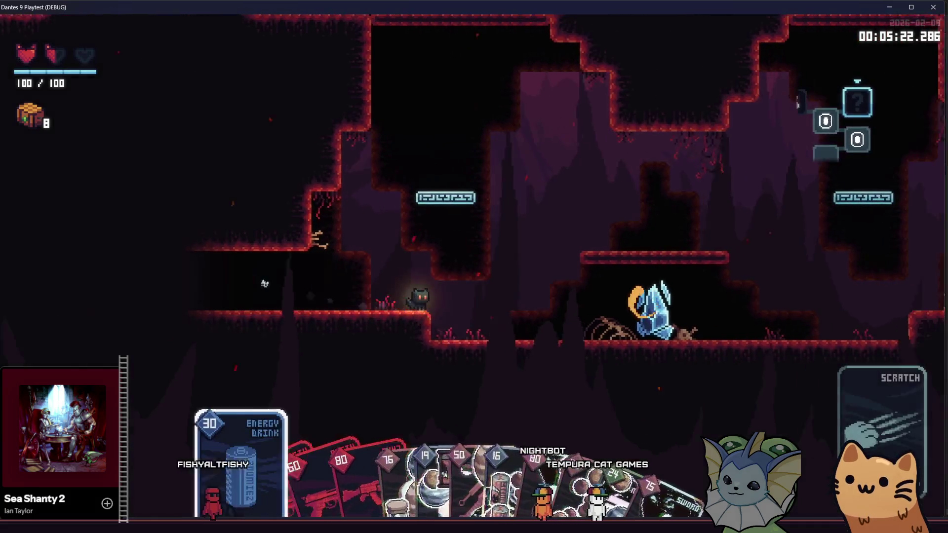
pyautogui.press('Right')
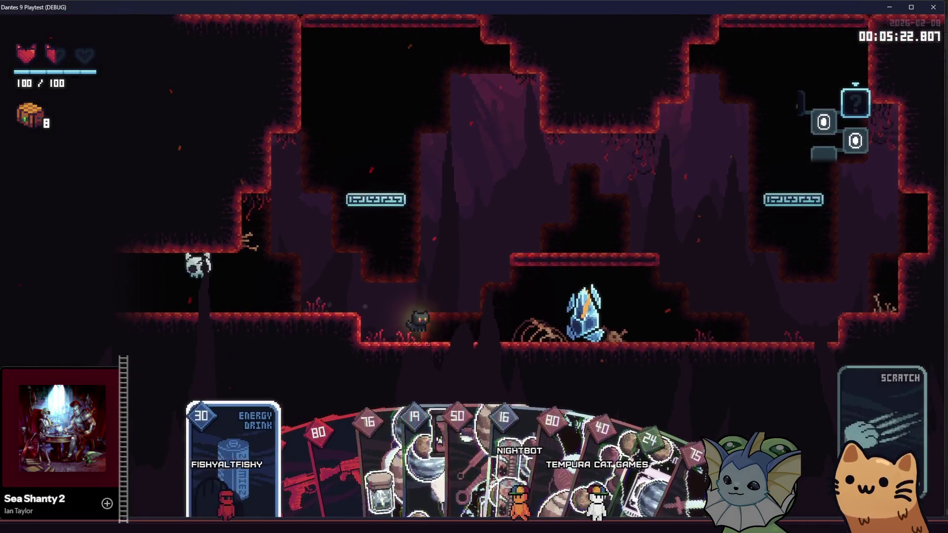
# Step: Fight the enemies with the 76 planet card, AK47 fire and yarn shots
pyautogui.click(602, 212)
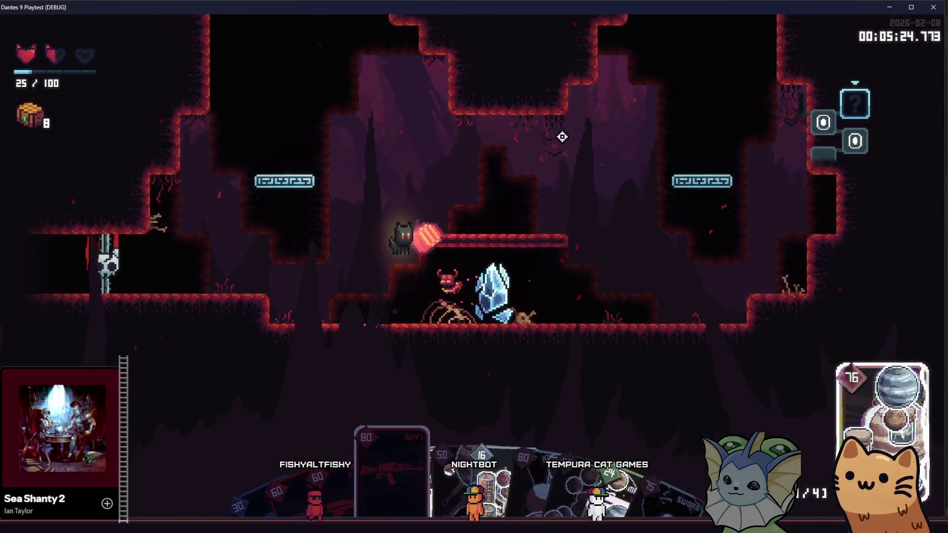
pyautogui.press('space')
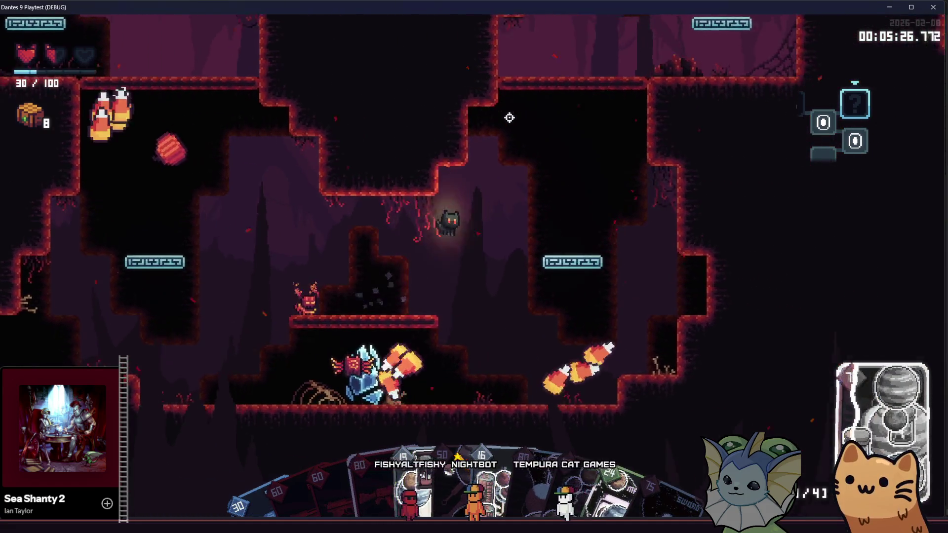
pyautogui.click(509, 119)
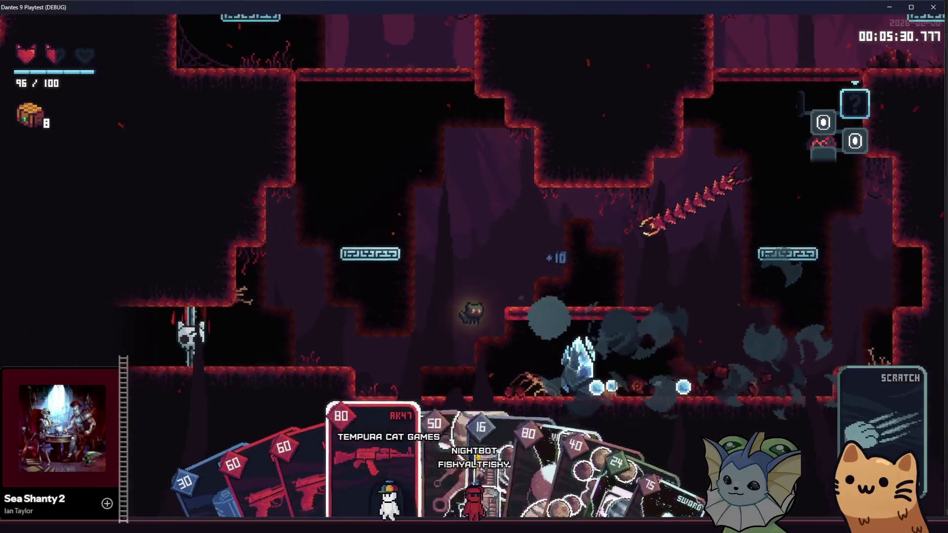
pyautogui.click(634, 182)
pyautogui.press('a')
pyautogui.click(555, 239)
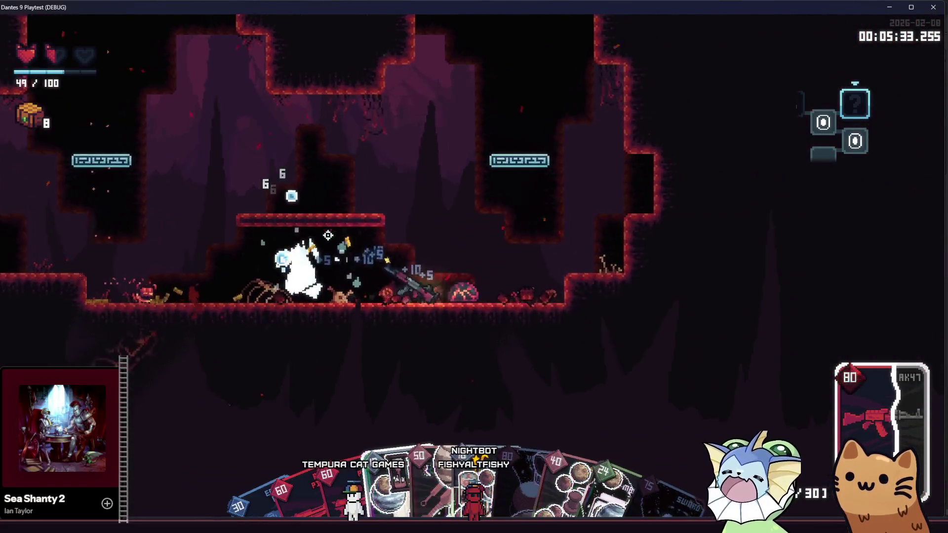
pyautogui.press('d')
pyautogui.click(328, 235)
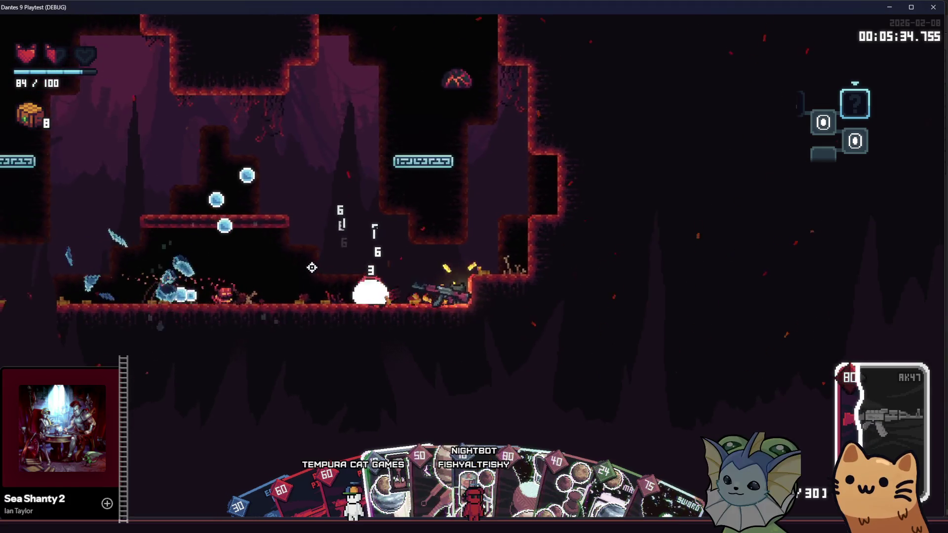
pyautogui.press('d')
pyautogui.click(603, 254)
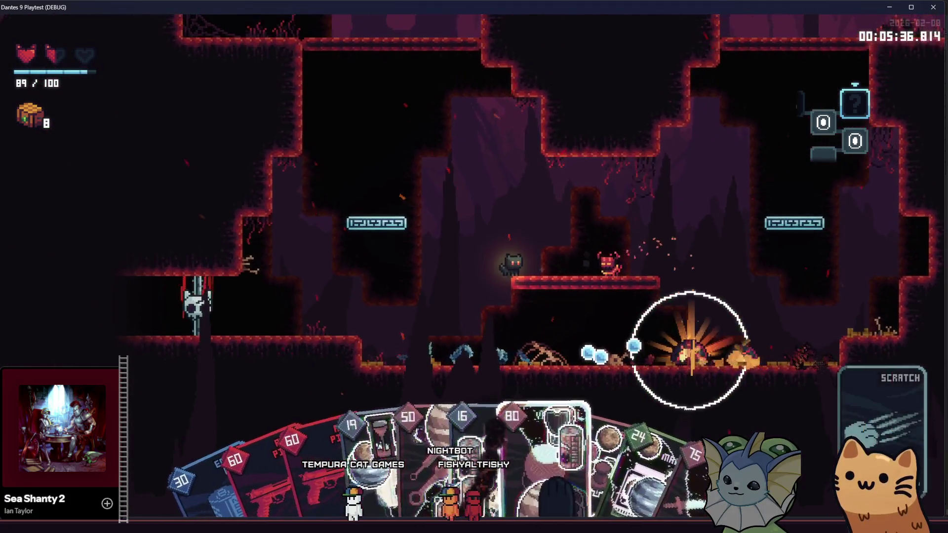
pyautogui.press('space')
pyautogui.click(615, 236)
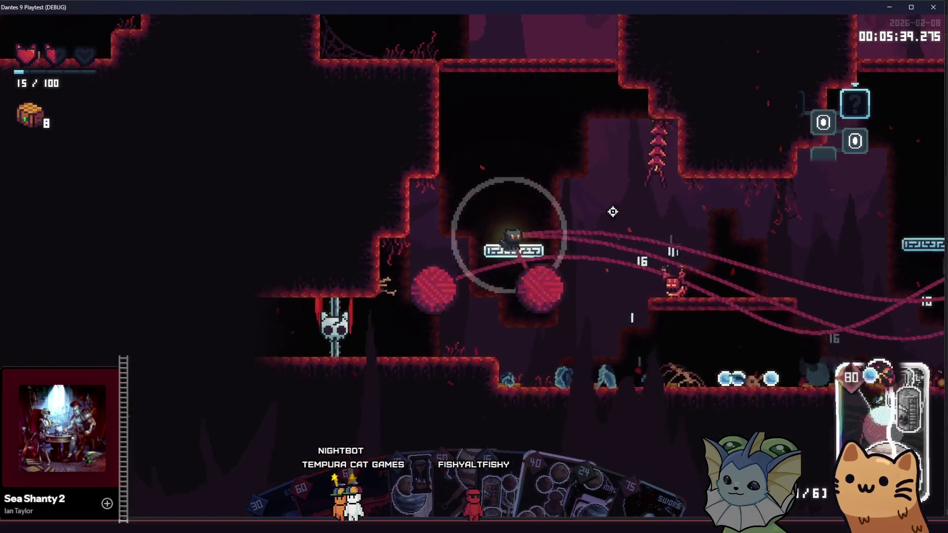
# Step: Fight through the next area and climb the platforms to the higher ledge
pyautogui.press('d')
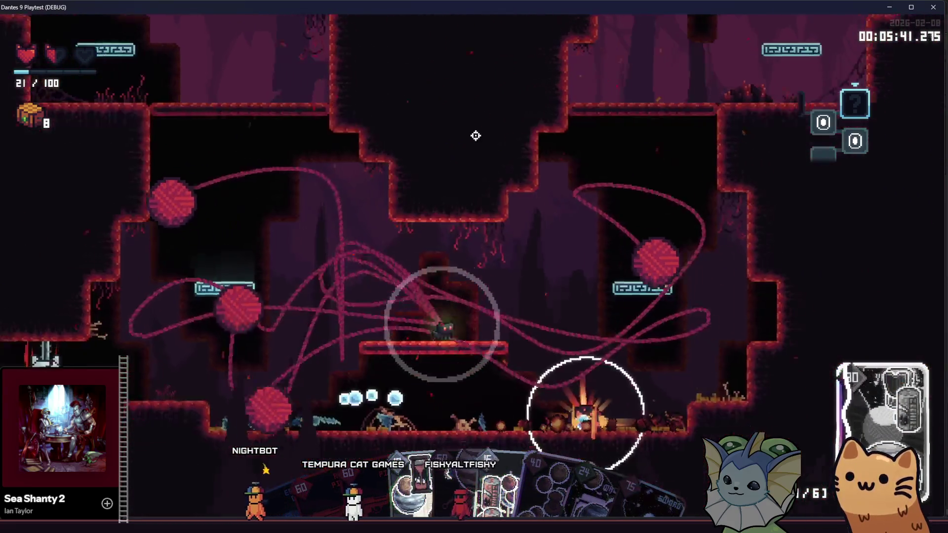
pyautogui.press('a')
pyautogui.click(440, 140)
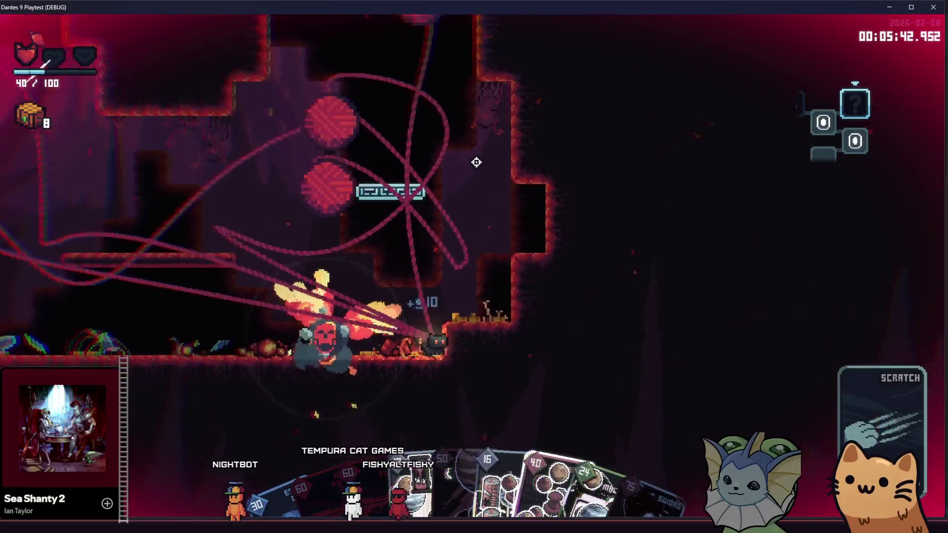
pyautogui.press('a')
pyautogui.click(414, 164)
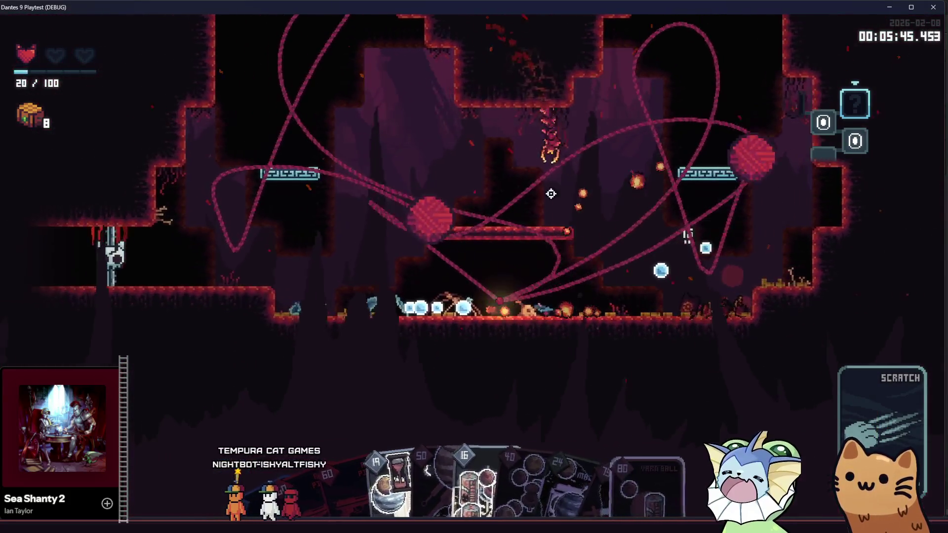
pyautogui.press('a')
pyautogui.press('space')
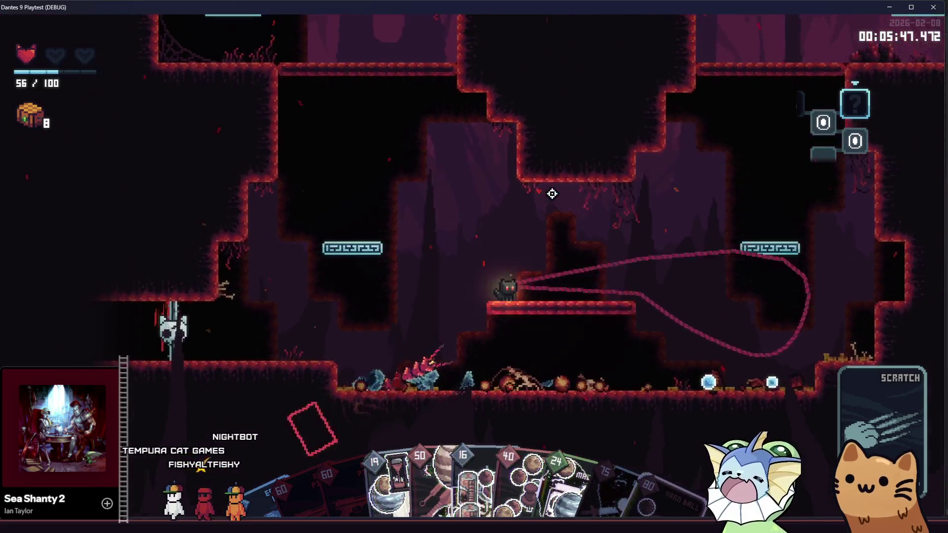
pyautogui.press('d')
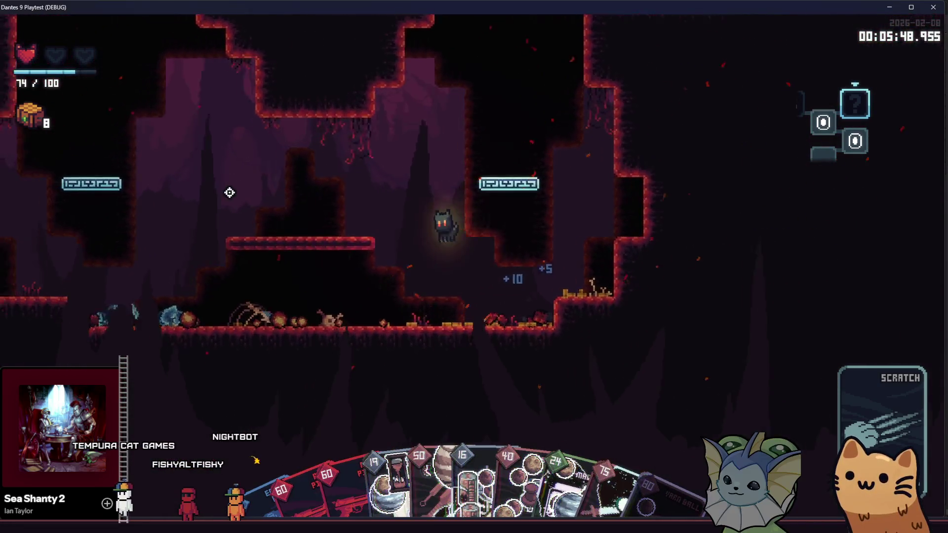
pyautogui.press('space')
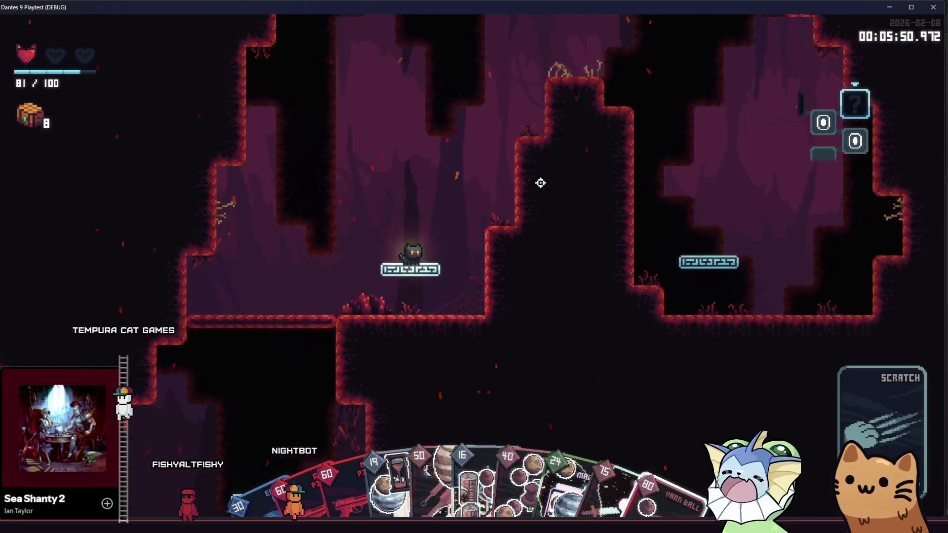
pyautogui.press('space')
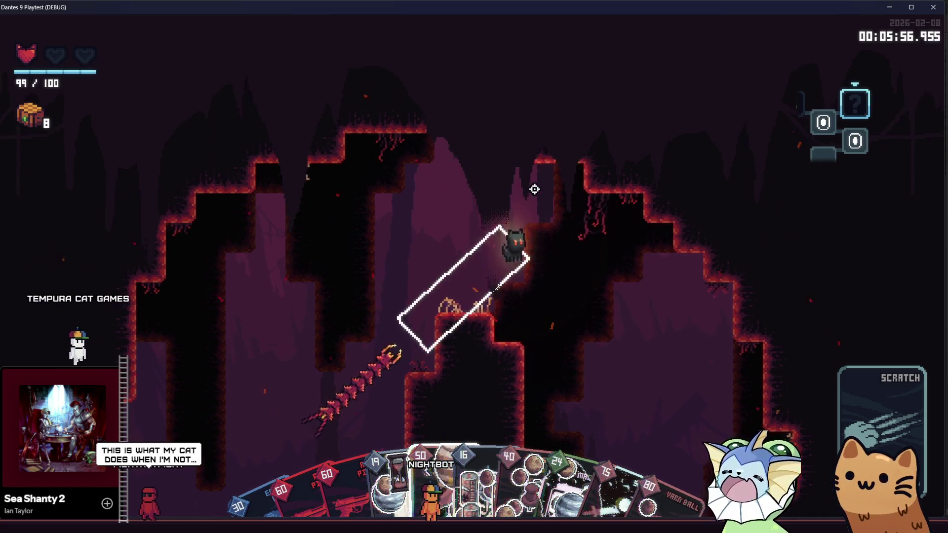
pyautogui.press('space')
# Step: Drop into the chest chamber, open the chest and collect the sticker capsule
pyautogui.press('d')
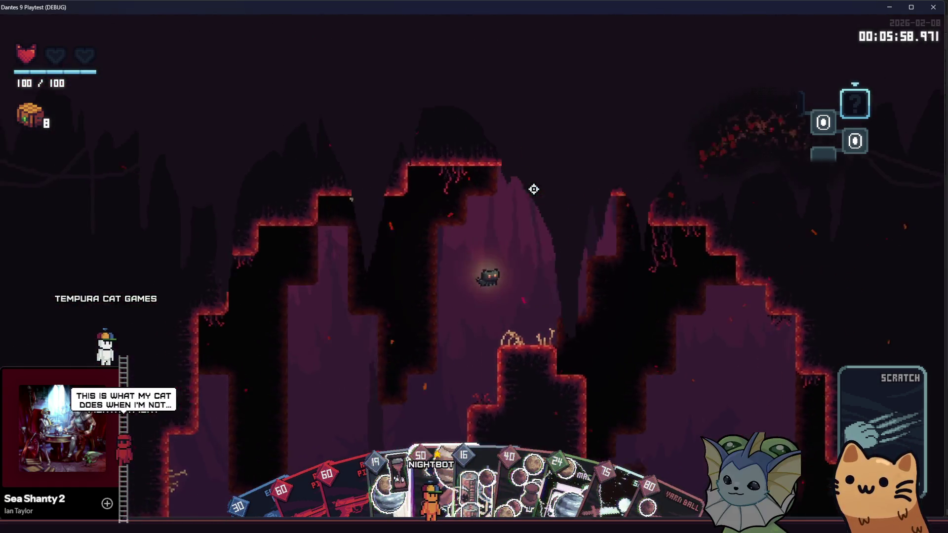
pyautogui.press('d')
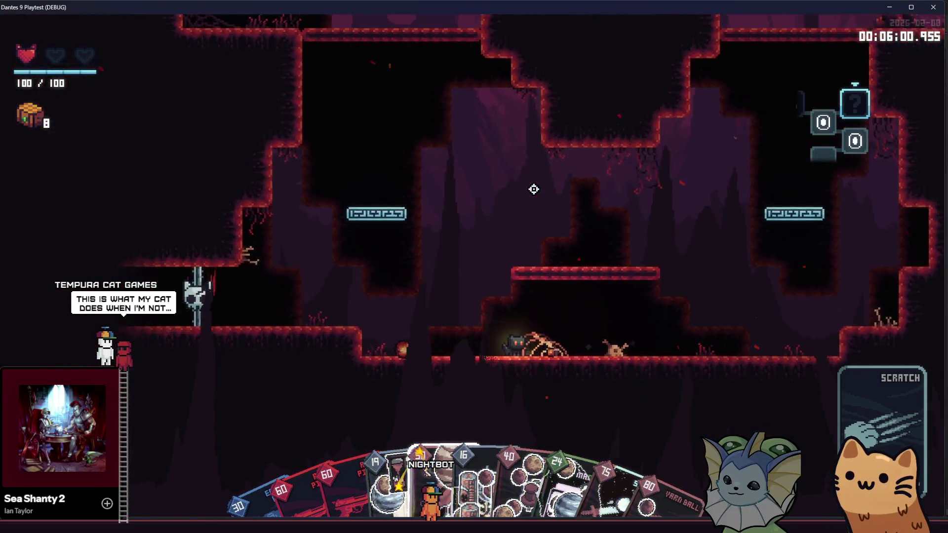
pyautogui.press('d')
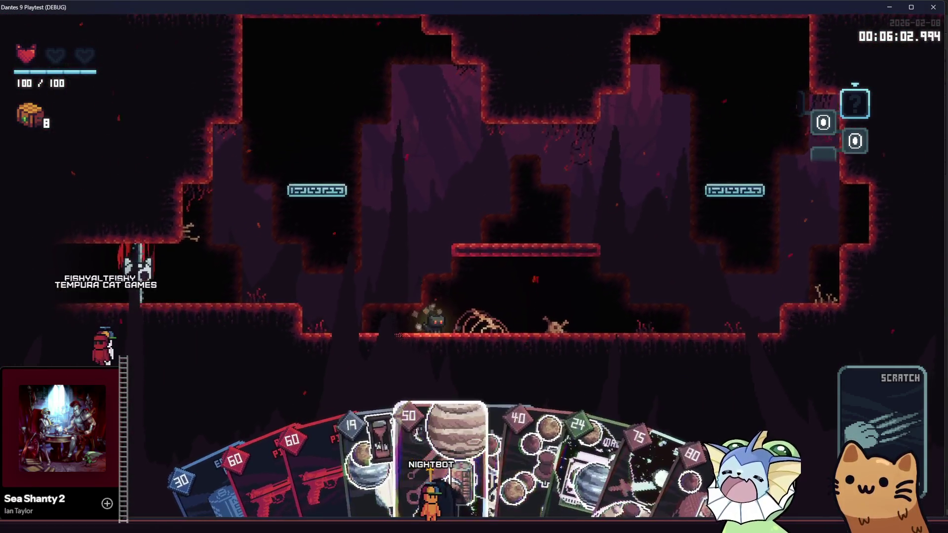
pyautogui.press('d')
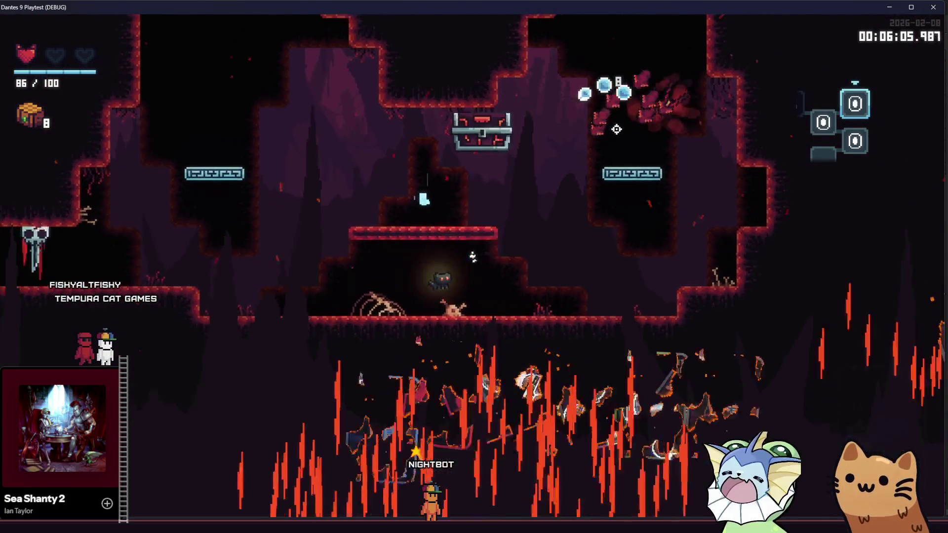
pyautogui.press('space')
pyautogui.press('d')
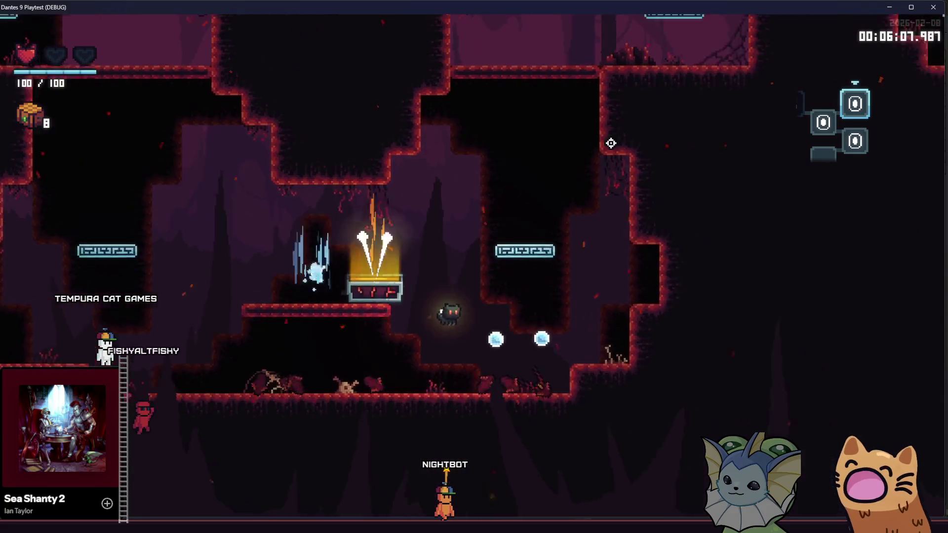
pyautogui.press('d')
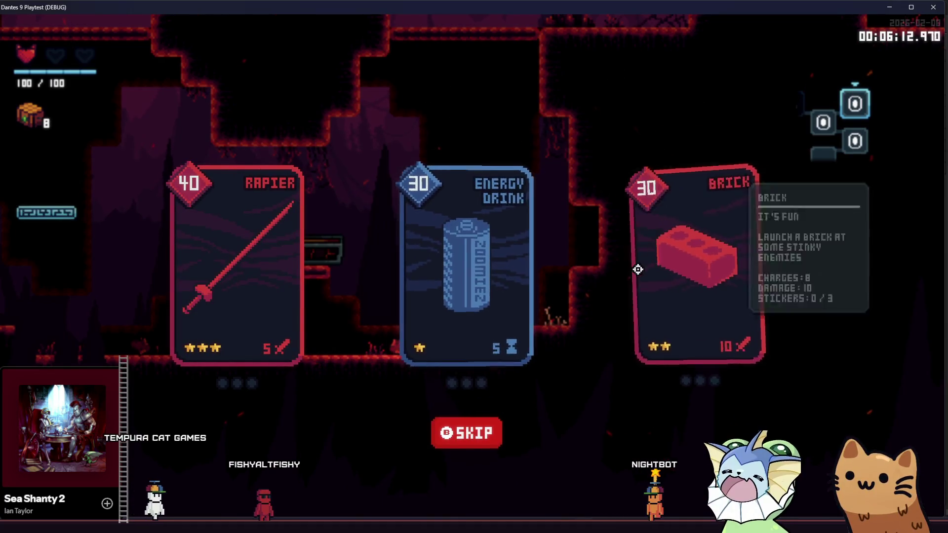
# Step: Pick the Rapier over Energy Drink and Brick as the reward card
pyautogui.click(269, 240)
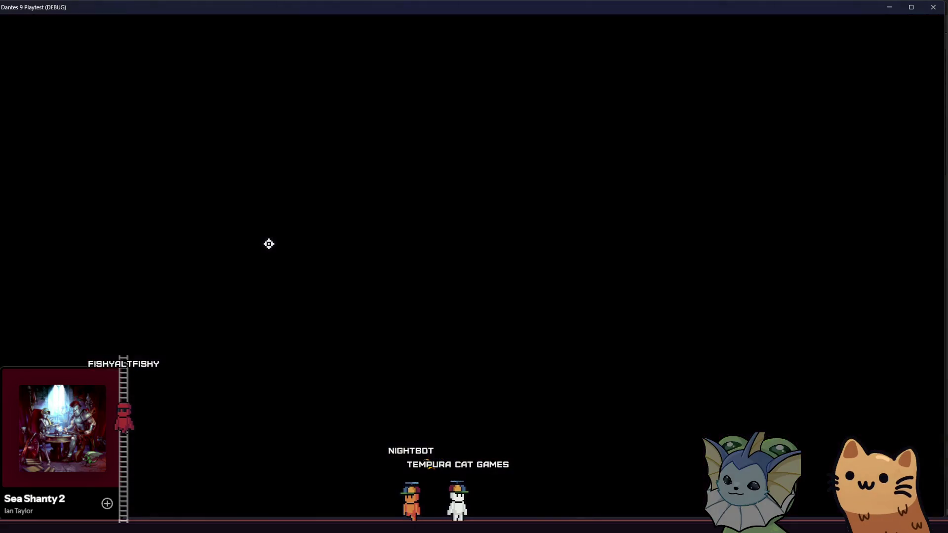
# Step: Open the forge panel and burst a mystery sticker from the sticker stash
pyautogui.press('e')
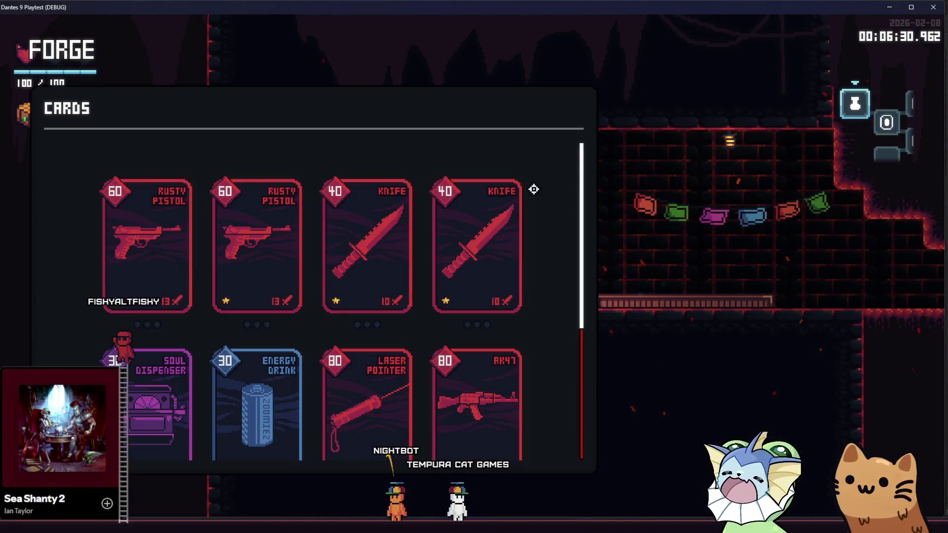
pyautogui.scroll(-3, 438, 235)
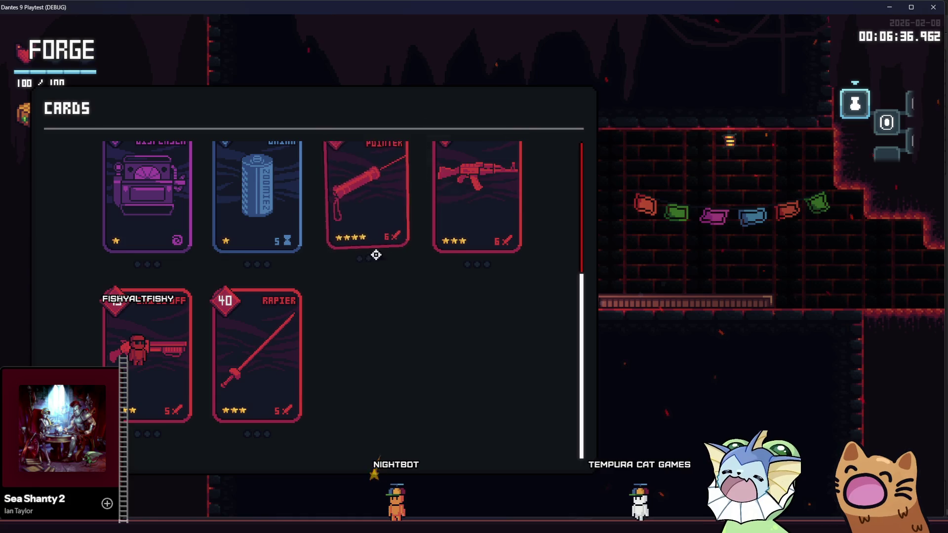
pyautogui.scroll(3, 345, 249)
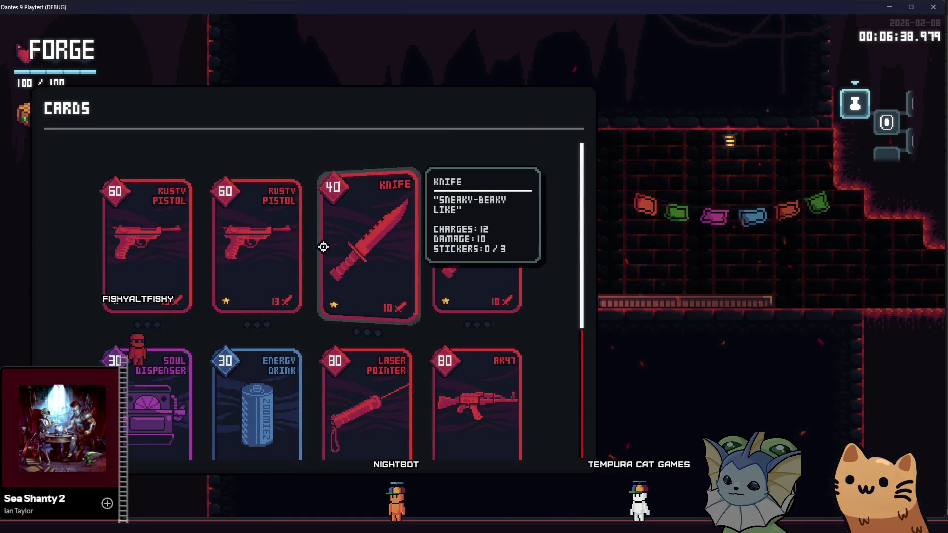
pyautogui.scroll(-3, 345, 247)
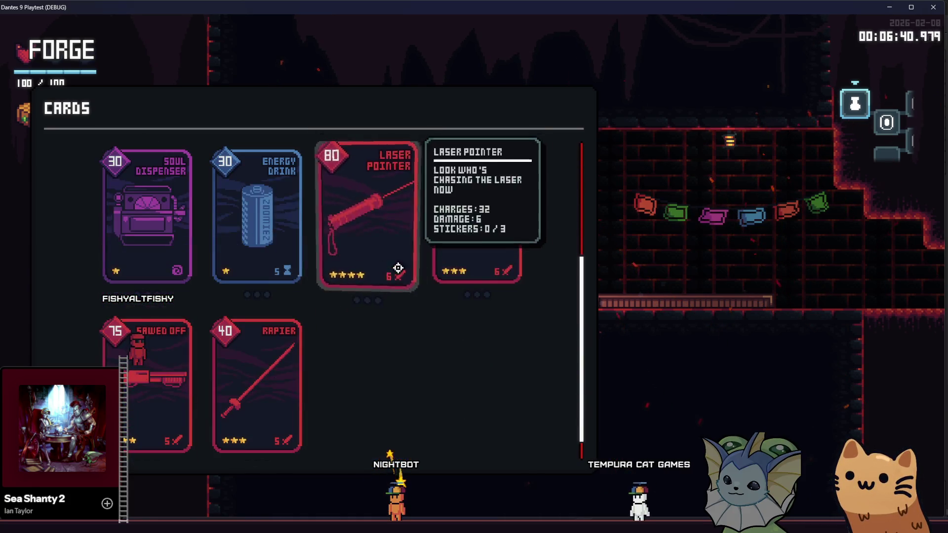
pyautogui.click(474, 232)
pyautogui.scroll(3, 493, 252)
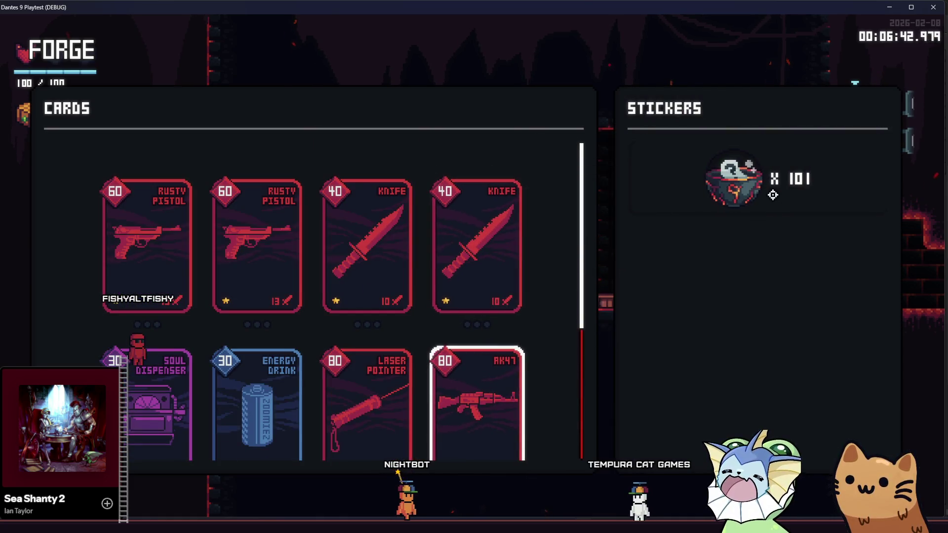
pyautogui.click(734, 180)
pyautogui.click(470, 237)
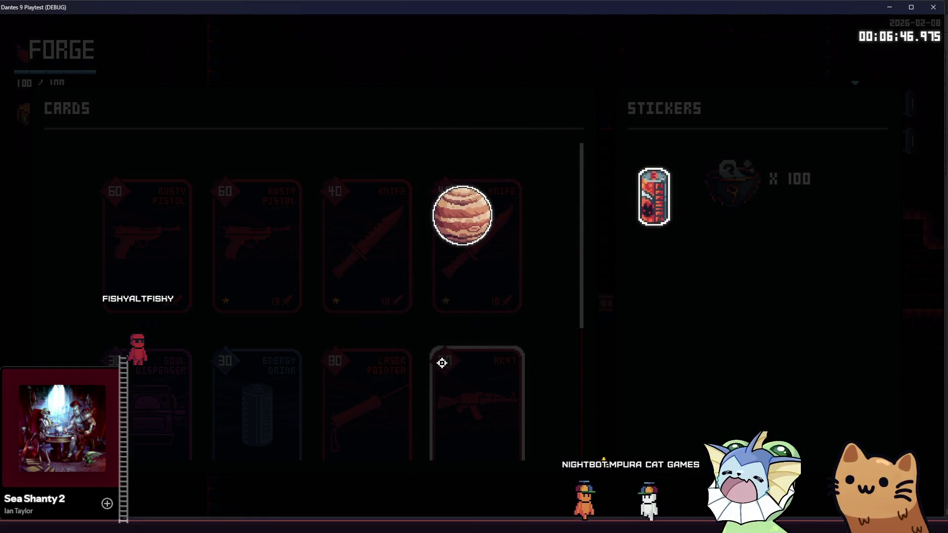
# Step: Place the Caffinated Brew sticker on the AK47 card and finish placement
pyautogui.click(444, 358)
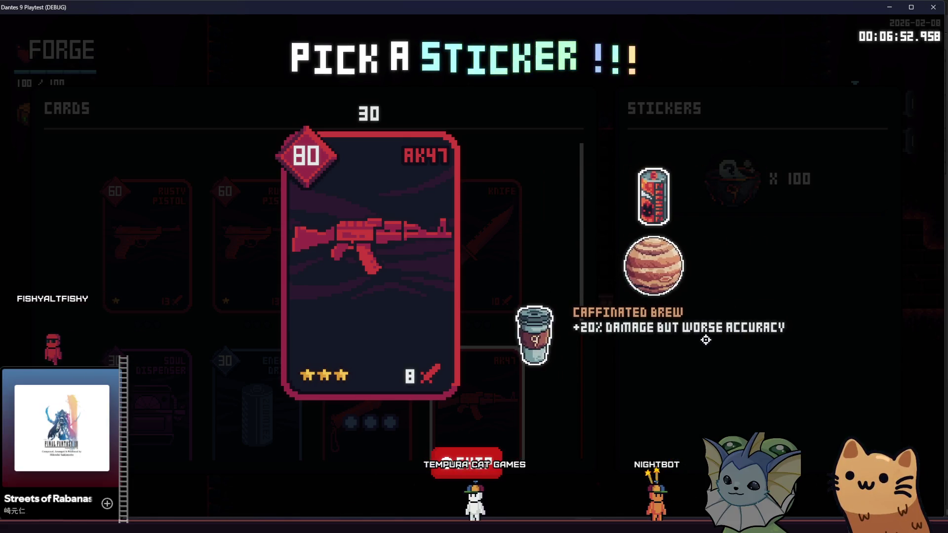
pyautogui.click(706, 337)
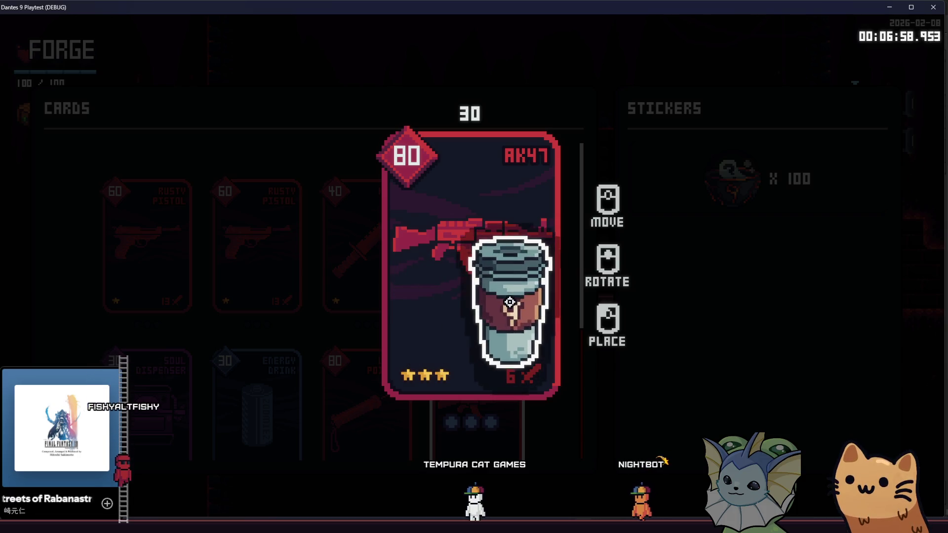
pyautogui.click(519, 329)
pyautogui.click(466, 472)
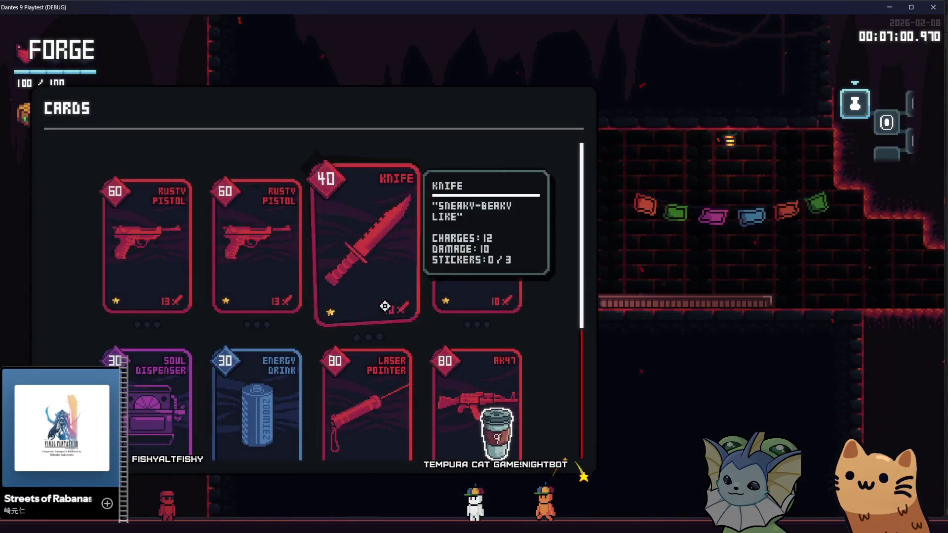
# Step: Burst another mystery sticker and place the Pin sticker on the Knife card
pyautogui.click(717, 204)
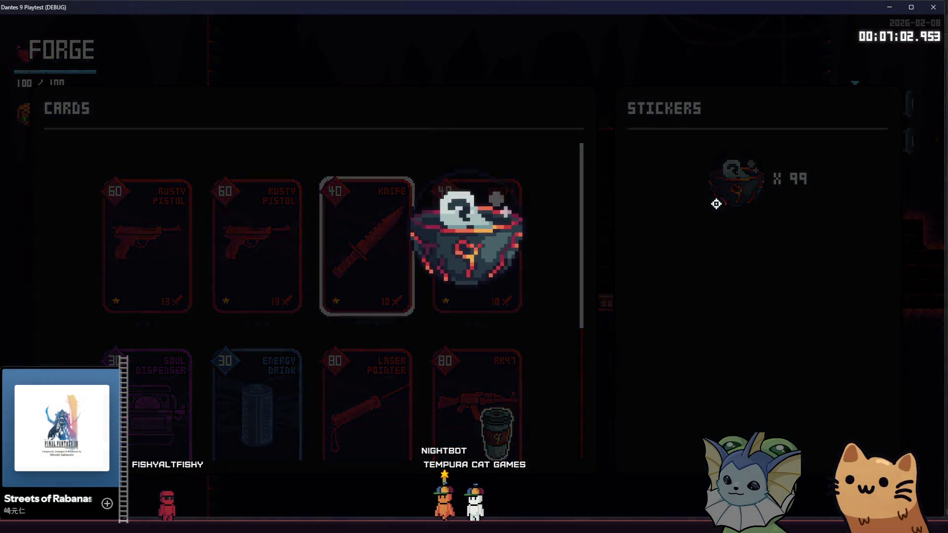
pyautogui.click(440, 281)
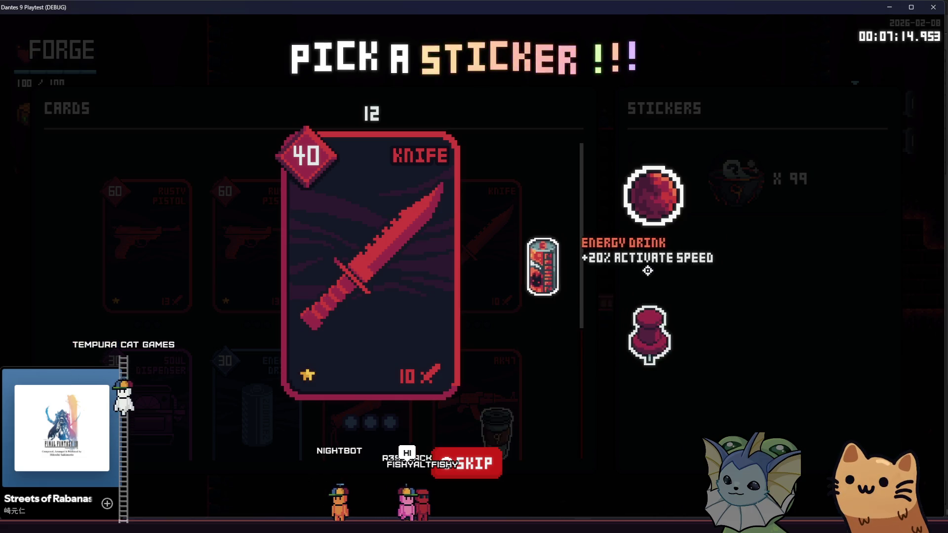
pyautogui.click(649, 332)
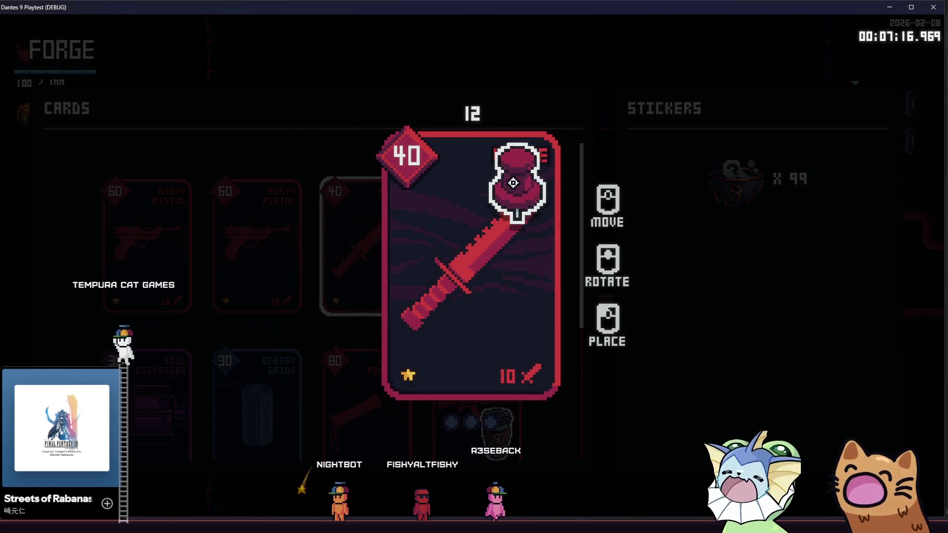
pyautogui.click(378, 316)
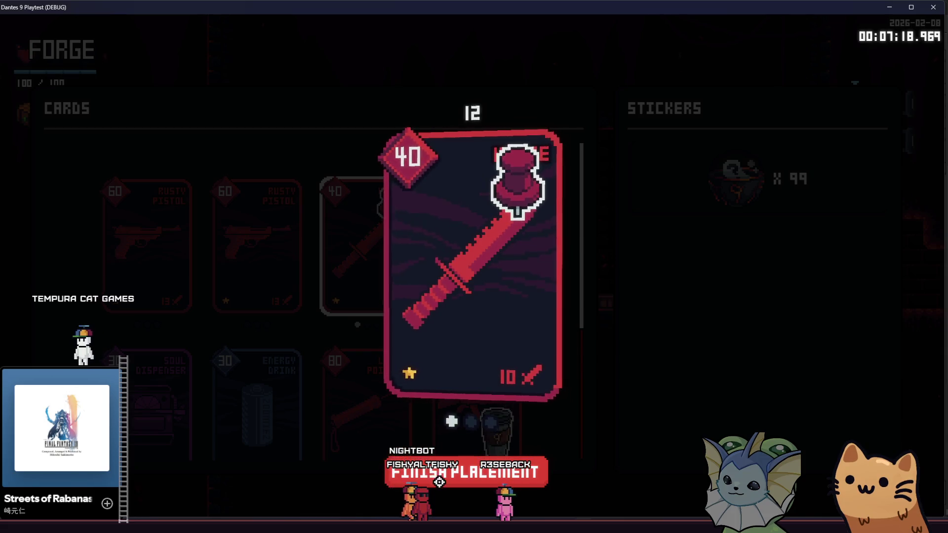
pyautogui.click(428, 469)
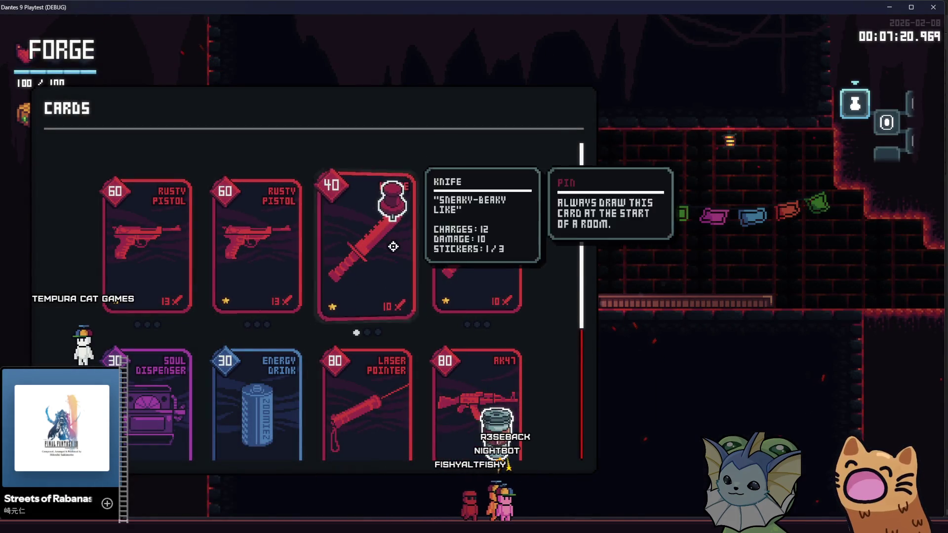
pyautogui.click(491, 243)
# Step: Close the forge, stop the playtest with F8, and switch to the Relics note
pyautogui.press('Escape')
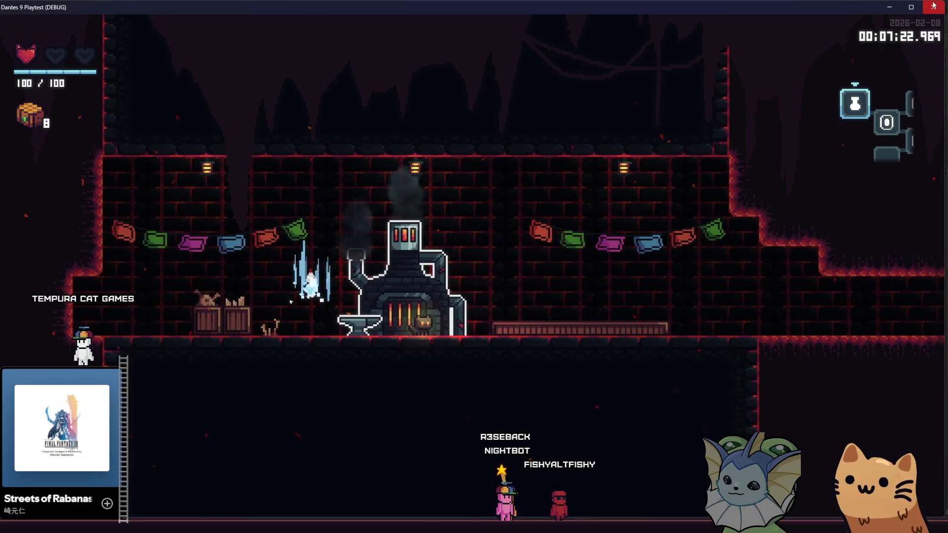
pyautogui.press('F8')
pyautogui.click(375, 457)
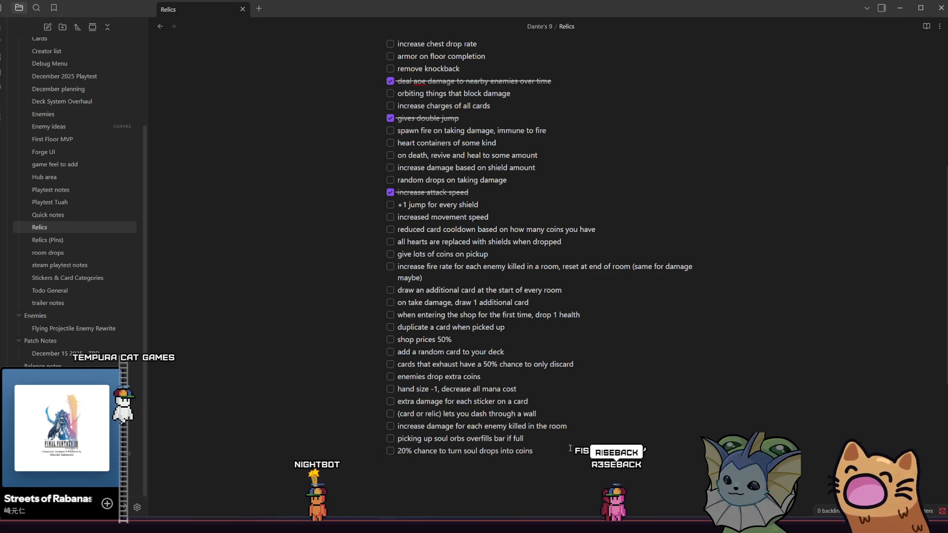
# Step: Tick 'add random temporary card on room start' and 'increase damage for each enemy killed in the room'
pyautogui.scroll(6, 566, 452)
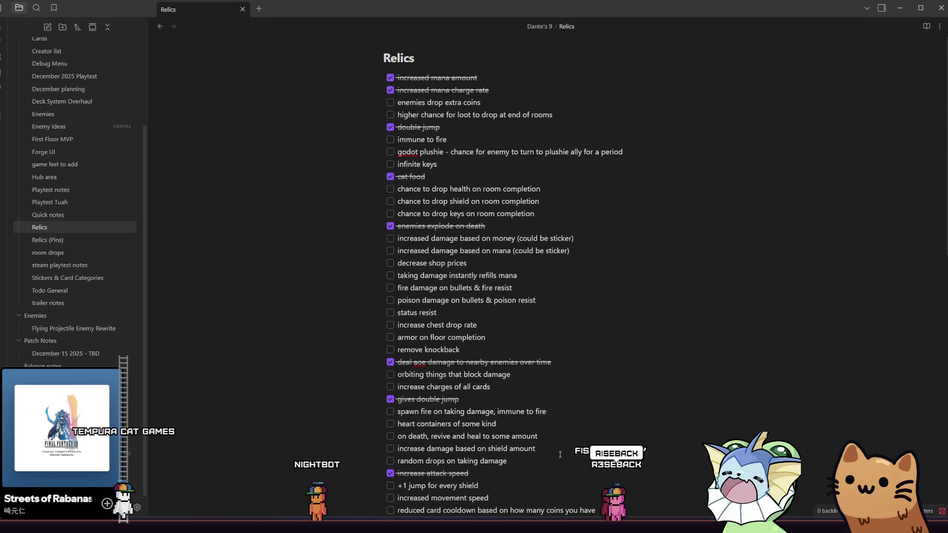
pyautogui.scroll(-6, 523, 358)
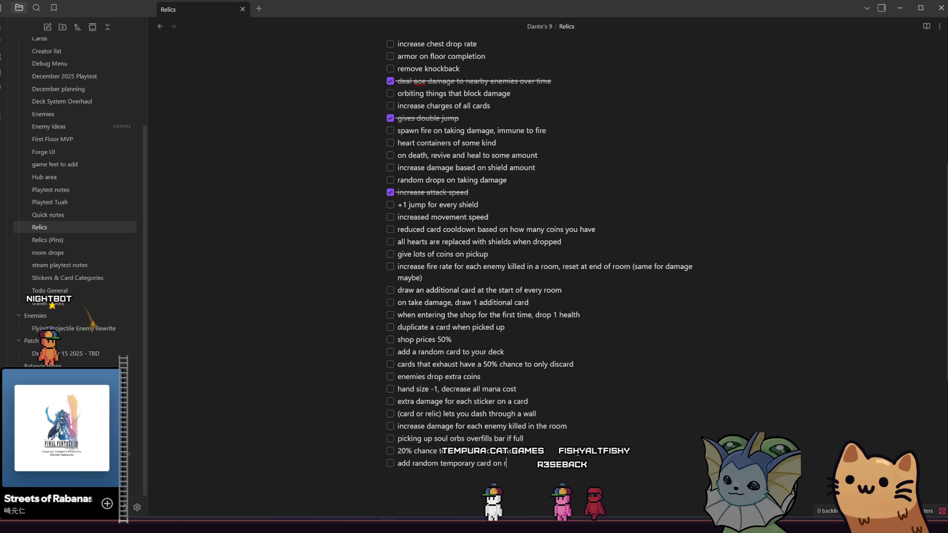
pyautogui.click(391, 464)
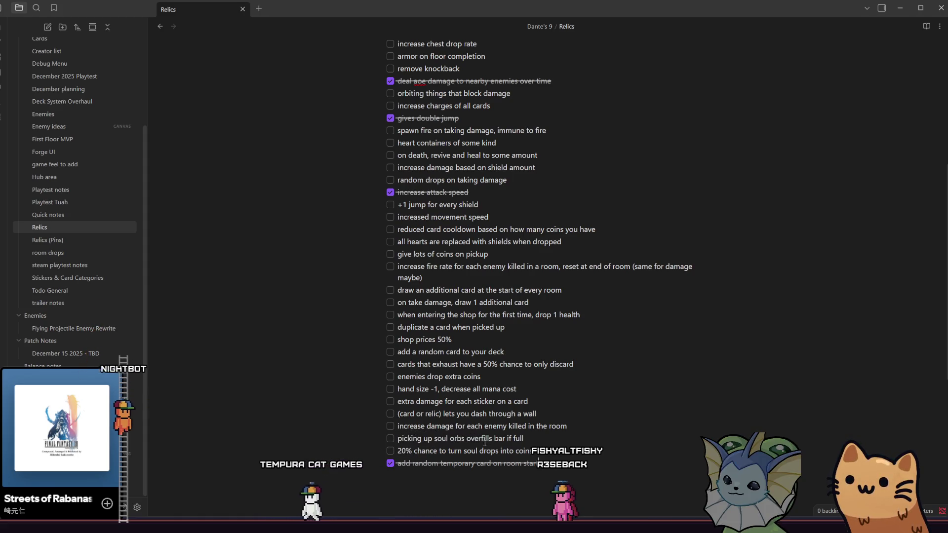
pyautogui.click(390, 426)
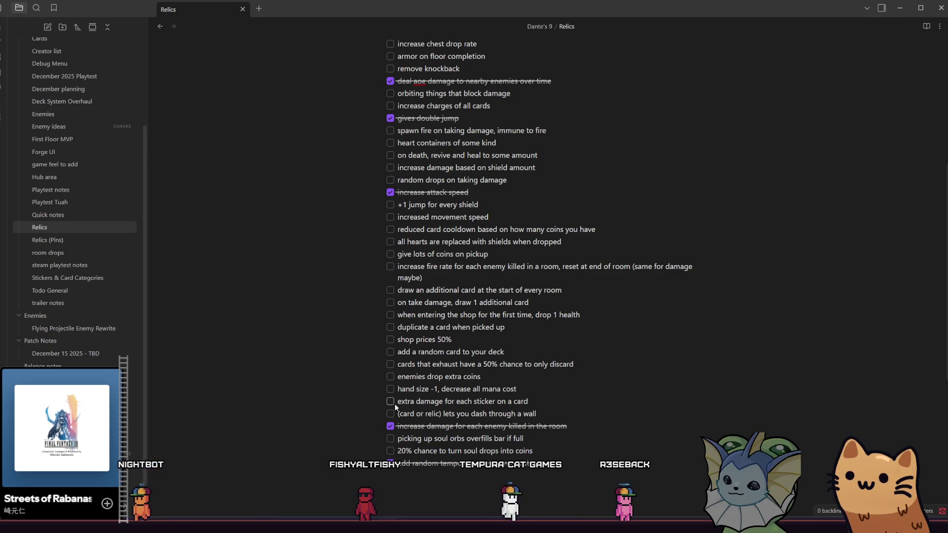
# Step: Scroll the Relics note up to its title, past the struck-through done relics
pyautogui.scroll(3, 419, 335)
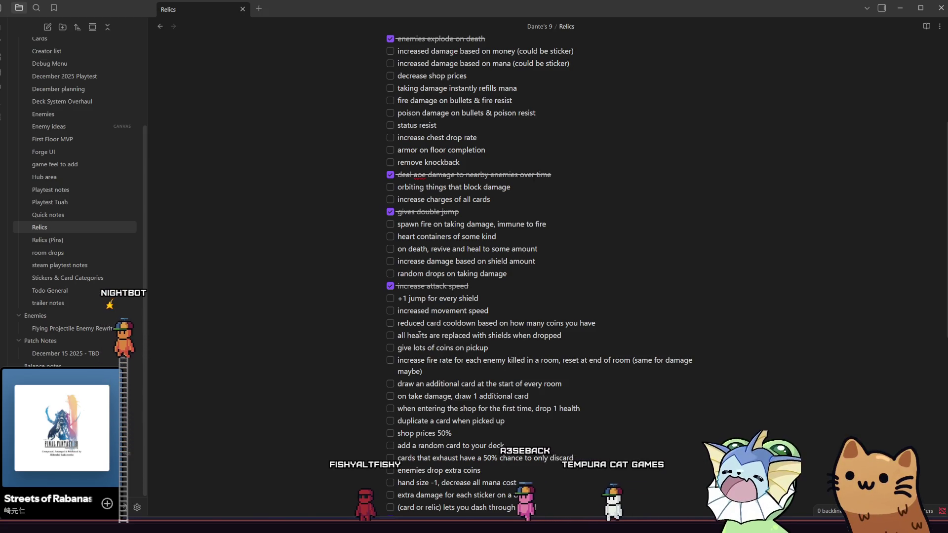
pyautogui.scroll(1, 423, 305)
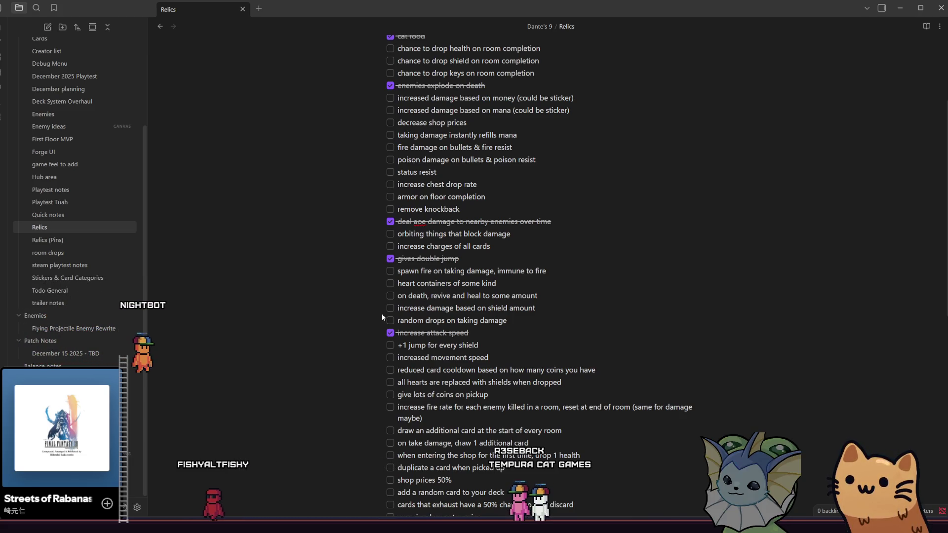
pyautogui.scroll(2, 410, 317)
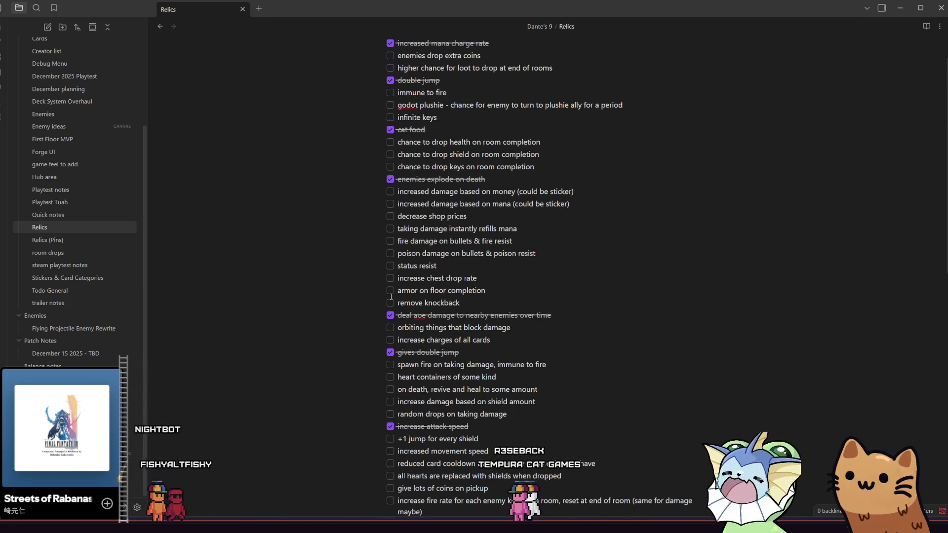
pyautogui.scroll(1, 388, 304)
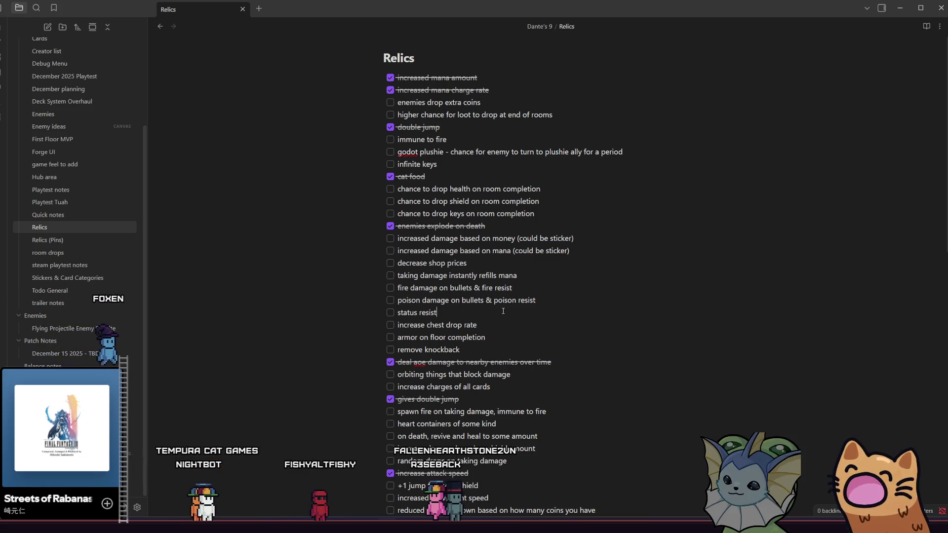
# Step: Tick off 'increased mana amount' and 'increased mana charge rate' in the Relics checklist so they appear struck through
pyautogui.click(556, 270)
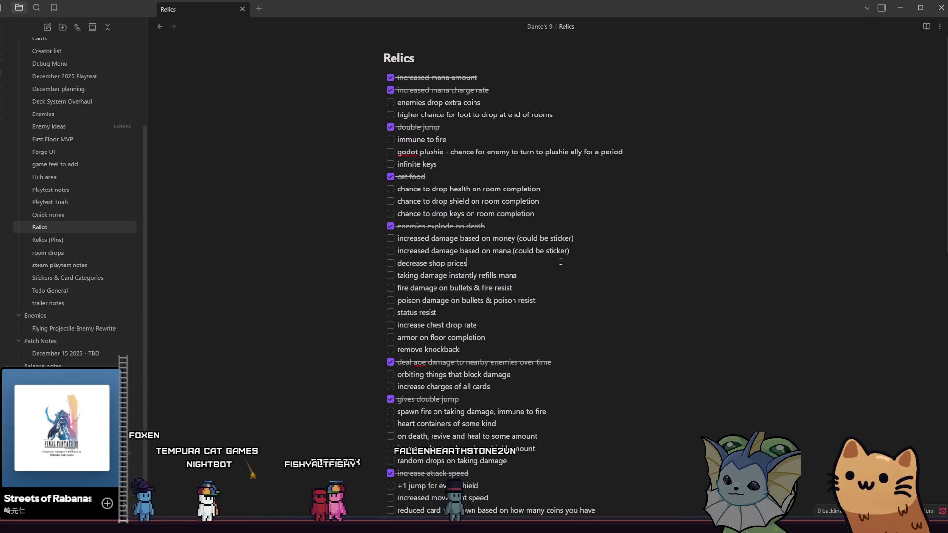
pyautogui.click(573, 240)
pyautogui.click(567, 246)
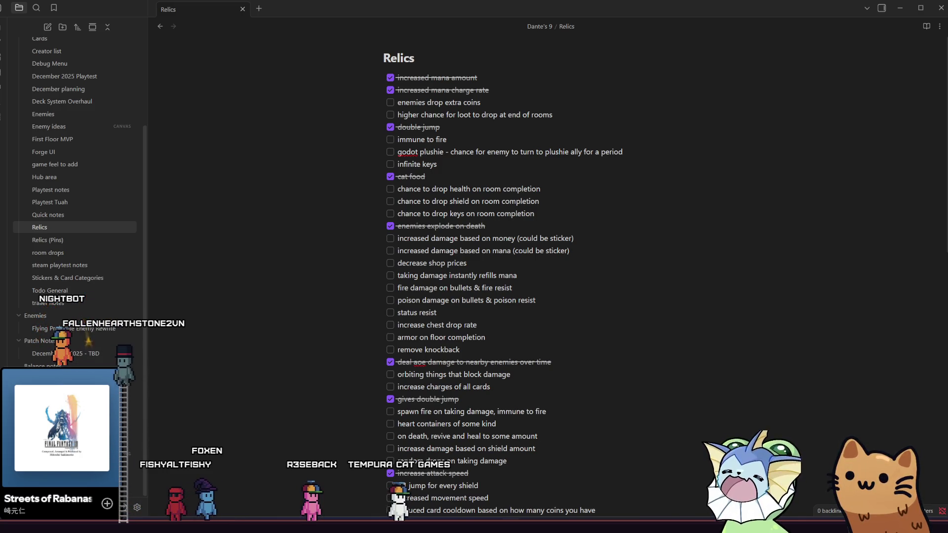
pyautogui.click(433, 203)
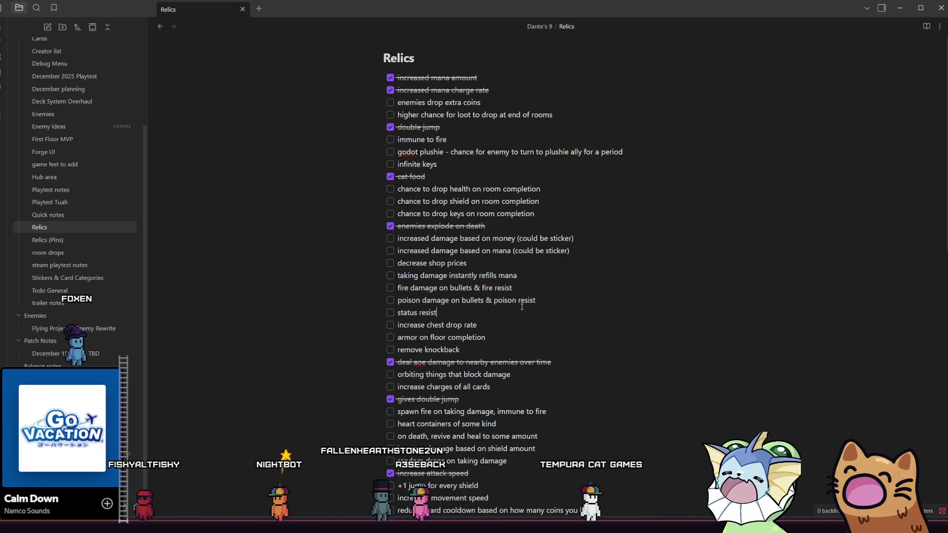
pyautogui.click(544, 302)
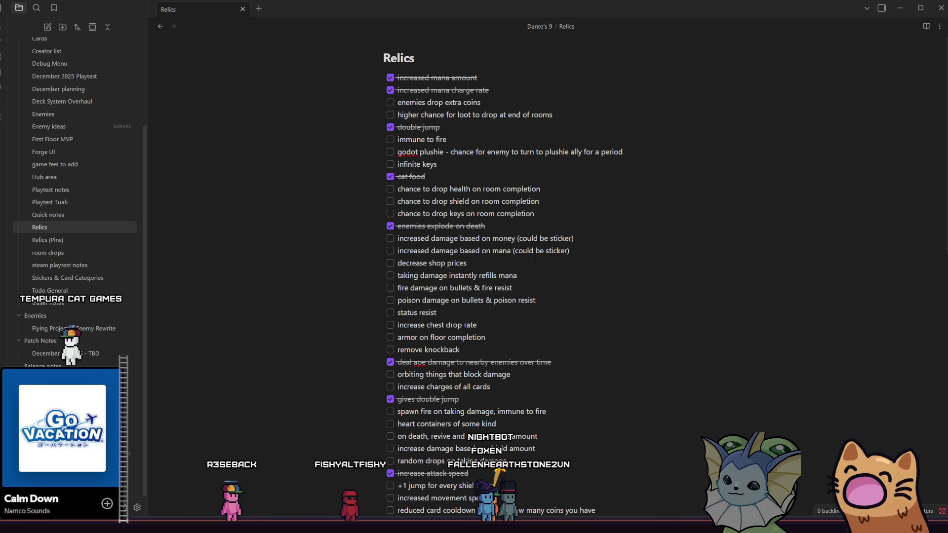
pyautogui.click(578, 219)
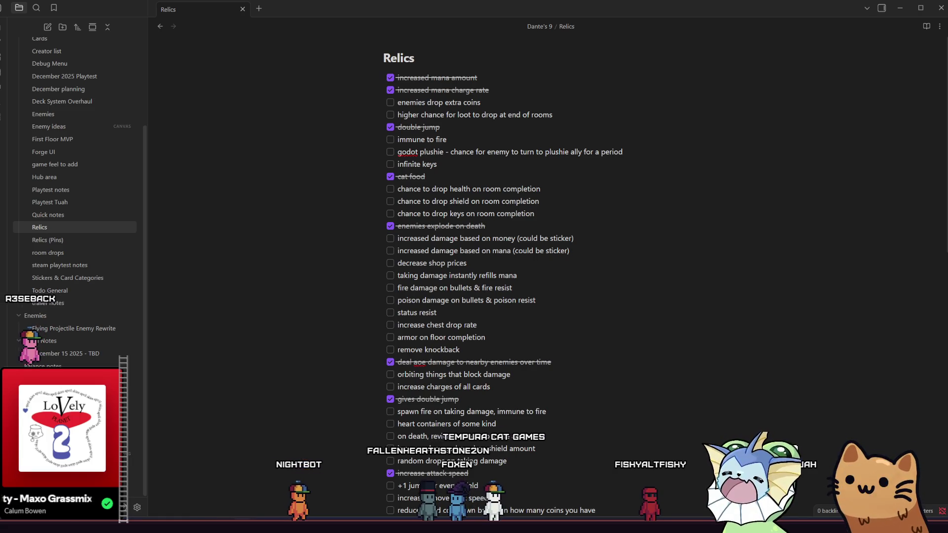
pyautogui.click(543, 298)
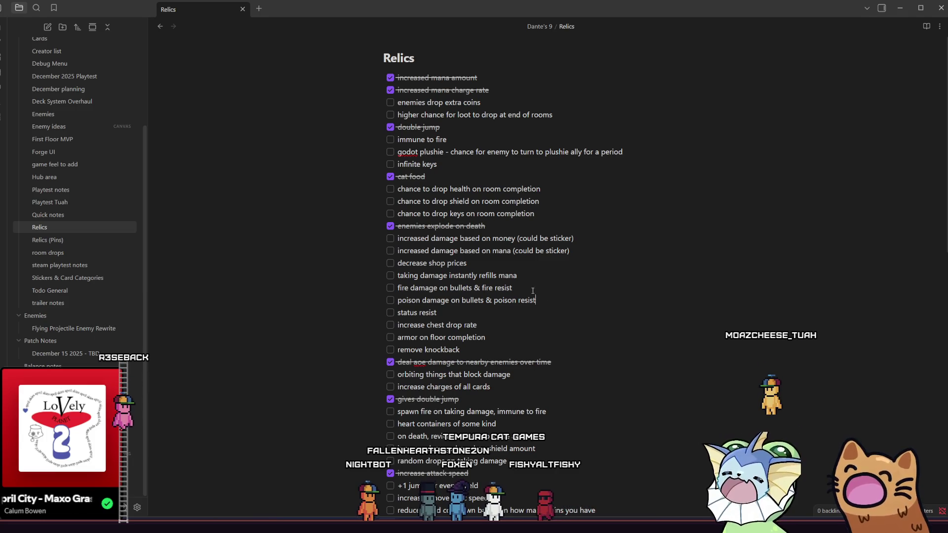
pyautogui.scroll(-10, 559, 312)
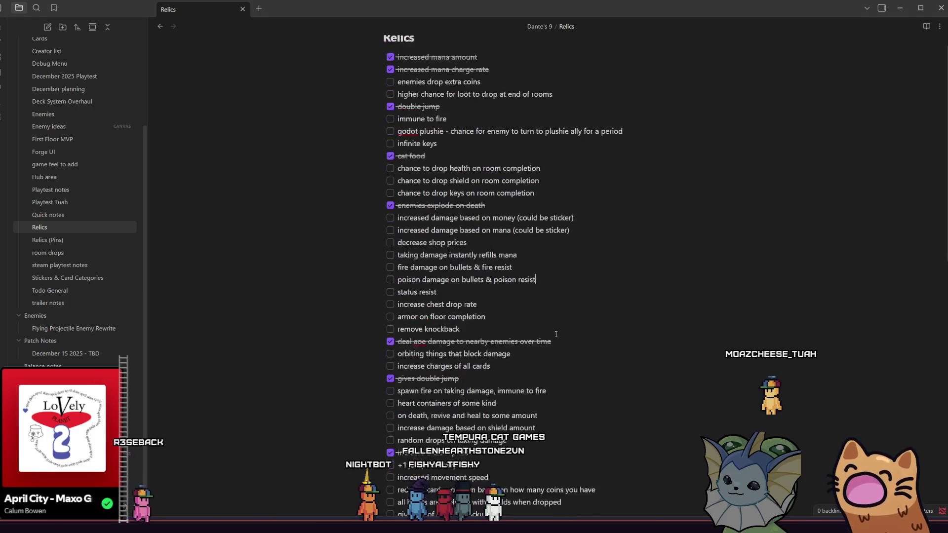
# Step: Look over the remaining relic ideas in the Relics note, including the wall-dash idea
pyautogui.click(581, 274)
pyautogui.click(596, 226)
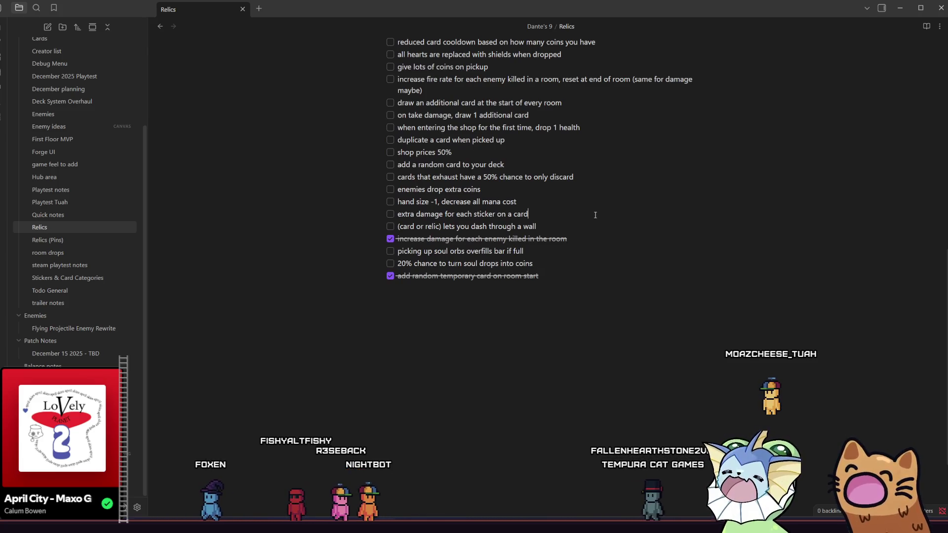
pyautogui.scroll(4, 603, 252)
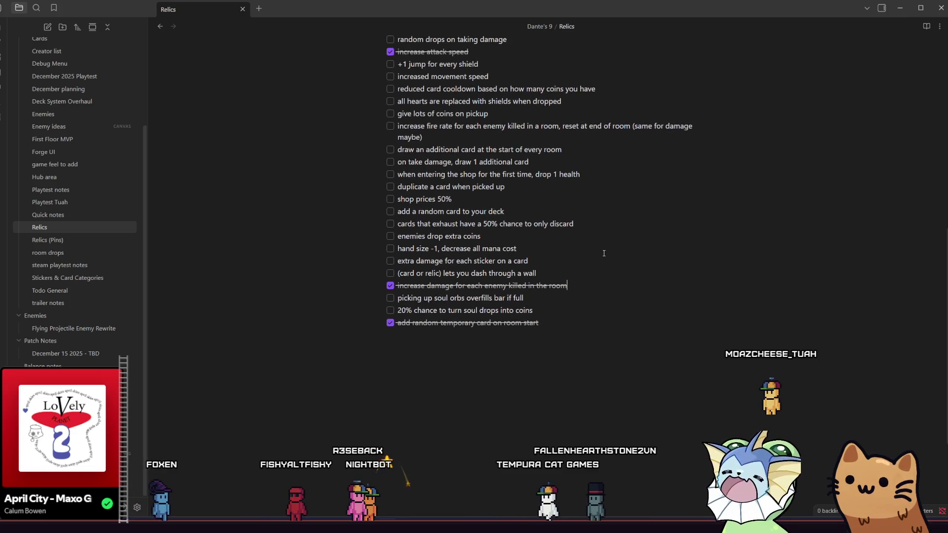
pyautogui.scroll(1, 603, 256)
pyautogui.scroll(-1, 603, 255)
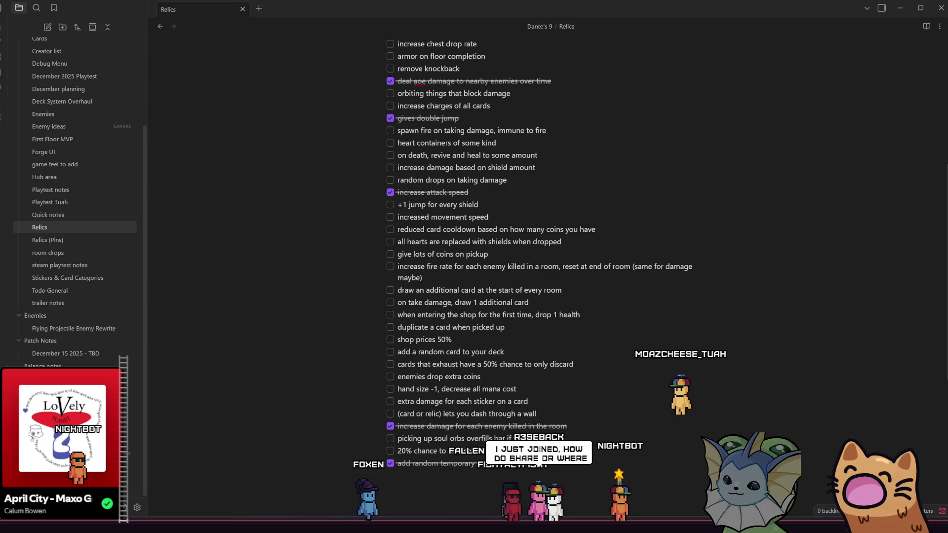
pyautogui.click(574, 202)
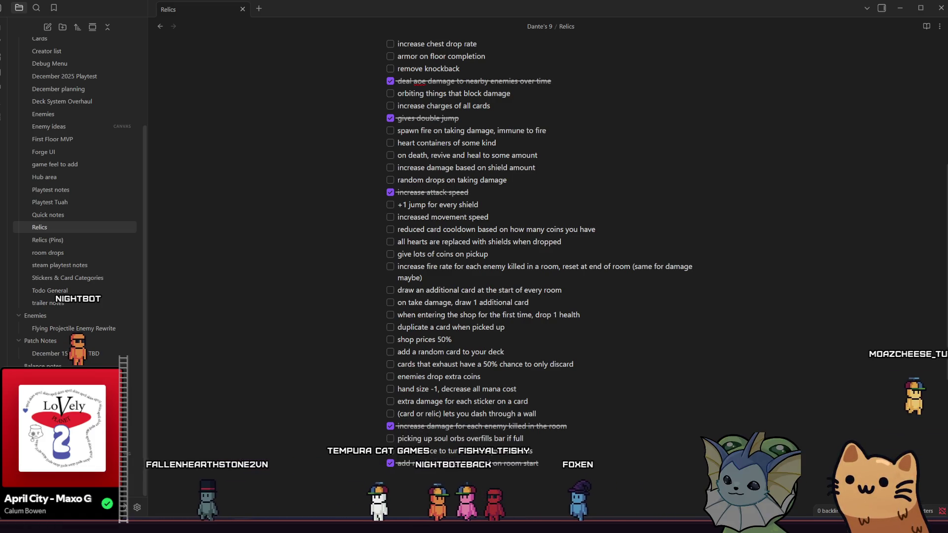
pyautogui.click(550, 219)
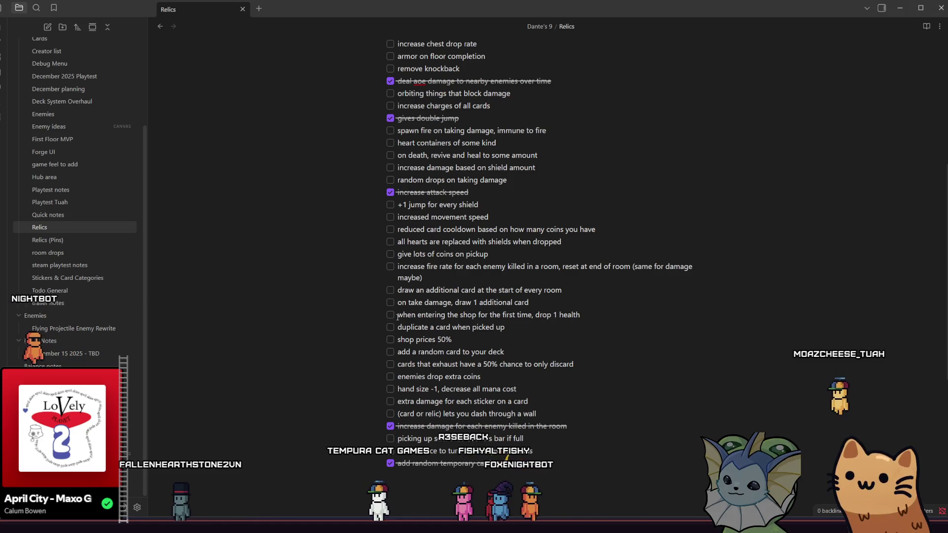
# Step: Switch back to the Godot editor showing indicator_testing.gd
pyautogui.moveTo(181, 528)
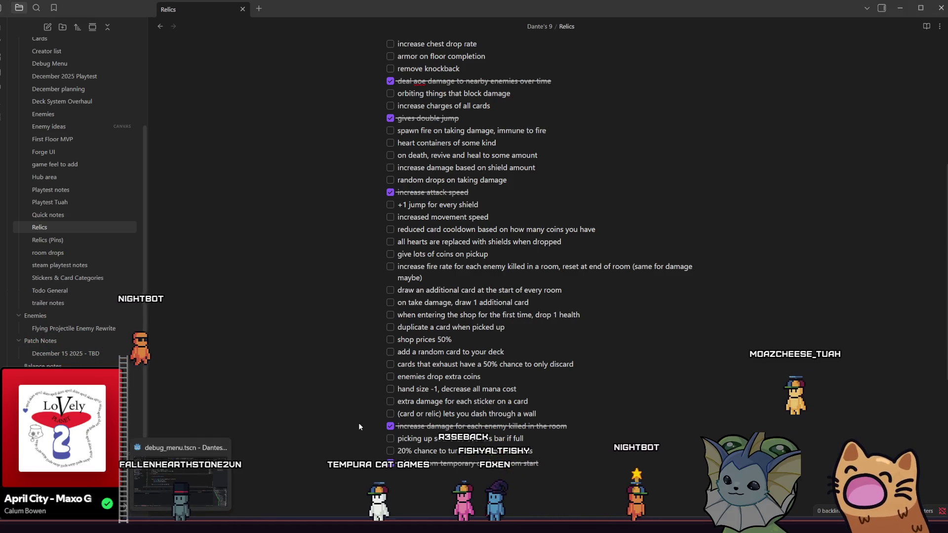
pyautogui.click(540, 448)
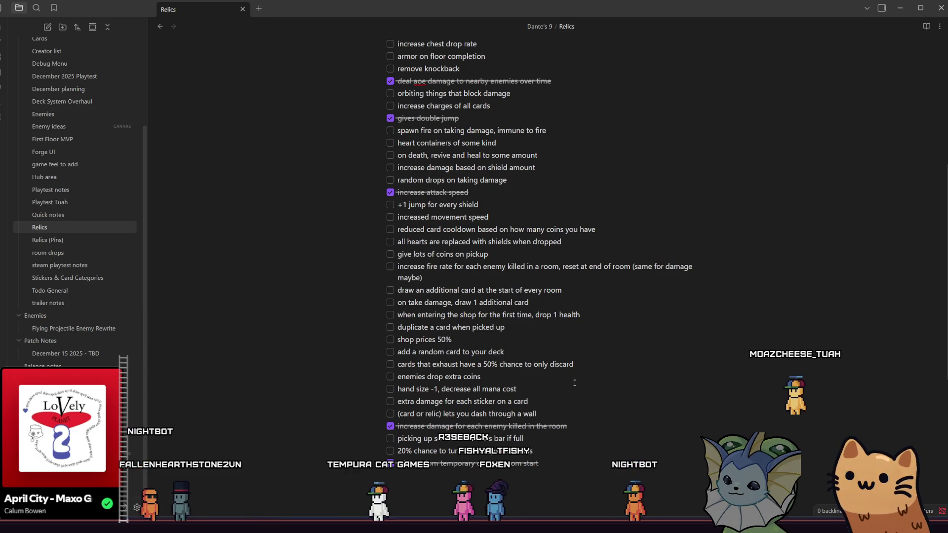
pyautogui.scroll(10, 575, 383)
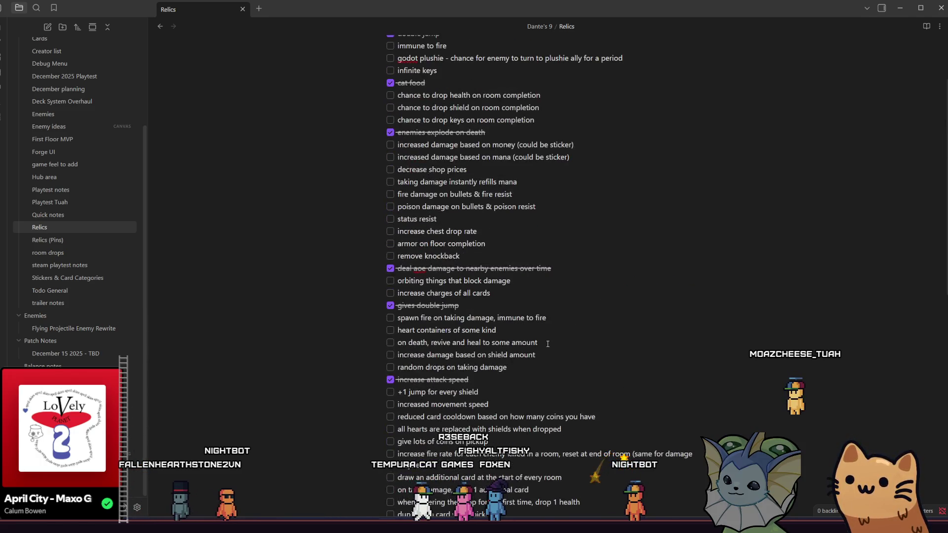
pyautogui.moveTo(182, 527)
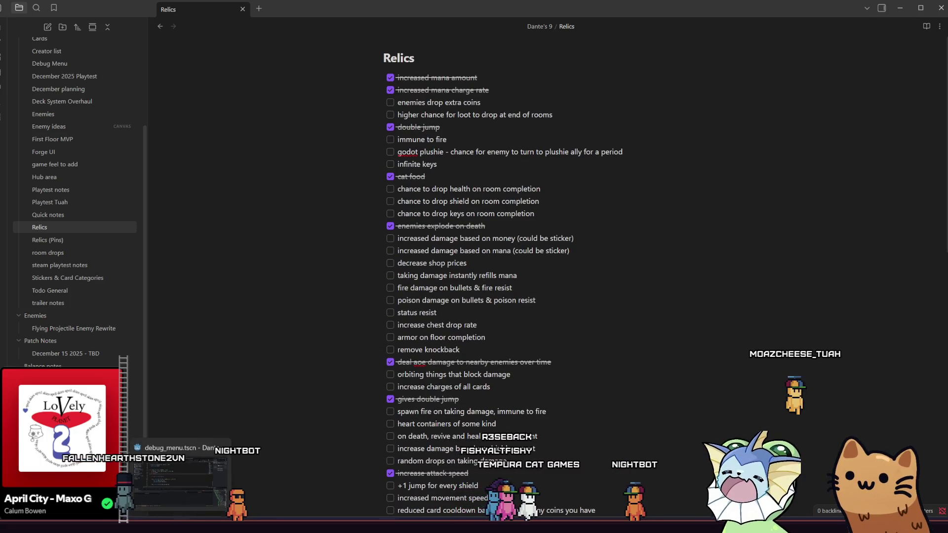
pyautogui.click(180, 477)
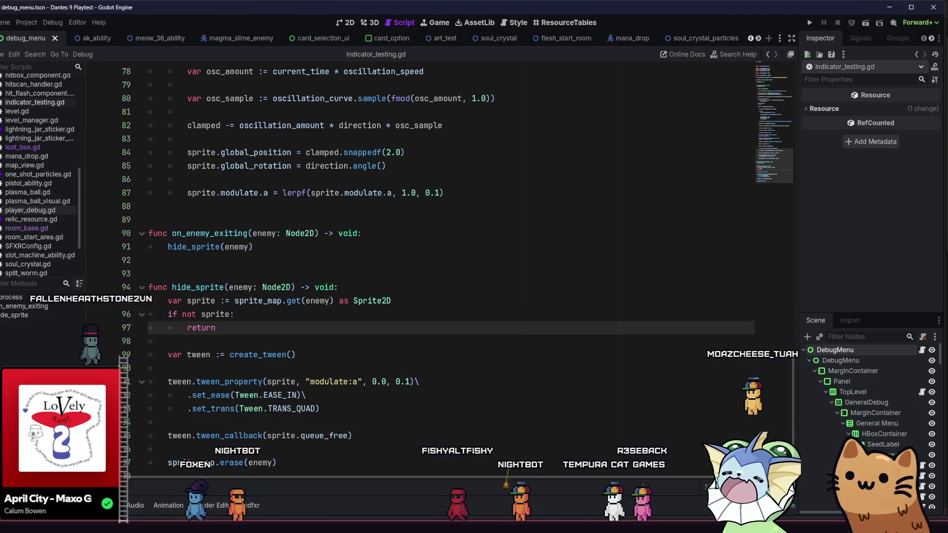
pyautogui.click(288, 368)
pyautogui.scroll(-1, 288, 330)
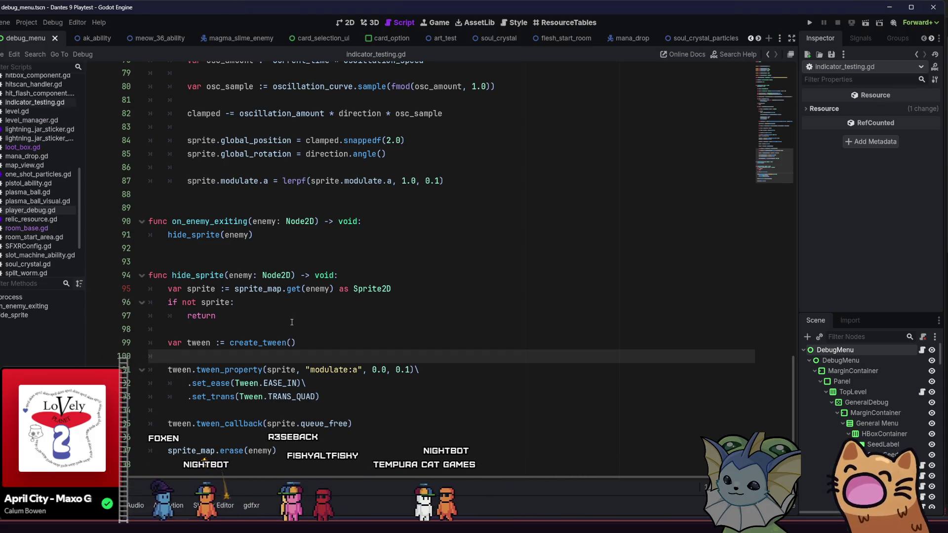
pyautogui.moveTo(409, 248); pyautogui.dragTo(409, 258)
pyautogui.scroll(2, 409, 257)
pyautogui.scroll(1, 409, 257)
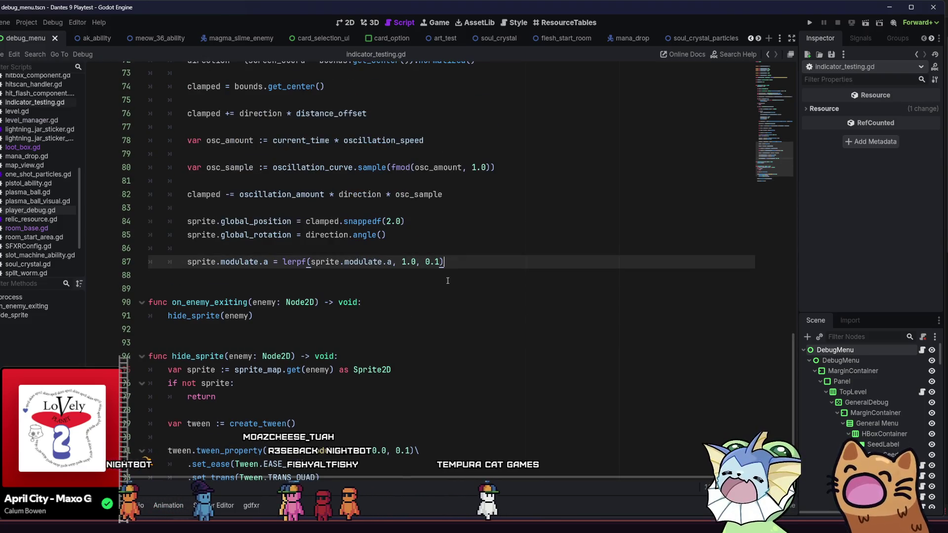
pyautogui.click(424, 298)
pyautogui.scroll(15, 424, 319)
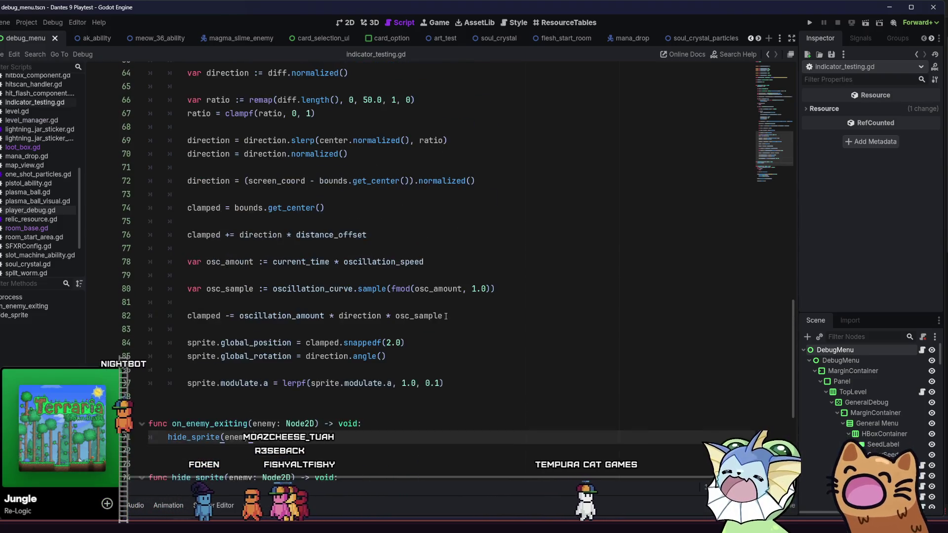
pyautogui.scroll(6, 452, 273)
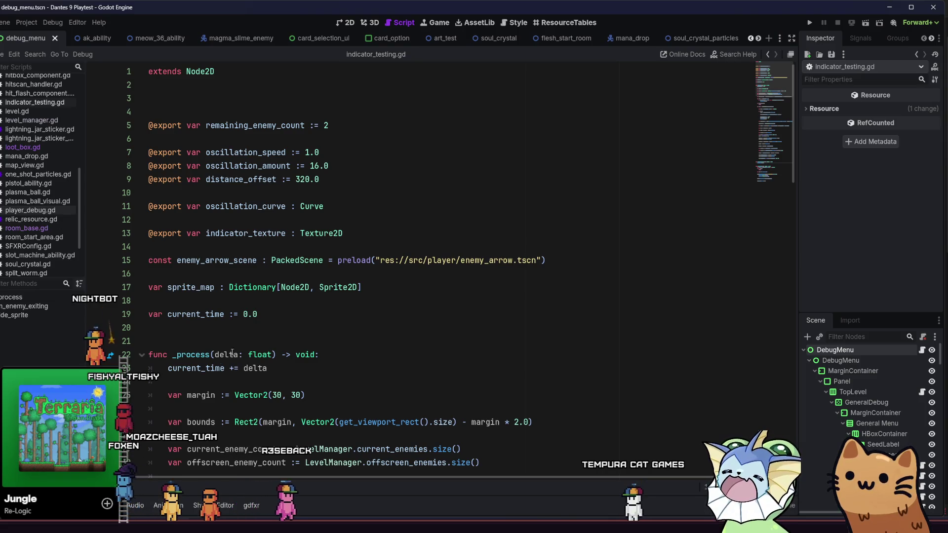
pyautogui.scroll(-13, 232, 353)
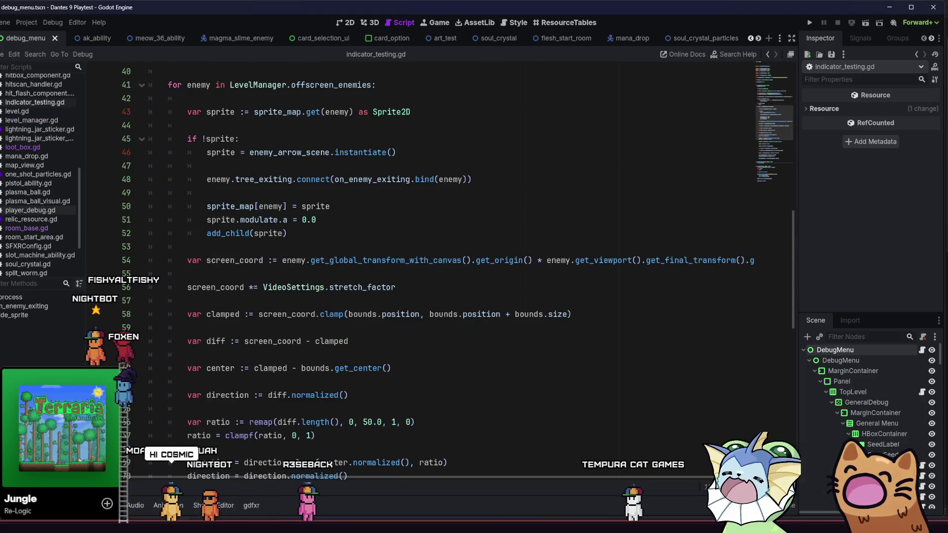
pyautogui.click(425, 234)
pyautogui.click(410, 200)
pyautogui.press('Down')
pyautogui.press('Down')
pyautogui.press('Down')
pyautogui.click(338, 233)
pyautogui.scroll(13, 339, 233)
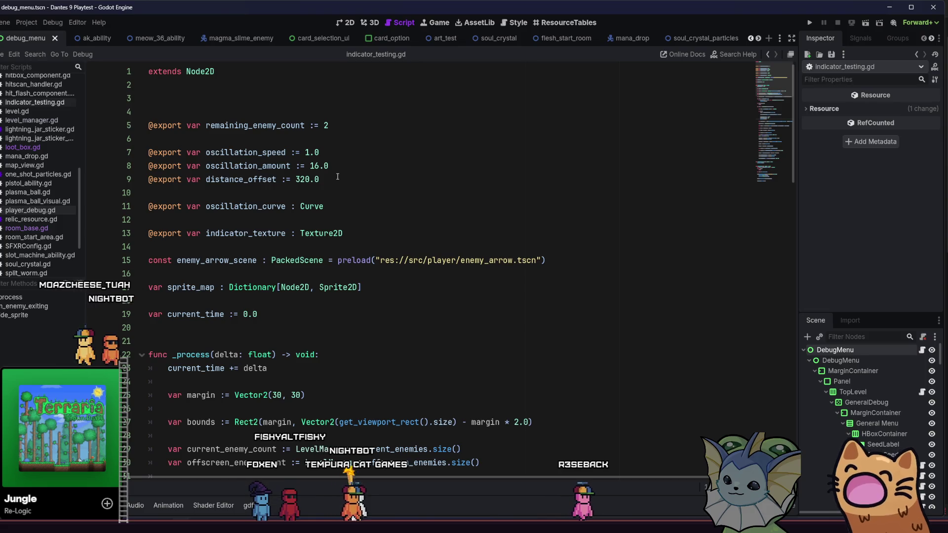
pyautogui.hotkey('shift', 'alt', 'o')
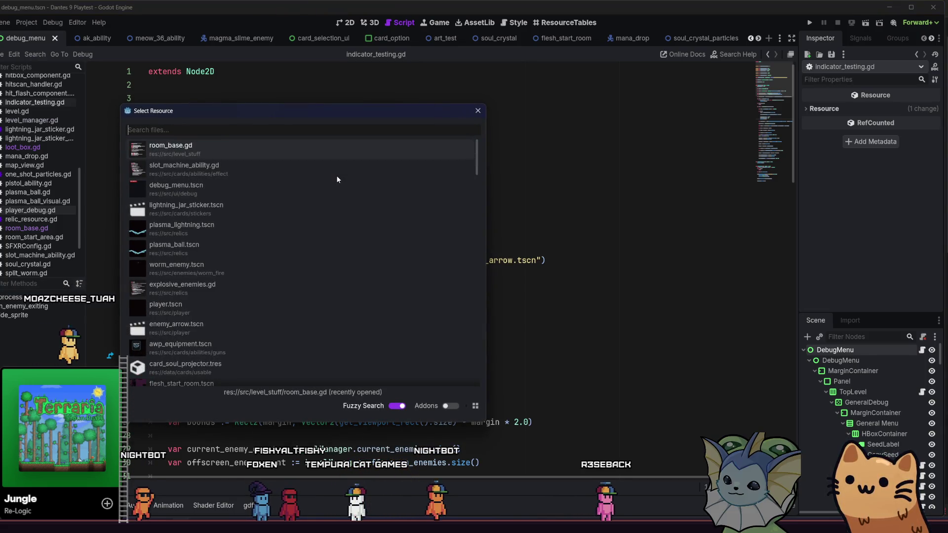
pyautogui.write('status_e')
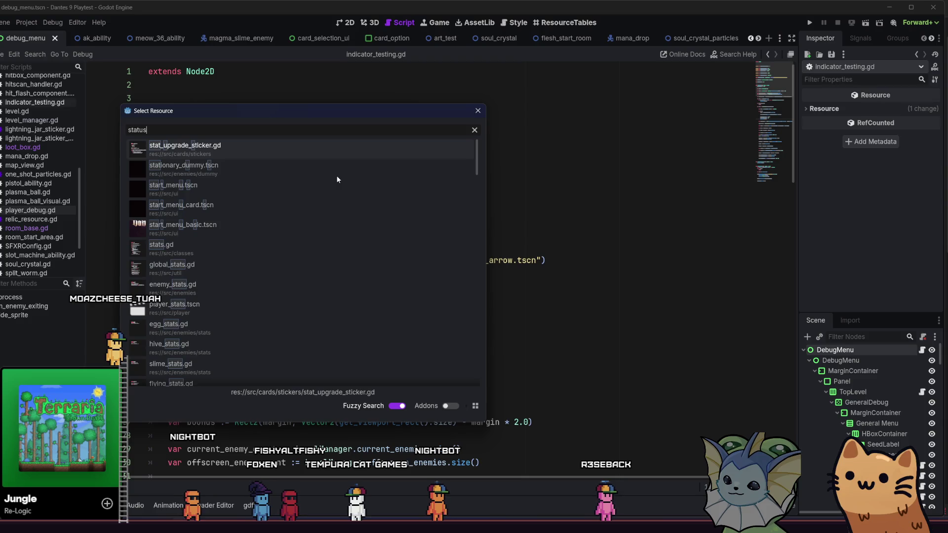
pyautogui.write('ffect')
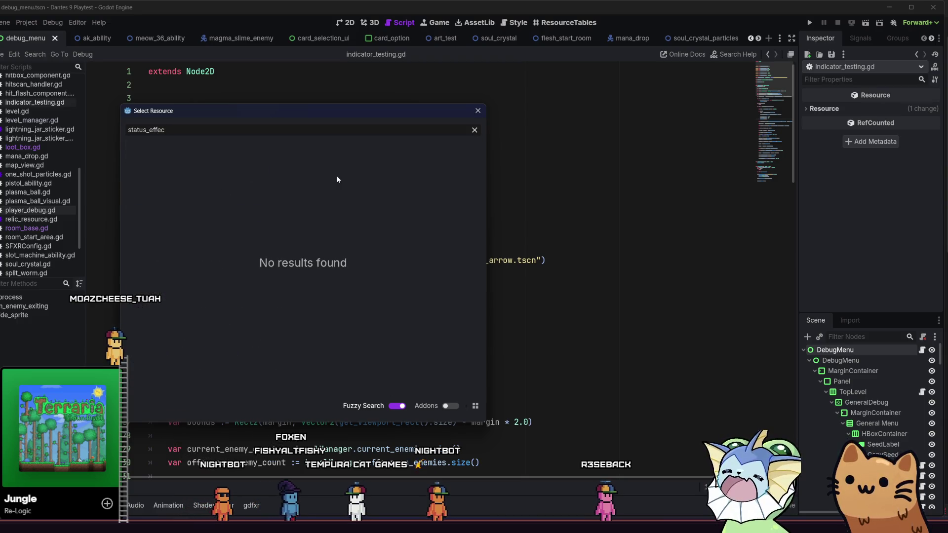
pyautogui.hotkey('ctrl', 'a')
pyautogui.press('BackSpace')
pyautogui.click(478, 111)
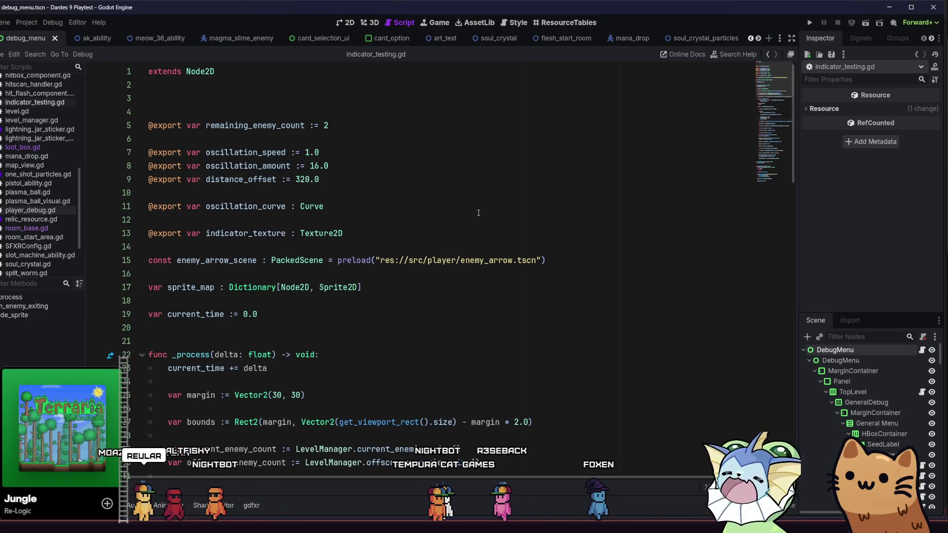
# Step: Go from the Relics note to the JW Dec 16 - Jan 6 note's possible status effects list
pyautogui.click(385, 528)
pyautogui.scroll(-10, 381, 484)
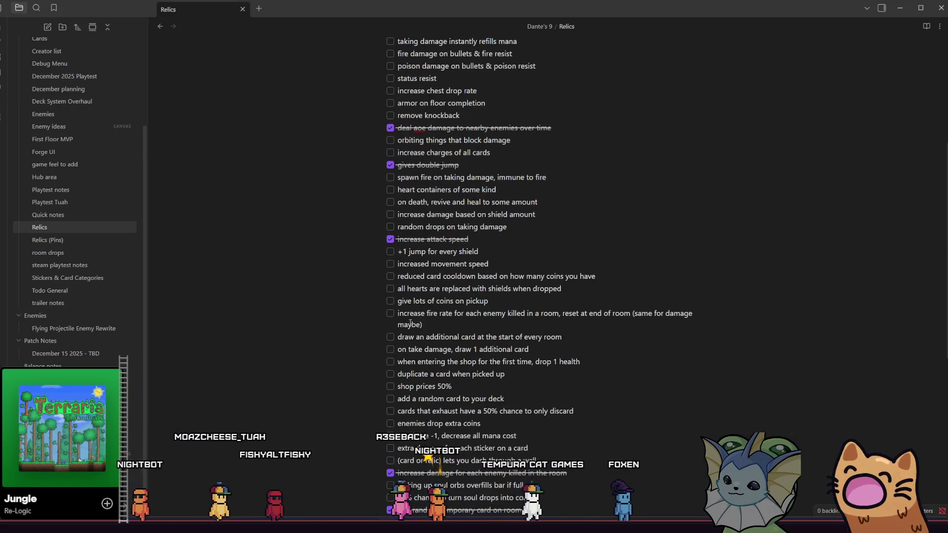
pyautogui.scroll(-3, 405, 323)
pyautogui.scroll(4, 354, 292)
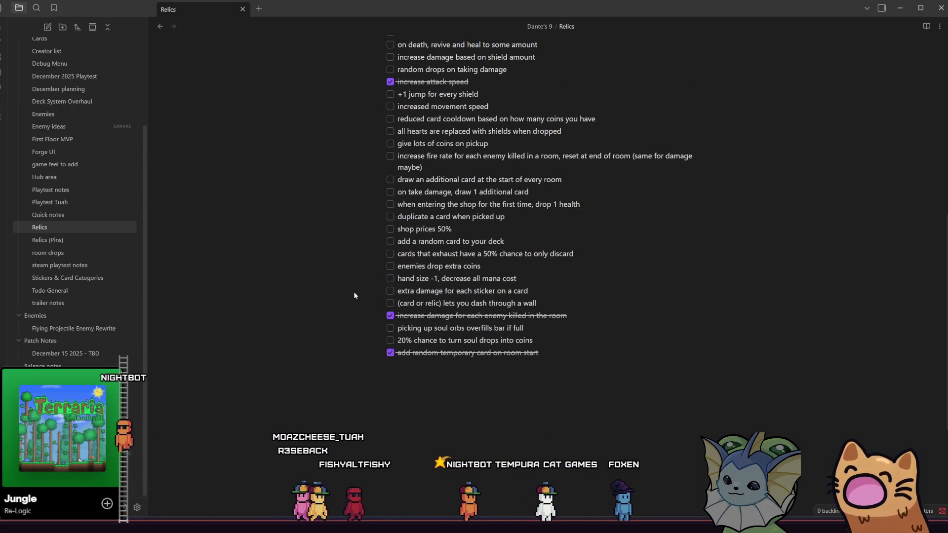
pyautogui.hotkey('ctrl', 'alt', 'Left')
pyautogui.scroll(-9, 474, 372)
pyautogui.scroll(-20, 474, 371)
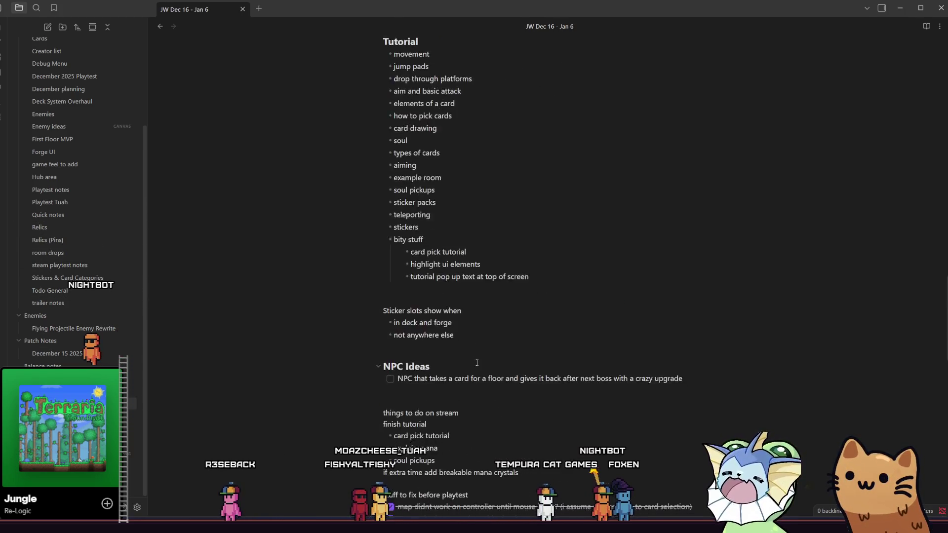
pyautogui.scroll(-8, 479, 359)
pyautogui.moveTo(428, 419); pyautogui.dragTo(403, 351)
# Step: Add a 'deal damage over time' bullet under fire and start another bullet below it
pyautogui.click(472, 363)
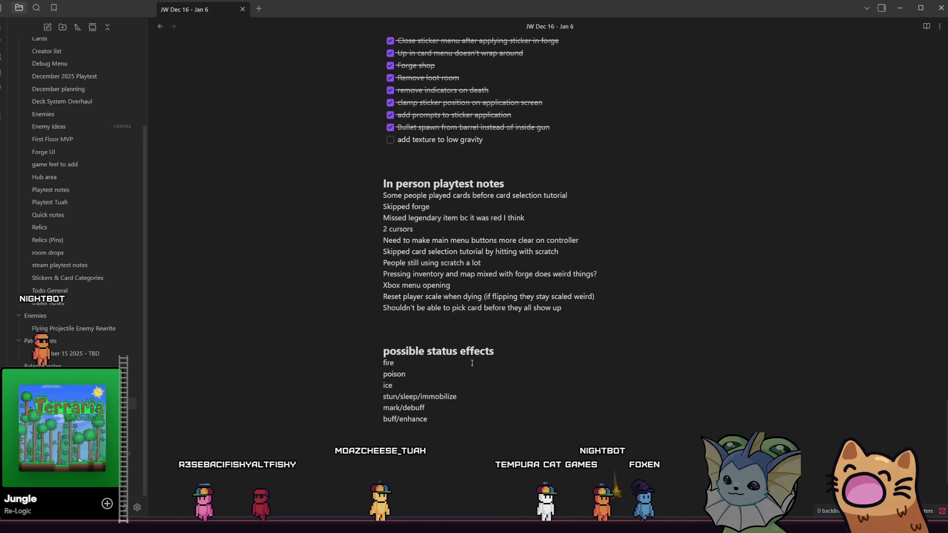
pyautogui.press('Return')
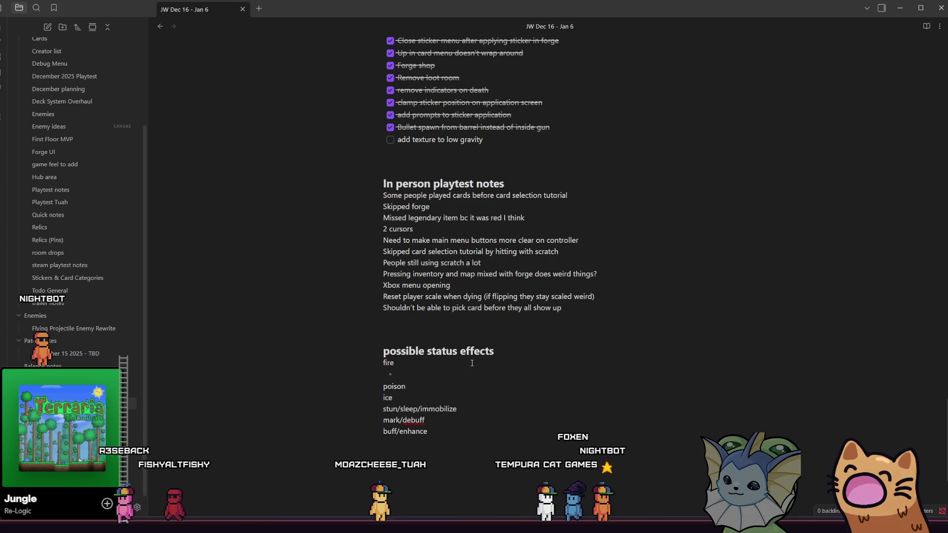
pyautogui.write('deal dama')
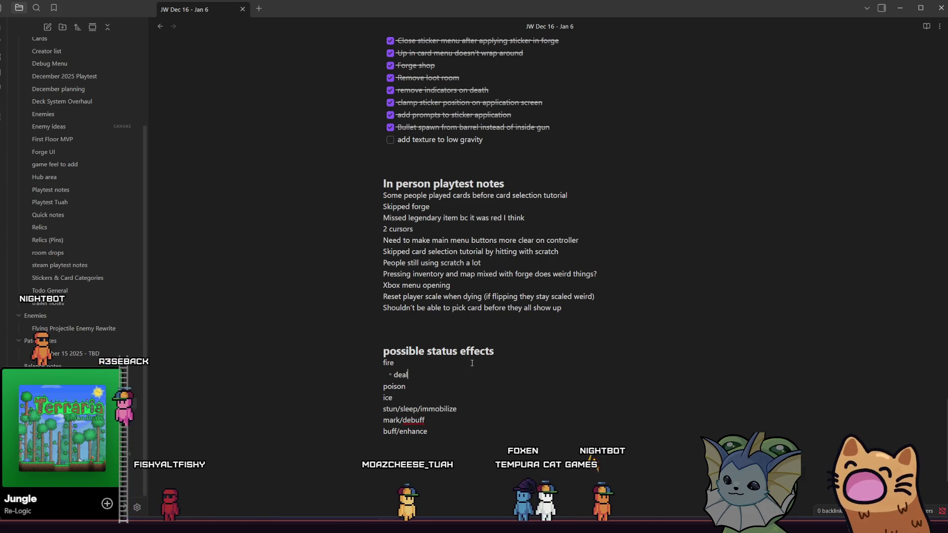
pyautogui.write('ge over t')
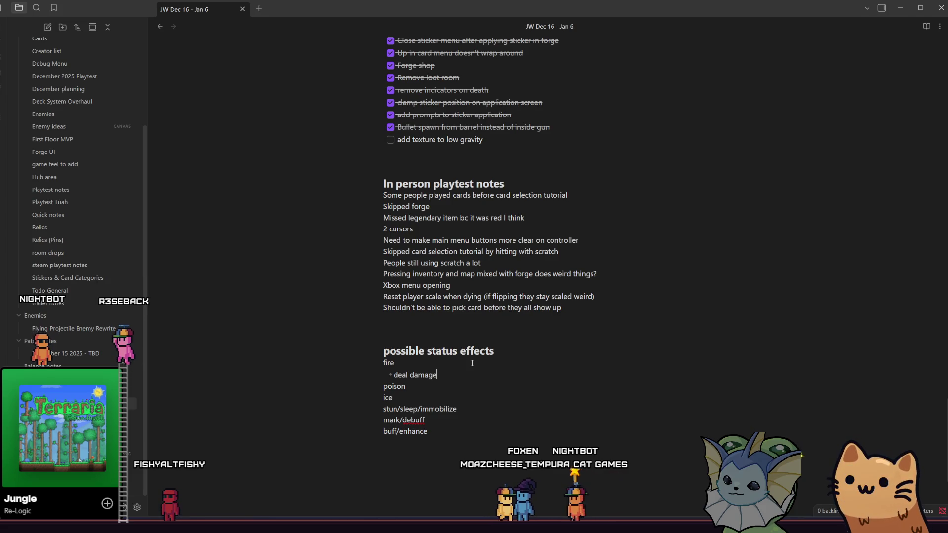
pyautogui.write('ime')
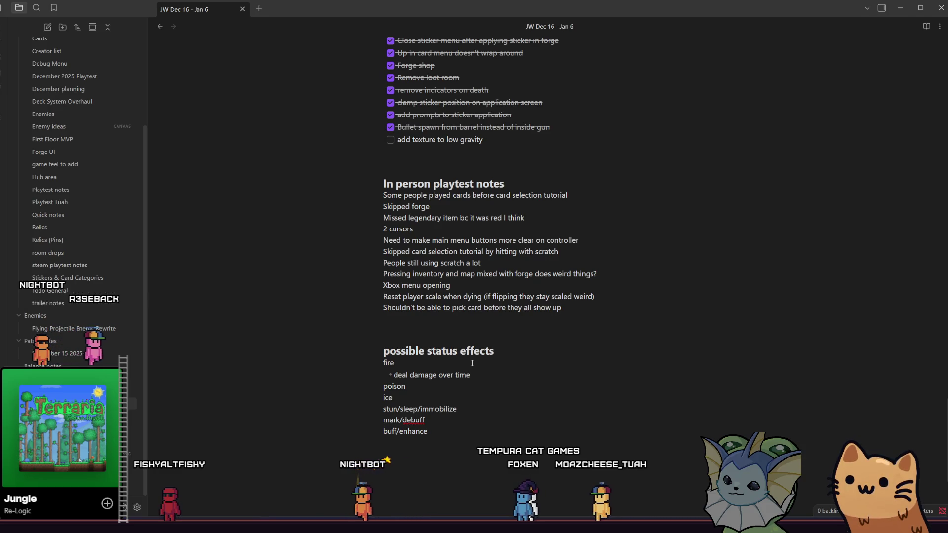
pyautogui.write('o')
pyautogui.press('BackSpace')
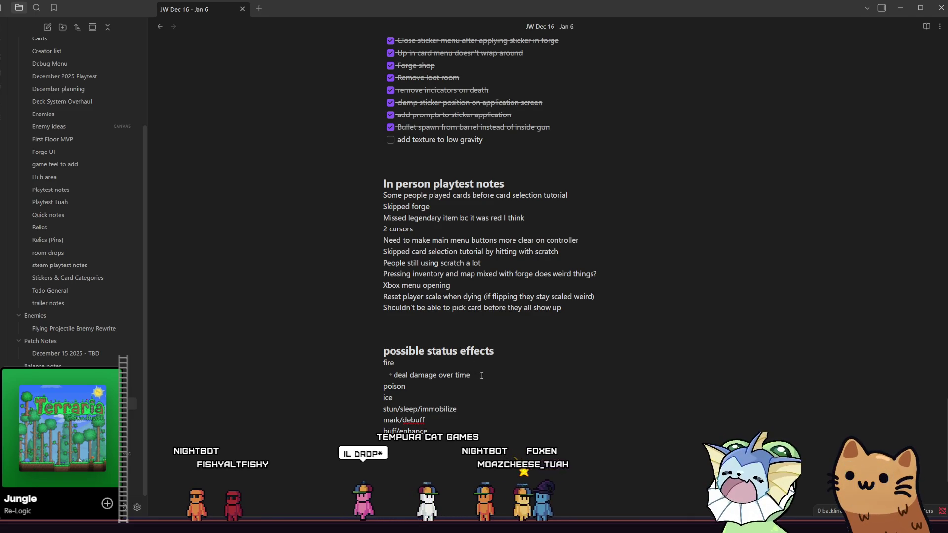
pyautogui.press('Return')
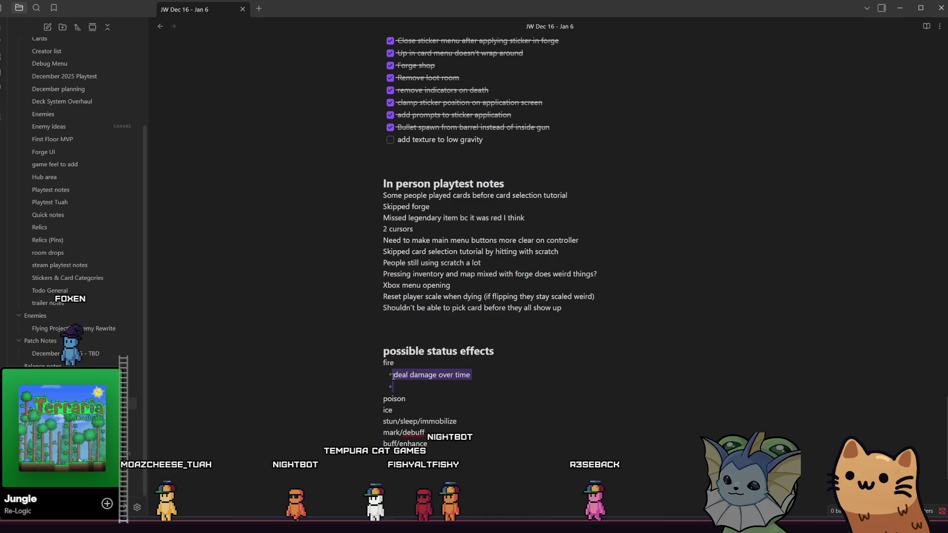
# Step: Add an indented bullet under poison, drafting 'deal damage over time' before trimming it back
pyautogui.click(417, 401)
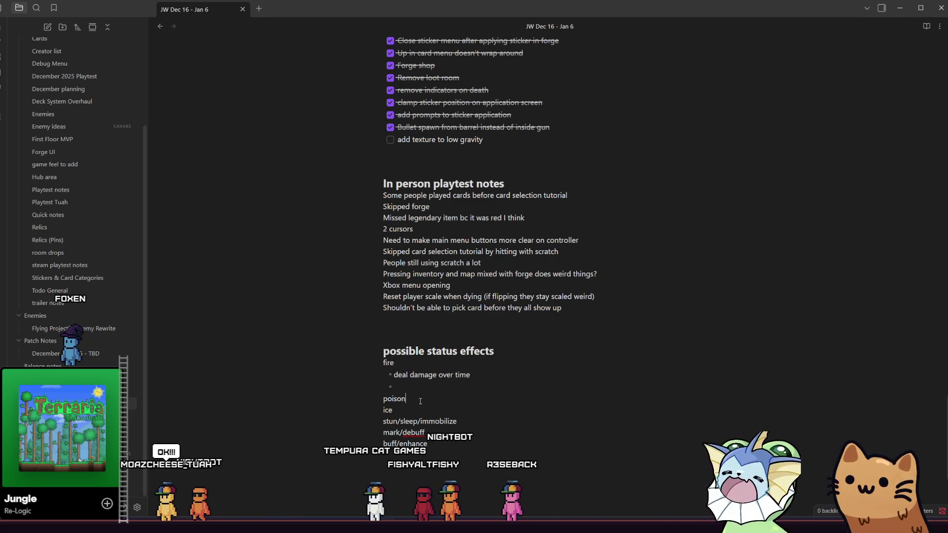
pyautogui.press('Return')
pyautogui.press('Tab')
pyautogui.write('- deal')
pyautogui.write(' damage over time')
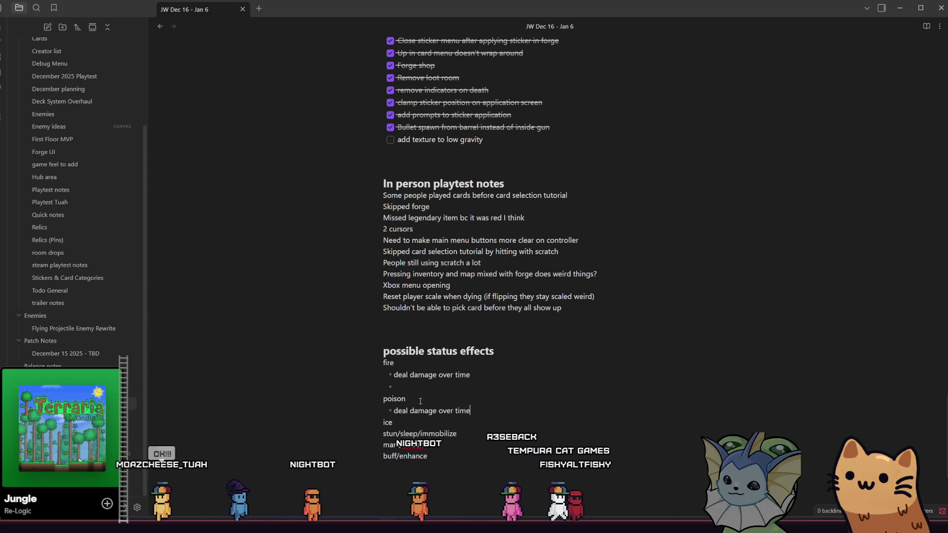
pyautogui.press('BackSpace')
pyautogui.press('BackSpace')
pyautogui.press('BackSpace')
pyautogui.press('BackSpace')
pyautogui.press('BackSpace')
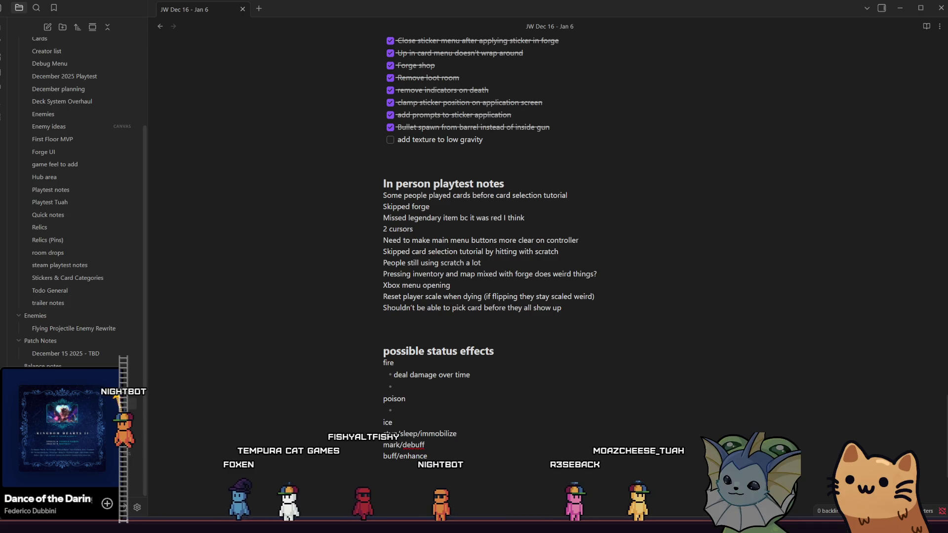
# Step: Delete the empty bullet marker near poison and check the surrounding lines
pyautogui.click(461, 392)
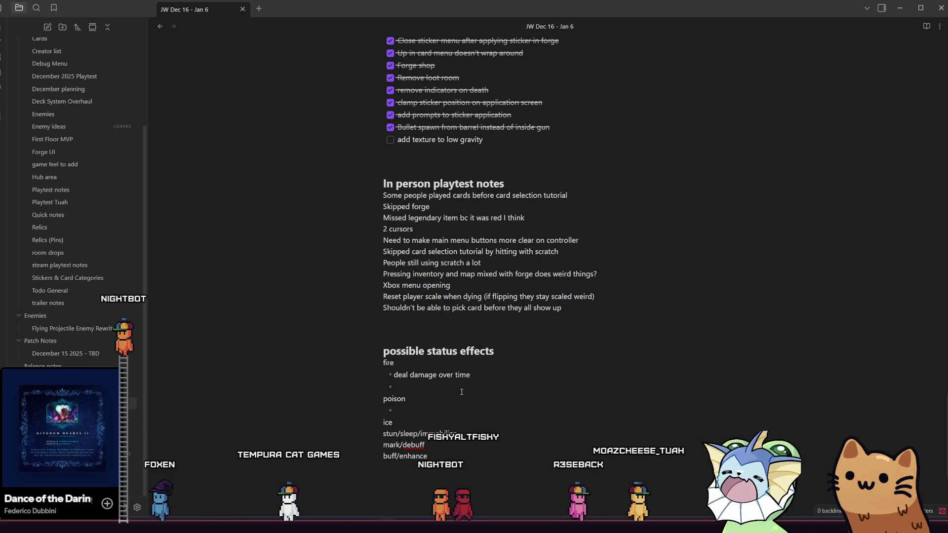
pyautogui.press('Up')
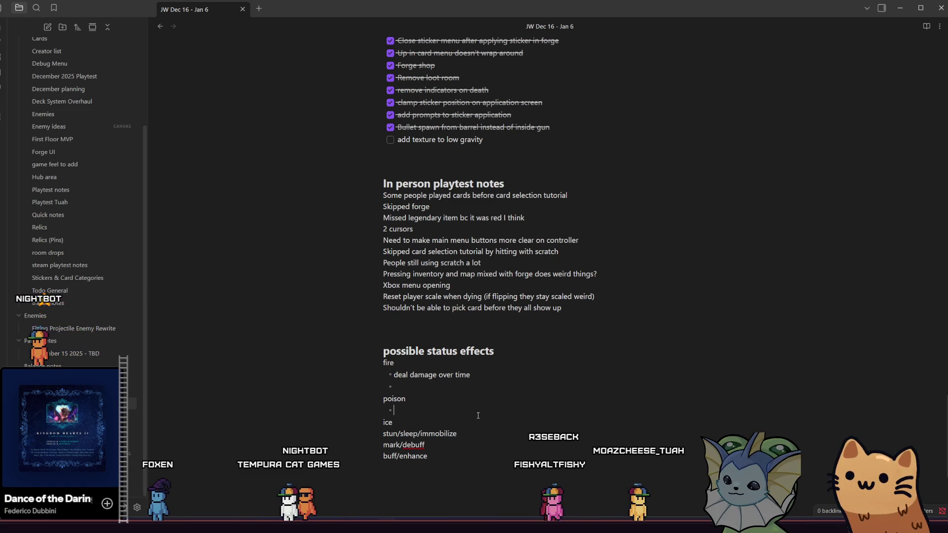
pyautogui.press('BackSpace')
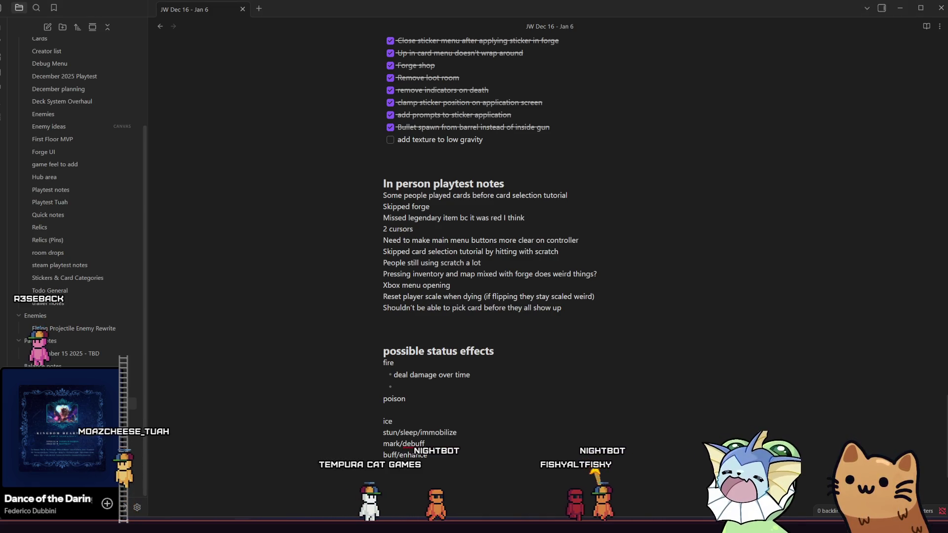
pyautogui.click(458, 385)
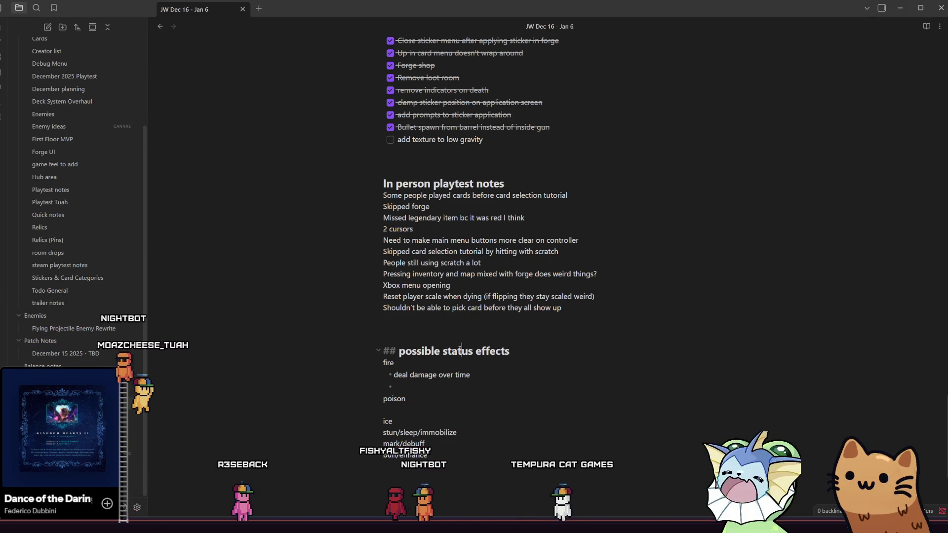
pyautogui.click(462, 396)
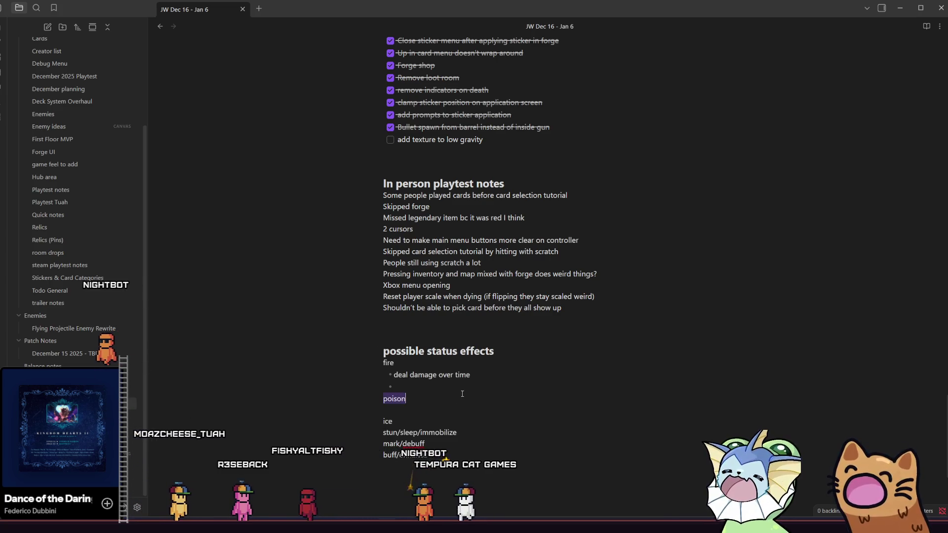
pyautogui.click(462, 392)
pyautogui.click(461, 405)
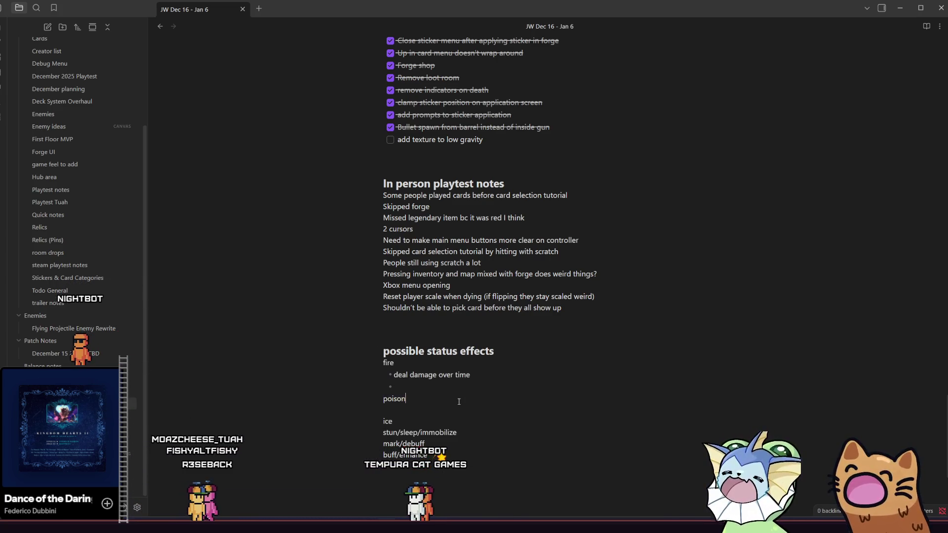
pyautogui.click(458, 402)
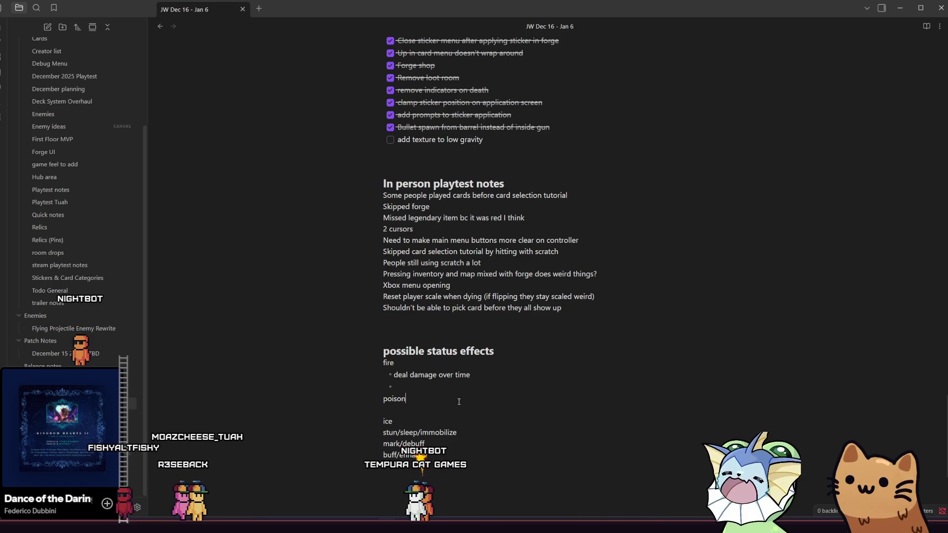